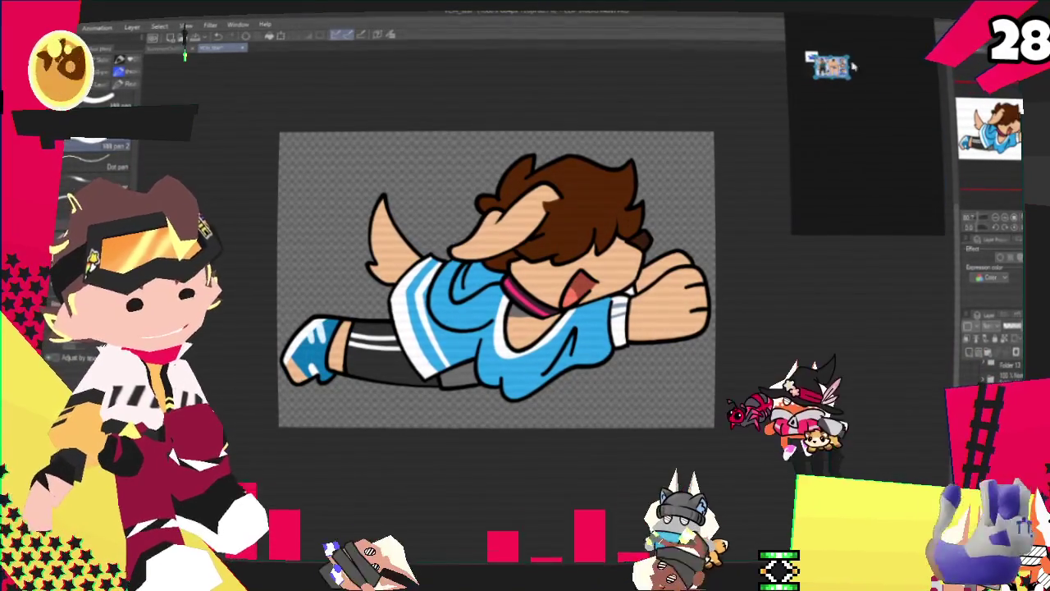
Enlarge the lapis star reference image to fill the panel beside the rider drawing
click(825, 48)
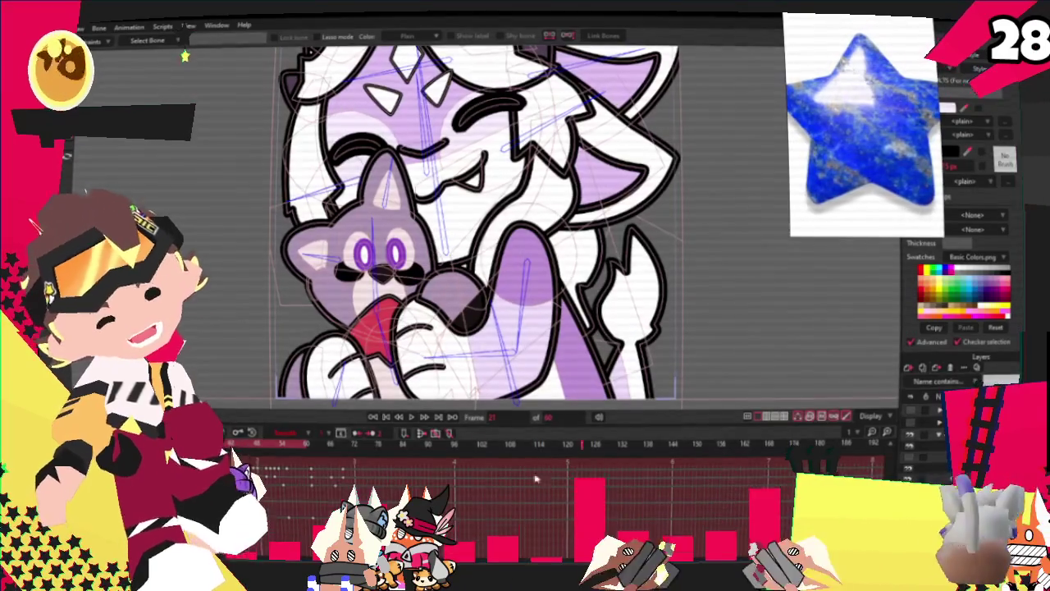
Open the YCH_Star.moho project from the File menu
click(79, 28)
mouse_move(123, 72)
click(193, 65)
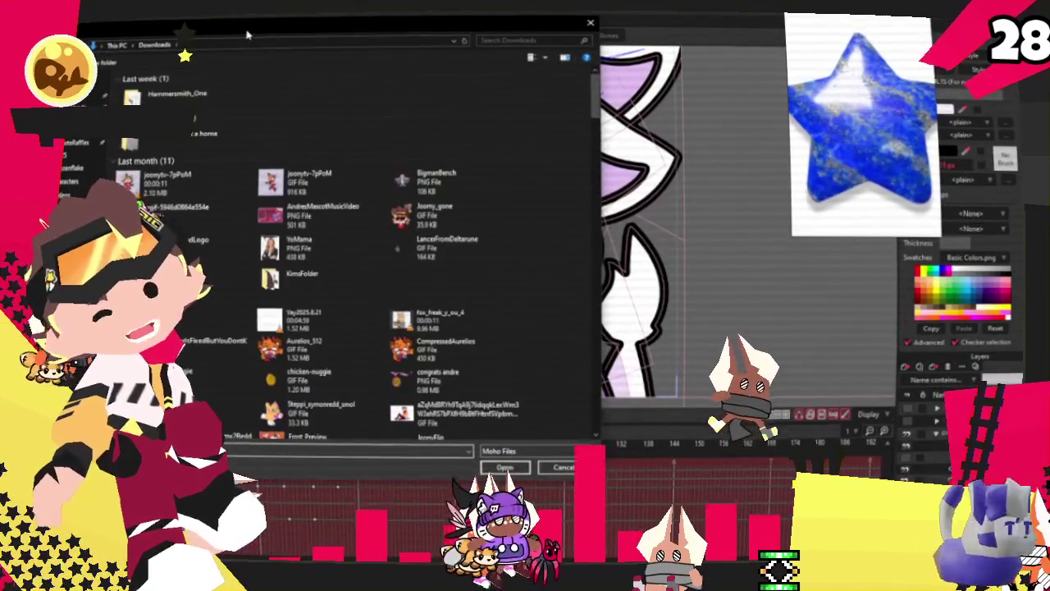
key(Escape)
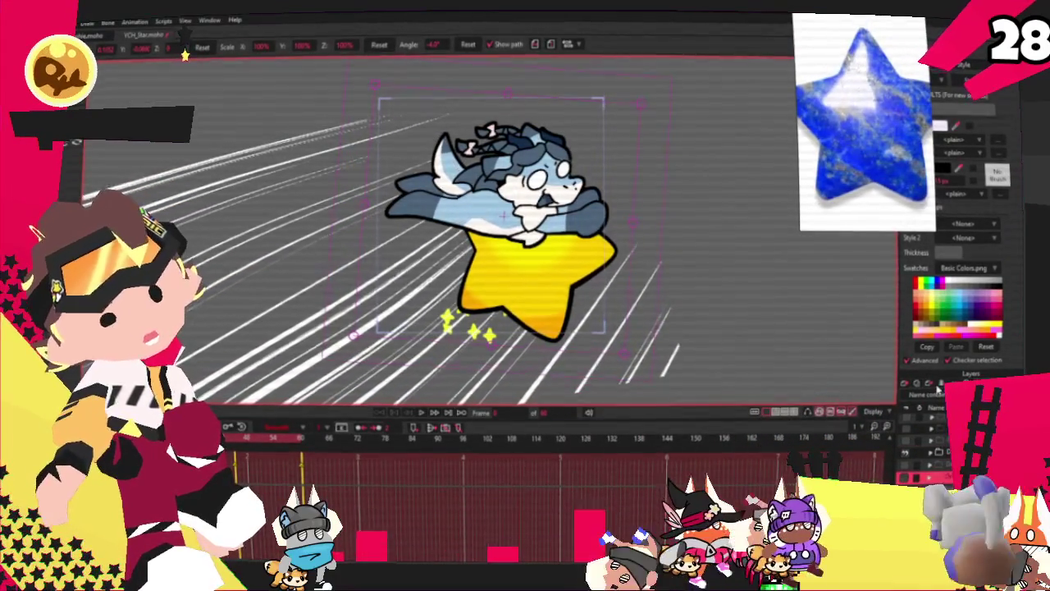
Swap the rider layer's image to Boofer from the Starcters folder, then stop playback
double_click(936, 451)
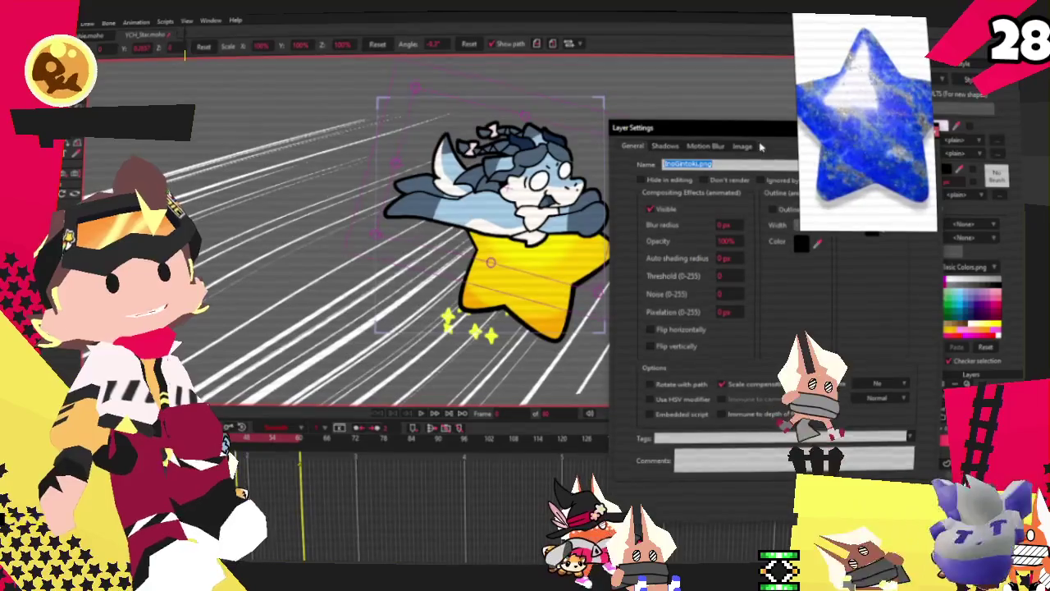
click(742, 146)
click(706, 184)
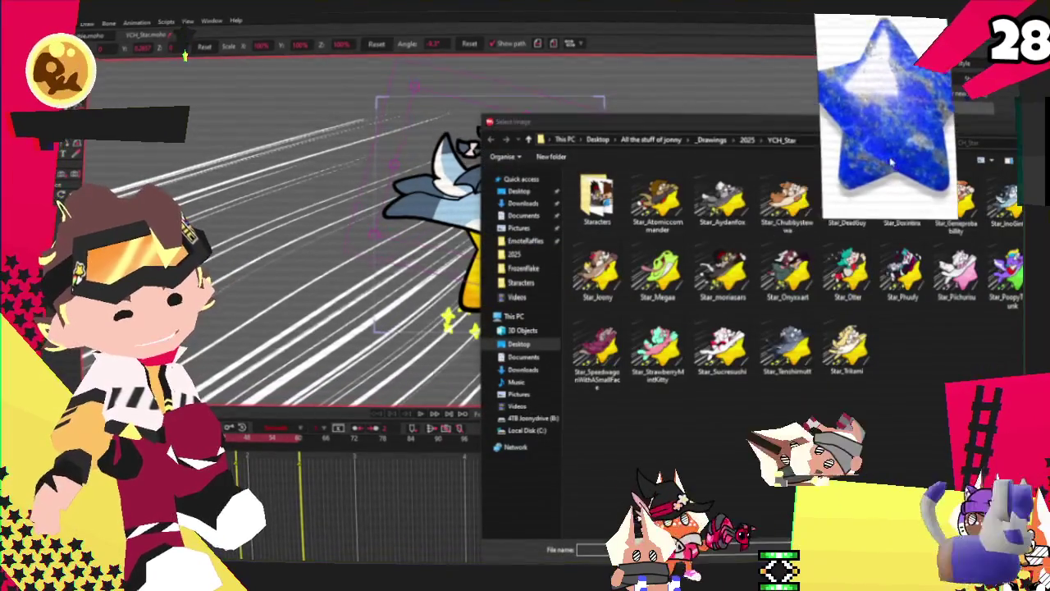
double_click(597, 196)
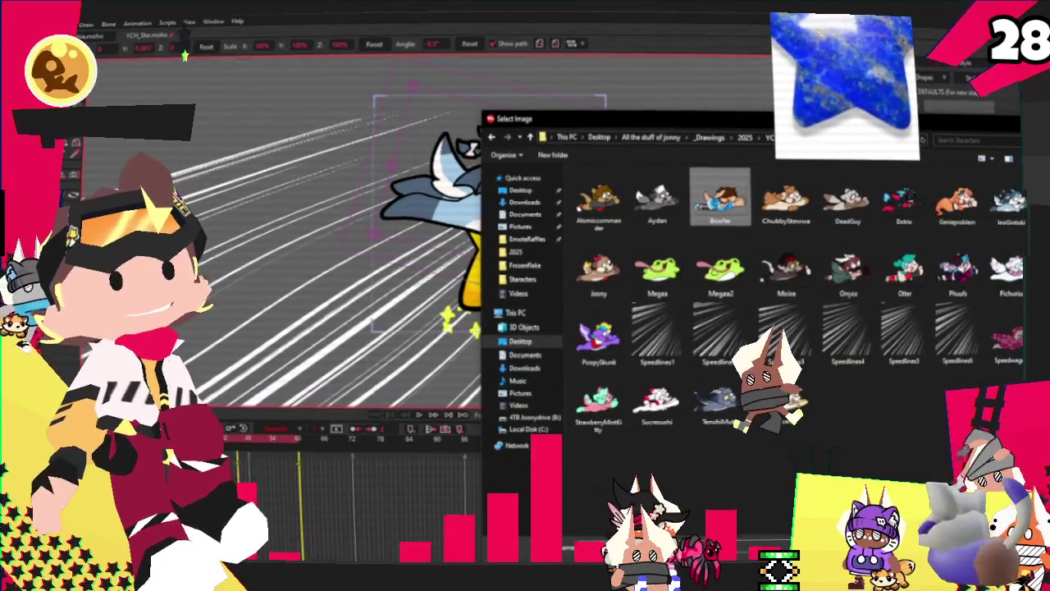
key(Return)
key(Return)
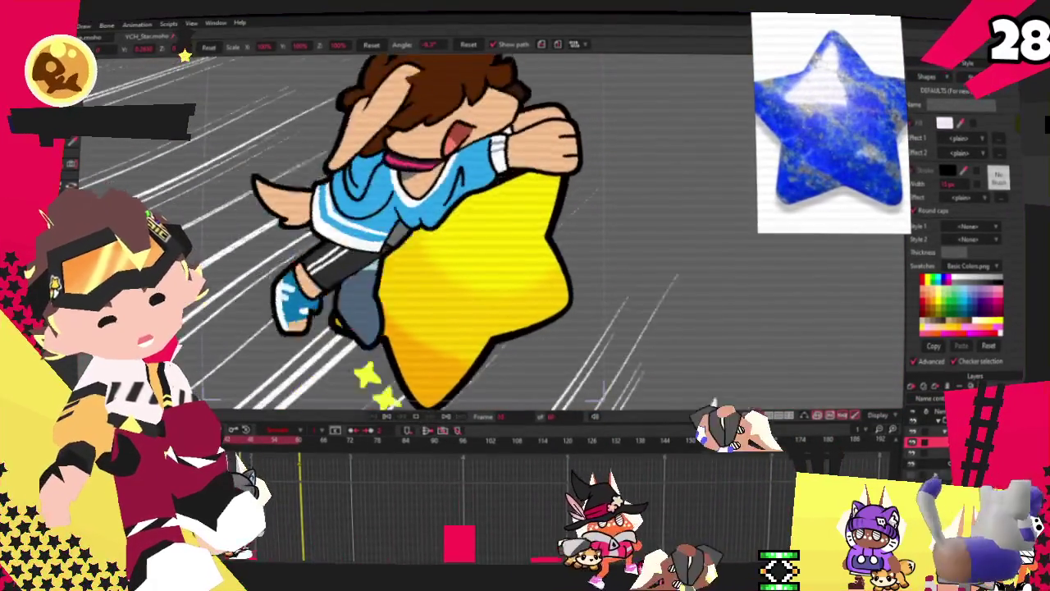
click(415, 418)
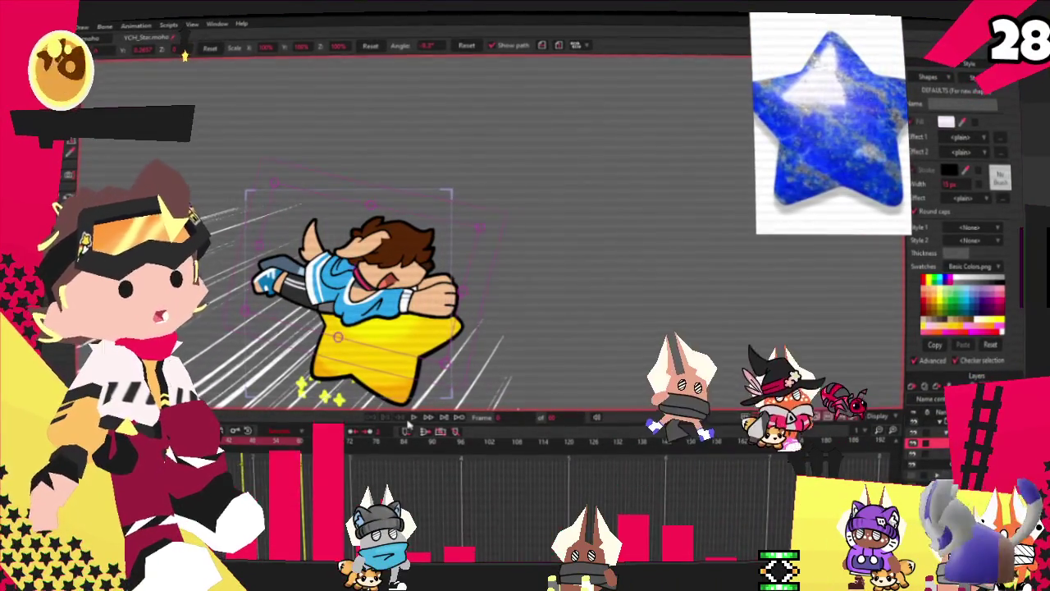
click(402, 418)
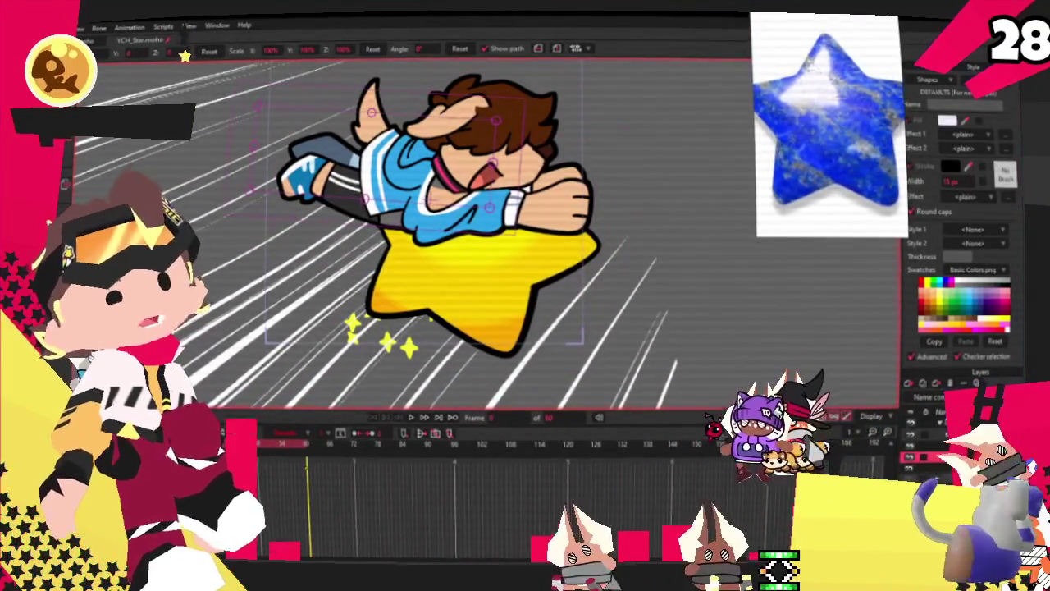
Recolour the star's fill from yellow to blue using the Swatches
key(g)
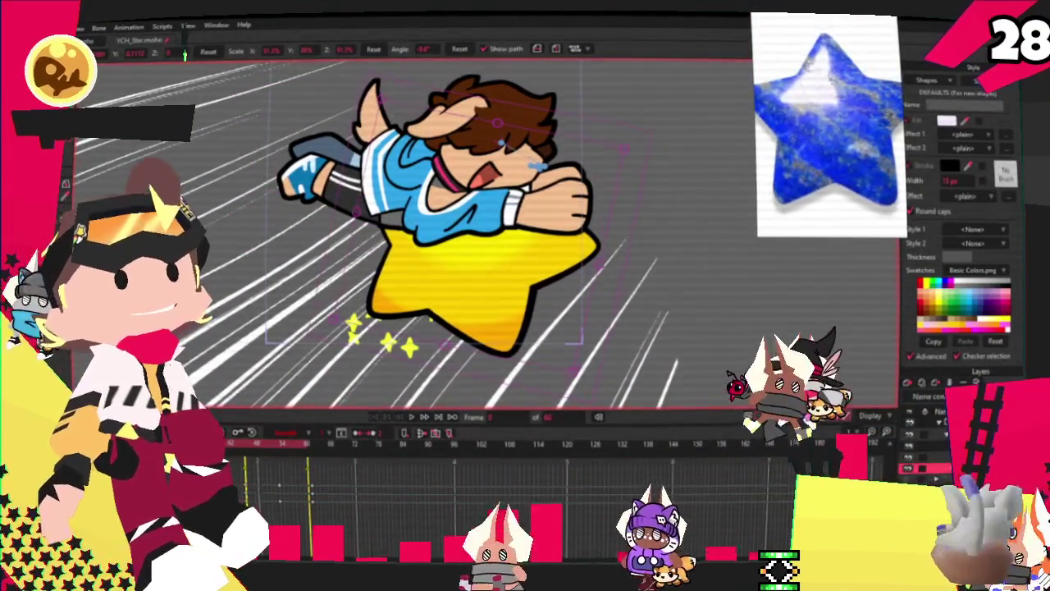
click(419, 242)
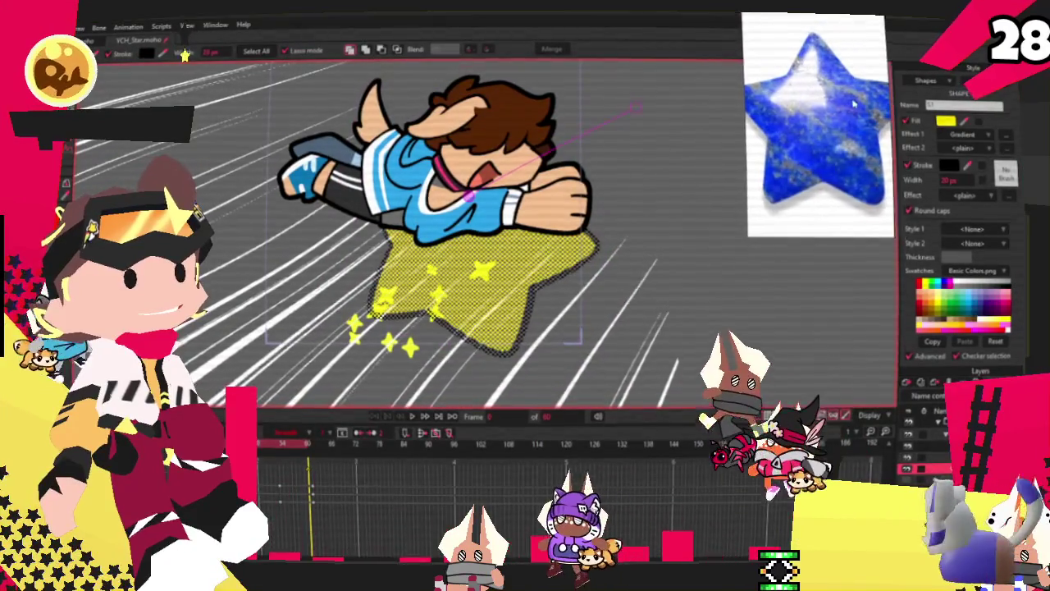
click(967, 134)
click(977, 146)
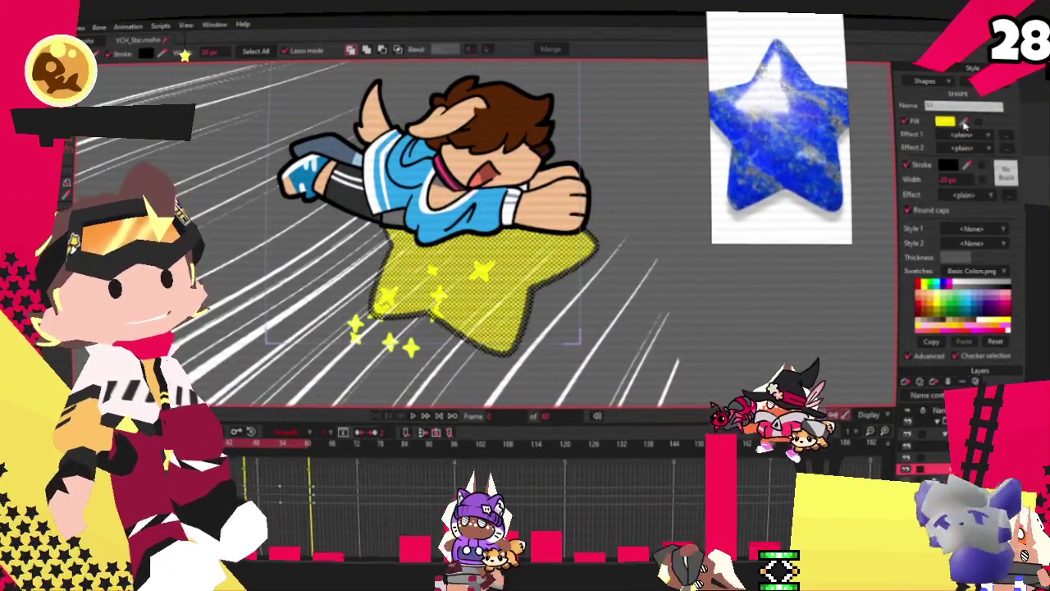
click(683, 260)
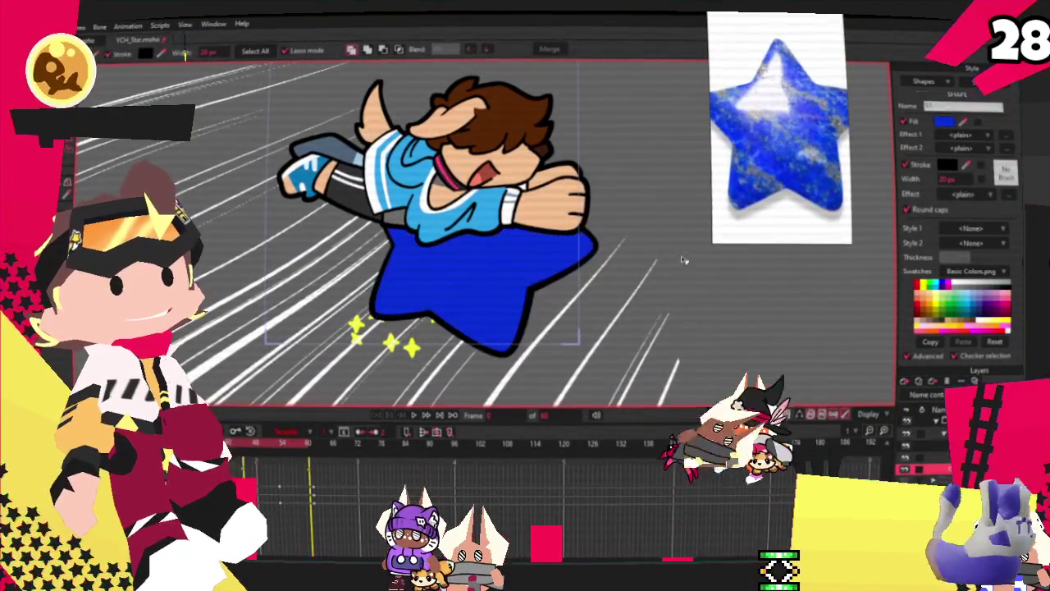
Reselect the blue star and set its fill Effect 1 to Gradient
key(r)
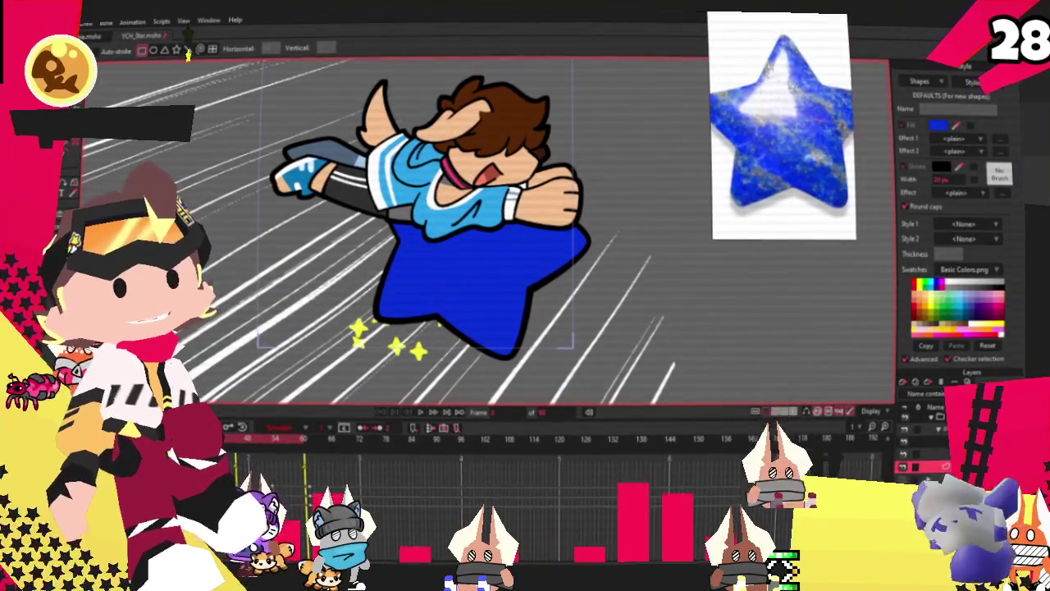
scroll(546, 292, up, 2)
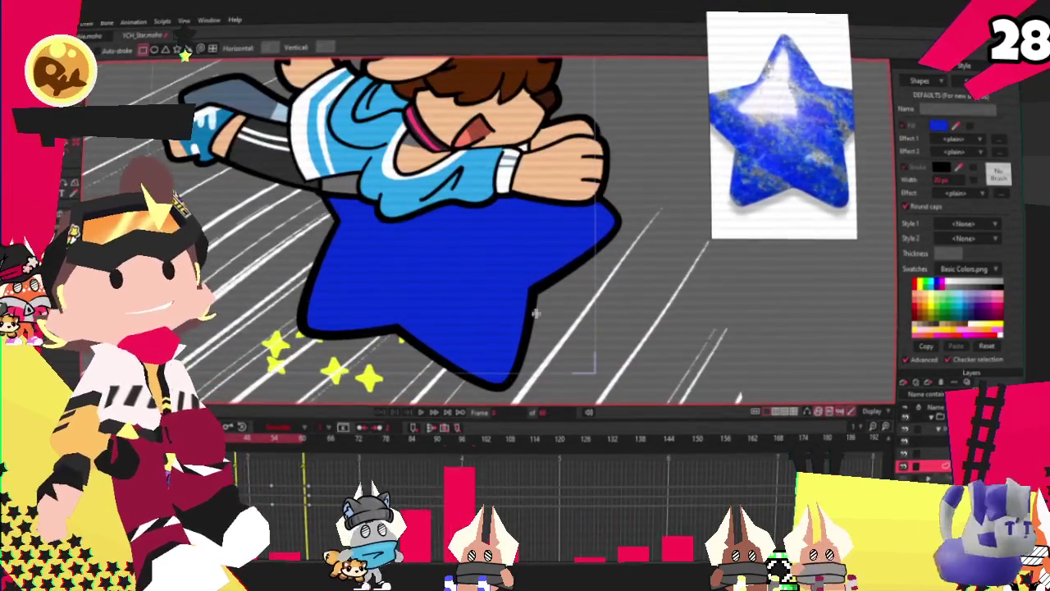
key(q)
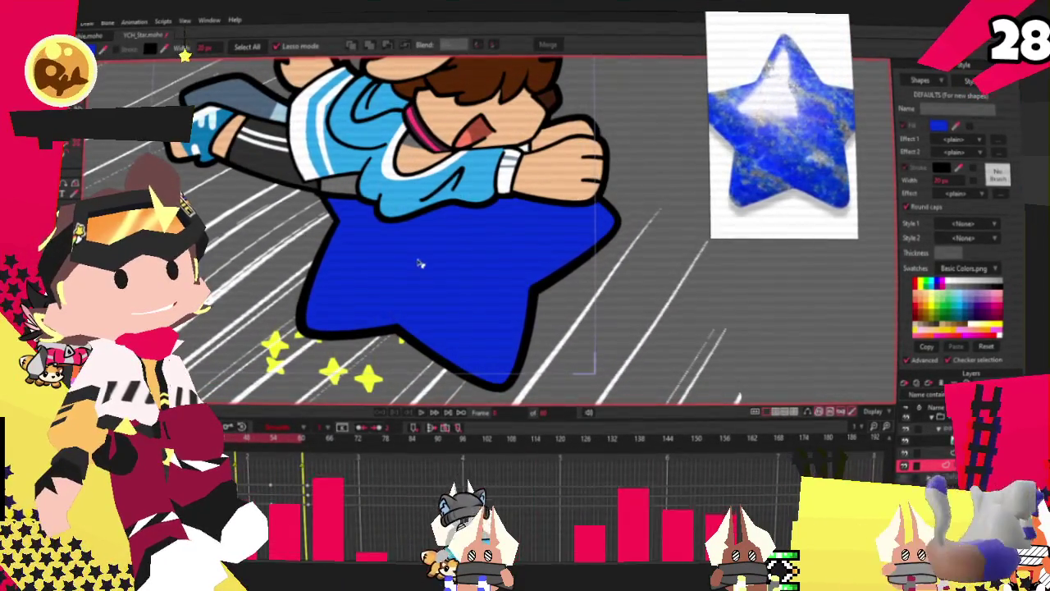
click(421, 263)
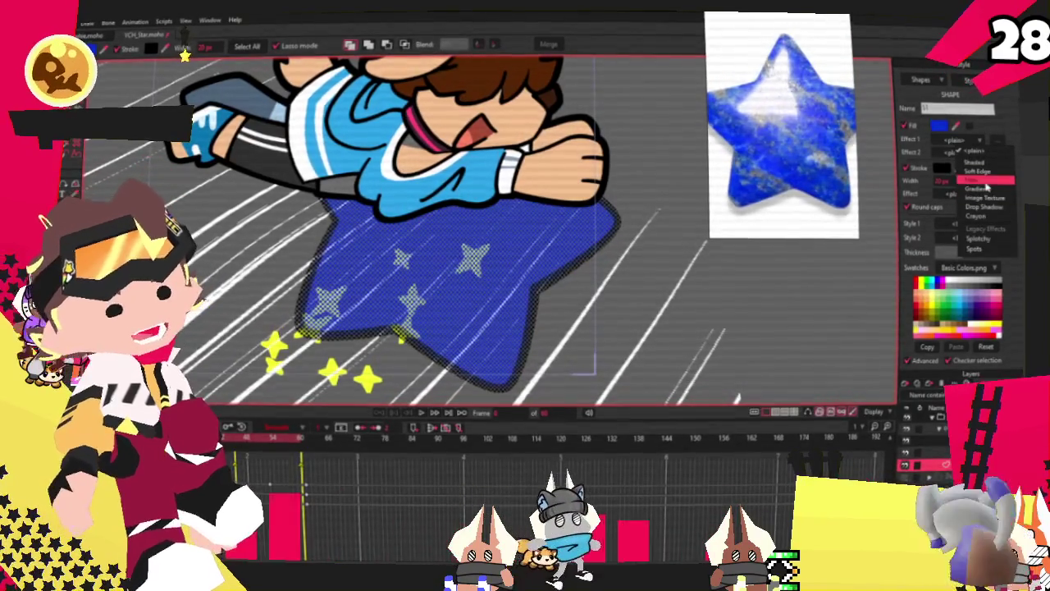
click(981, 189)
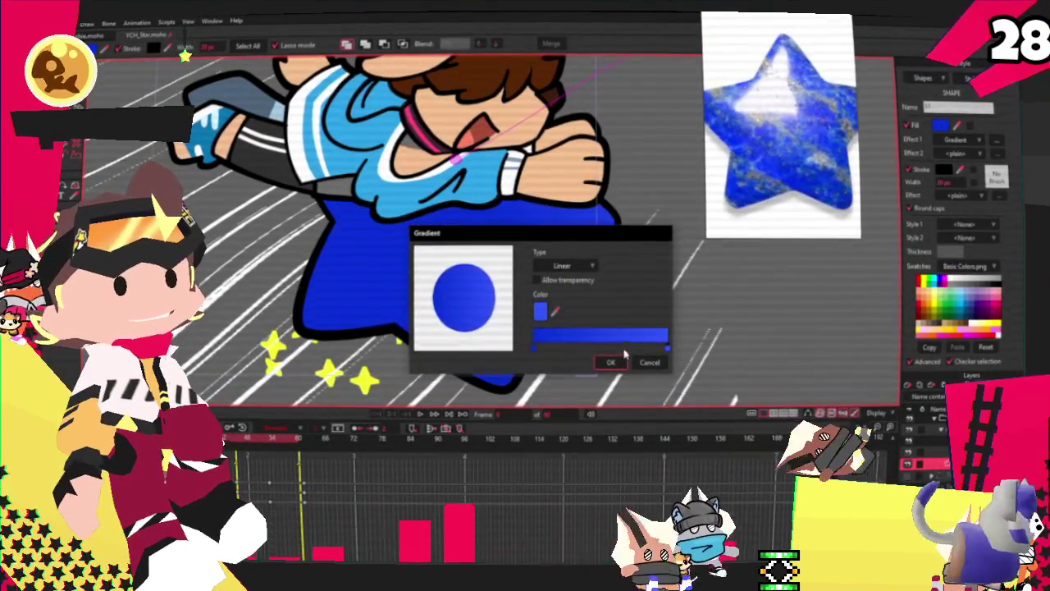
Change the star's gradient to Radial type with an adjusted right end stop
key(Return)
drag(623, 130, 517, 264)
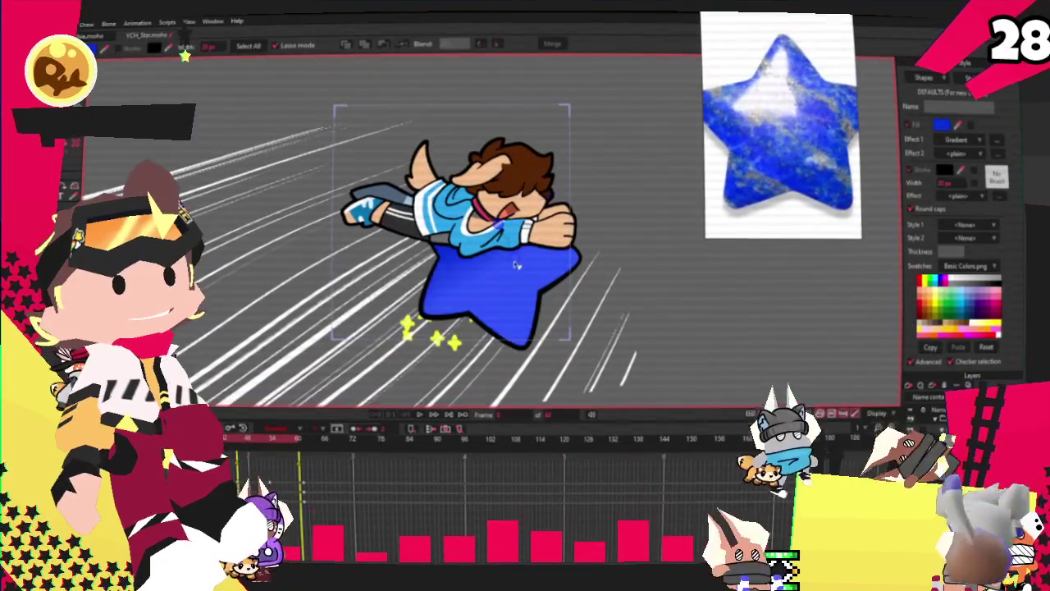
click(973, 141)
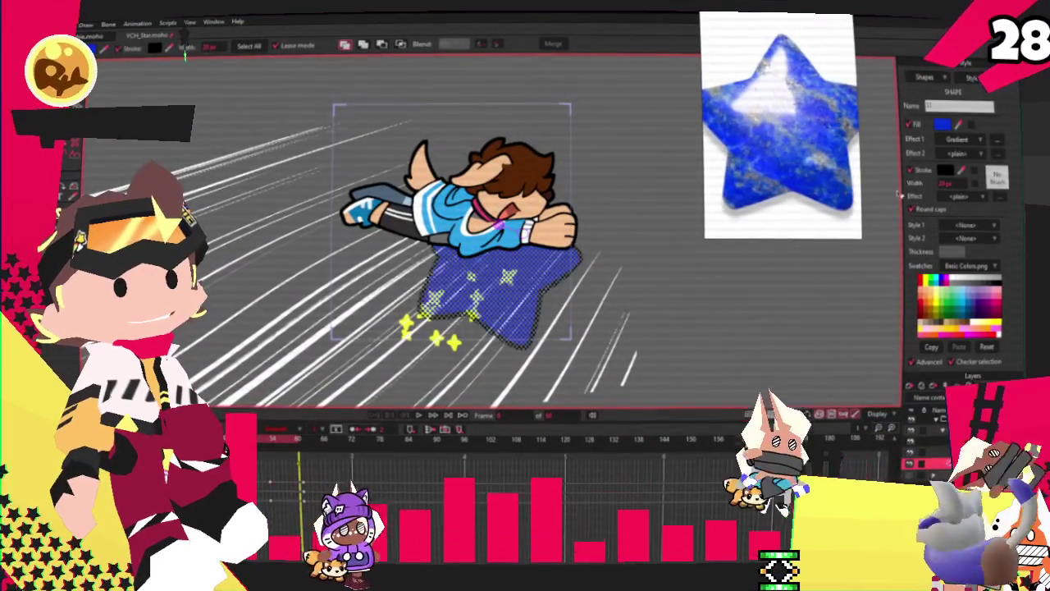
click(973, 142)
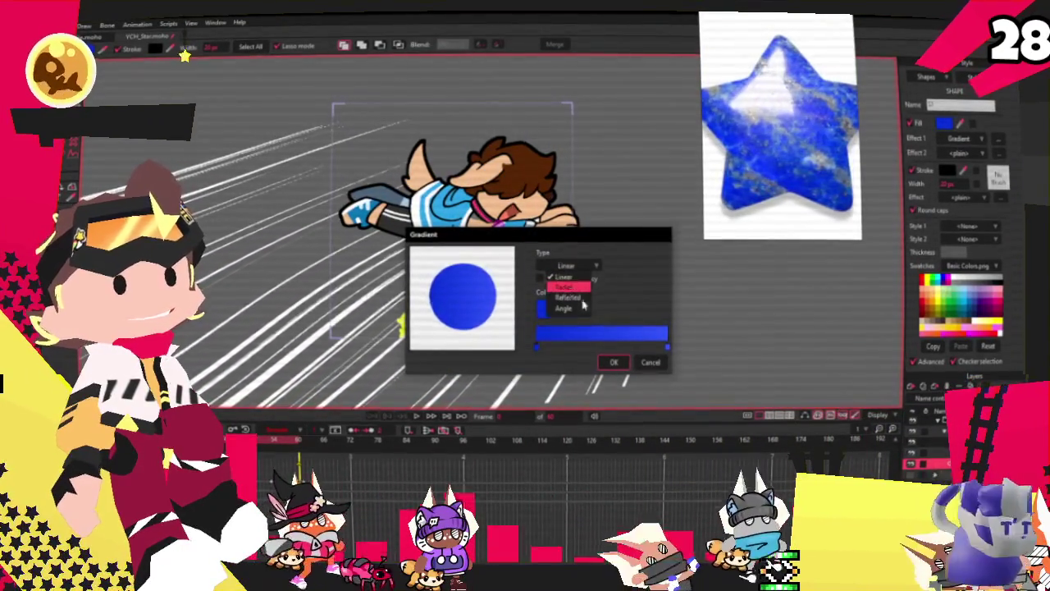
click(568, 287)
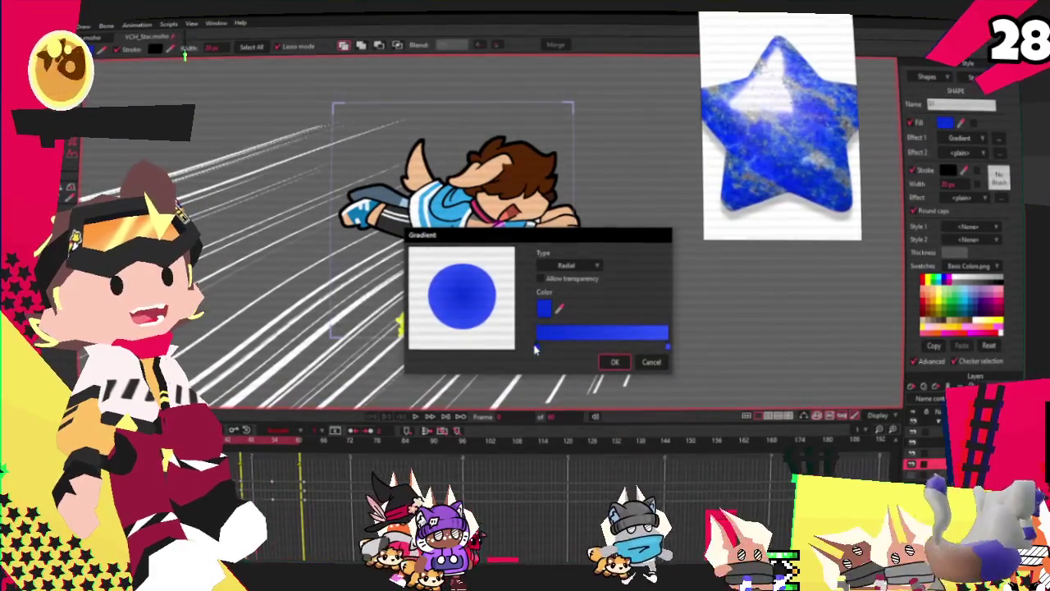
click(639, 345)
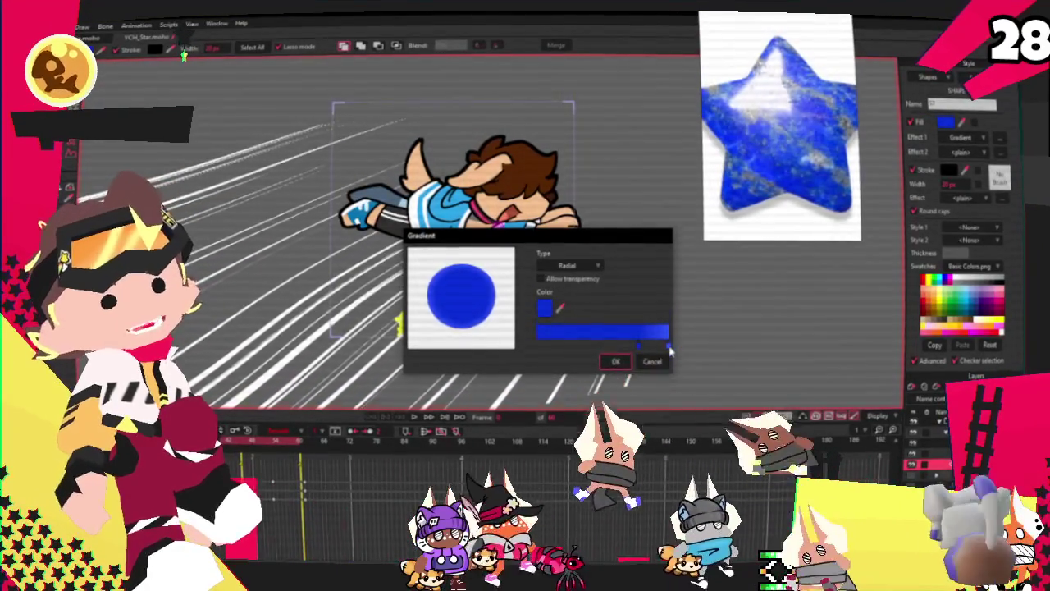
click(616, 361)
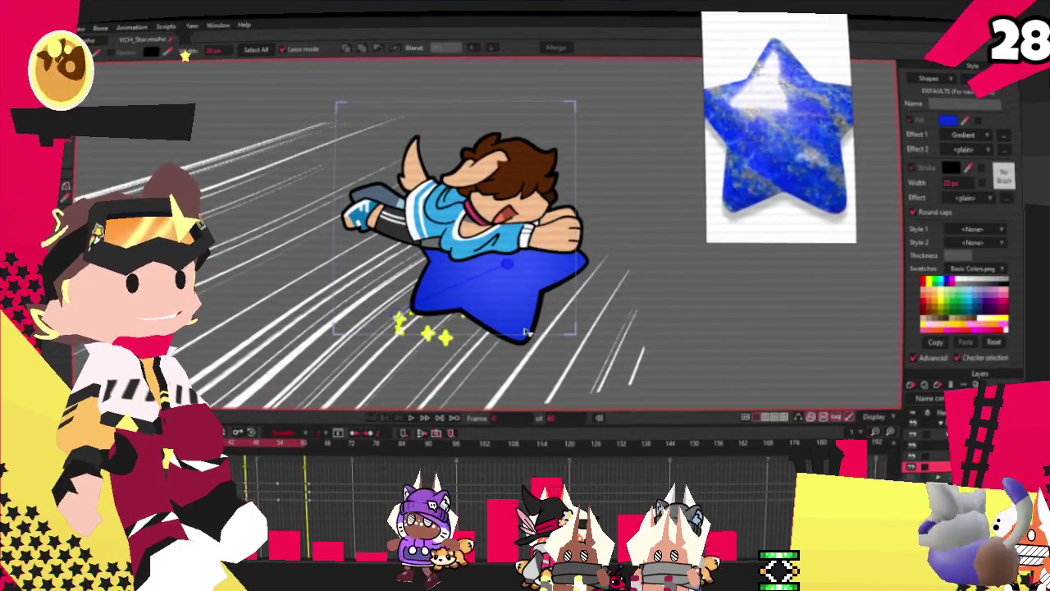
Add a new layer for the star and confirm its masking settings
scroll(525, 331, up, 2)
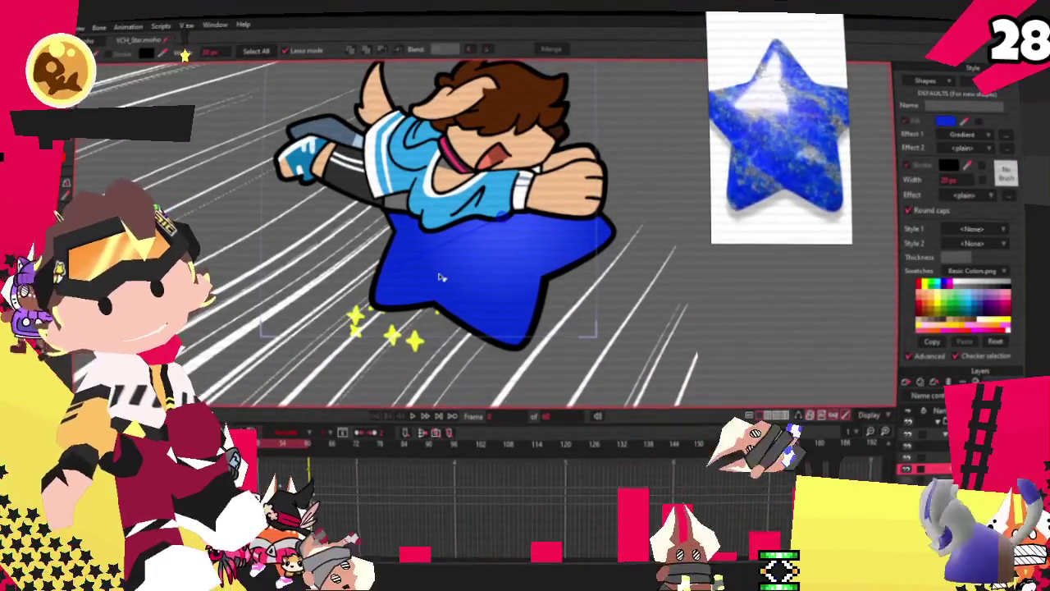
scroll(435, 272, up, 2)
click(905, 381)
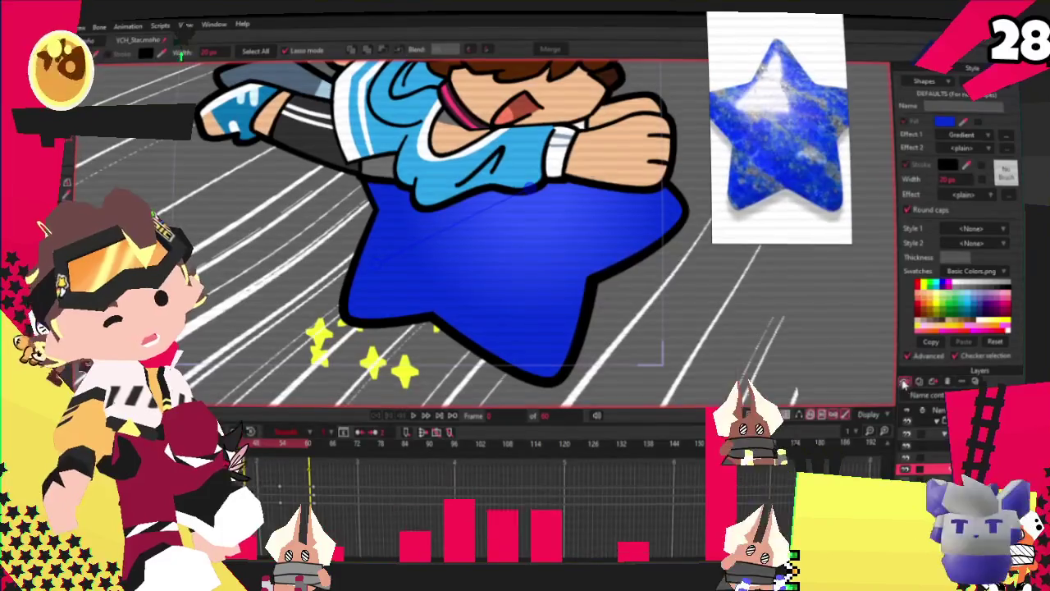
click(934, 434)
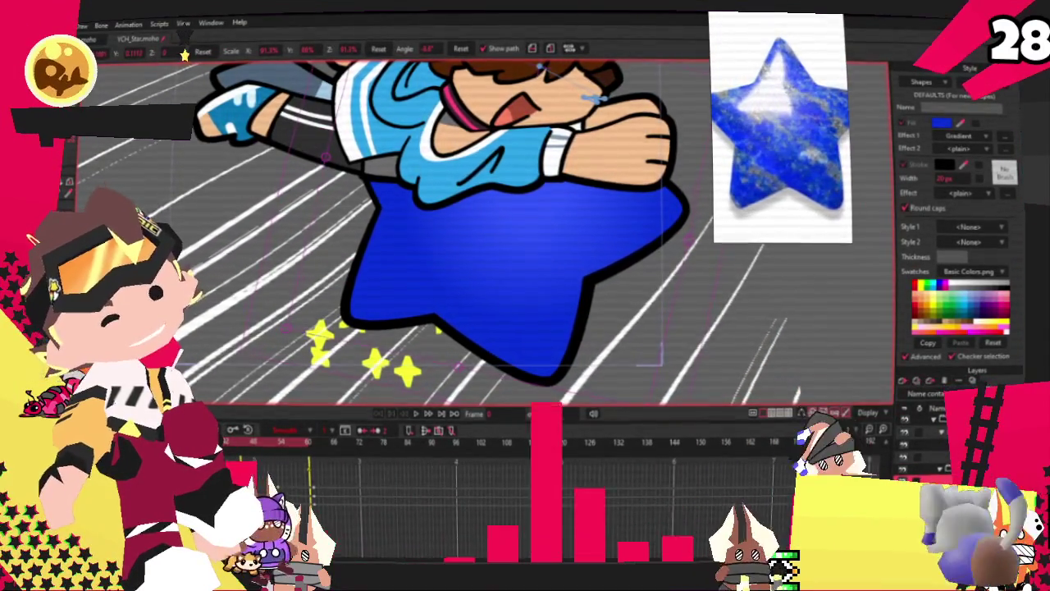
double_click(944, 423)
click(748, 143)
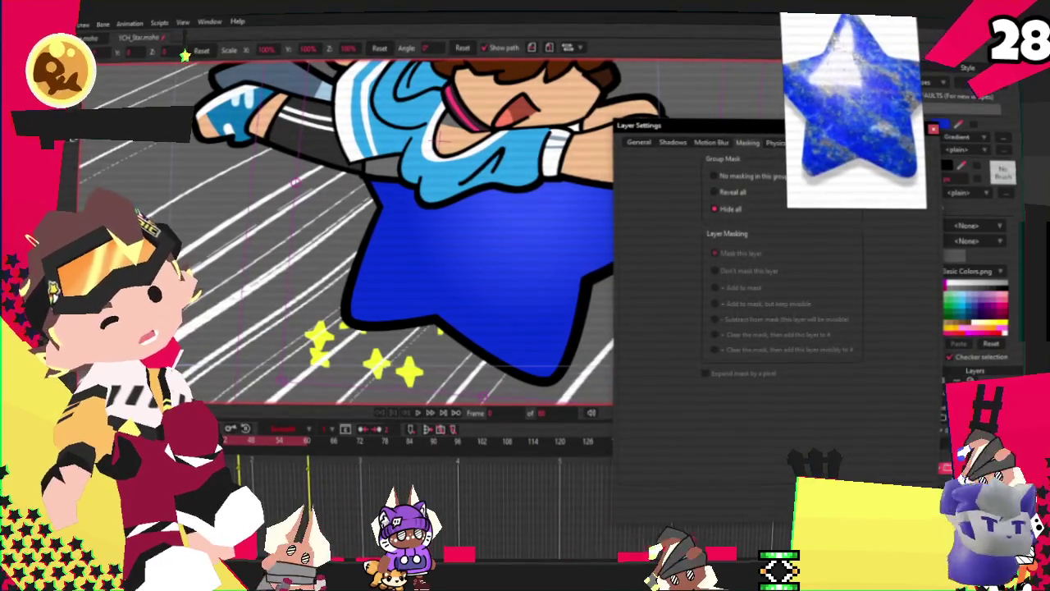
key(Return)
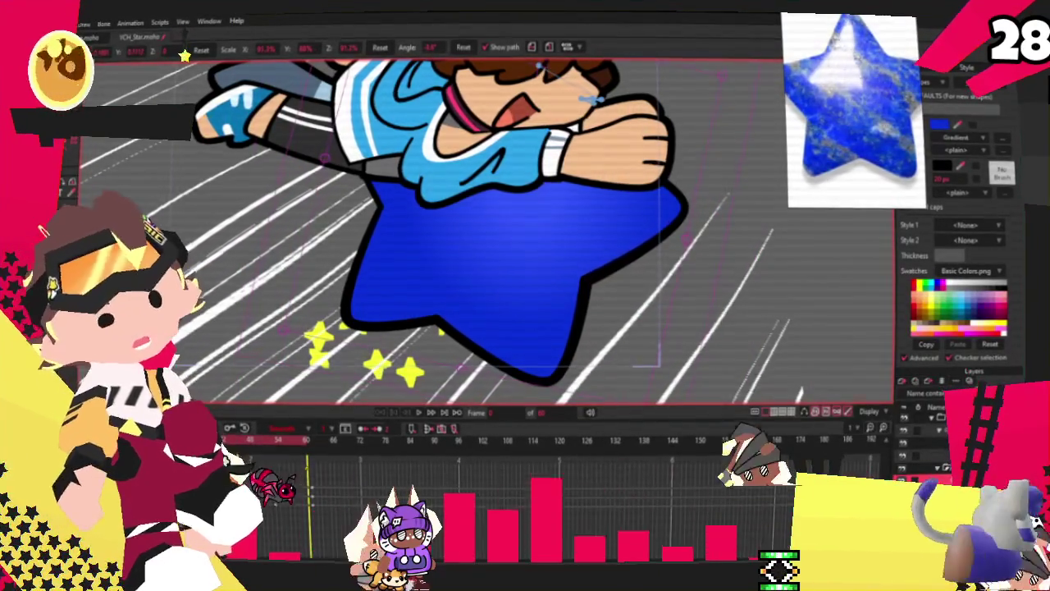
key(g)
key(ctrl+r)
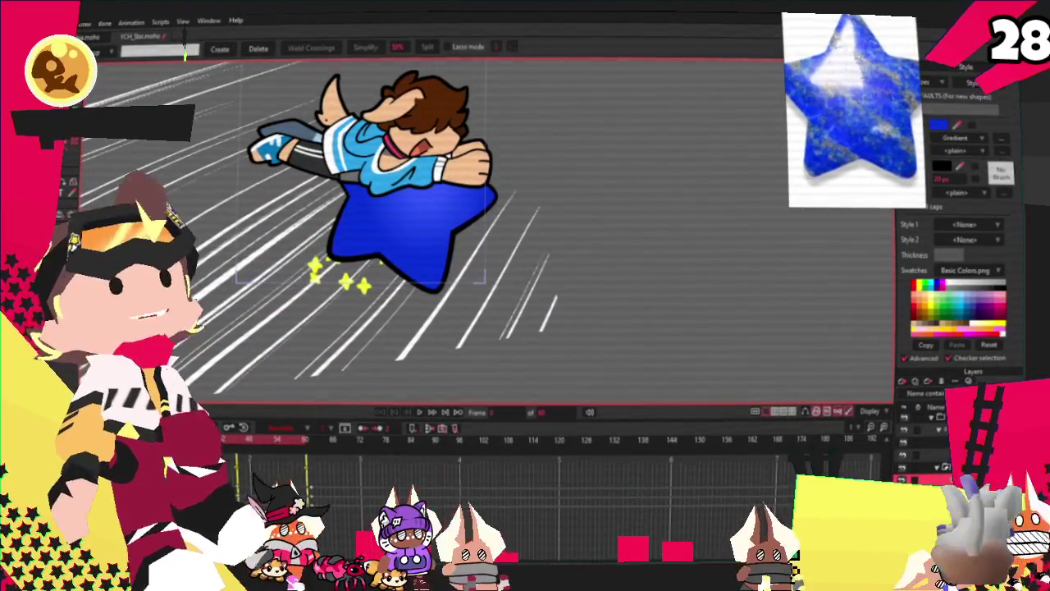
Draw a translucent darker-blue shading shape across the lower middle of the star
drag(591, 342, 341, 184)
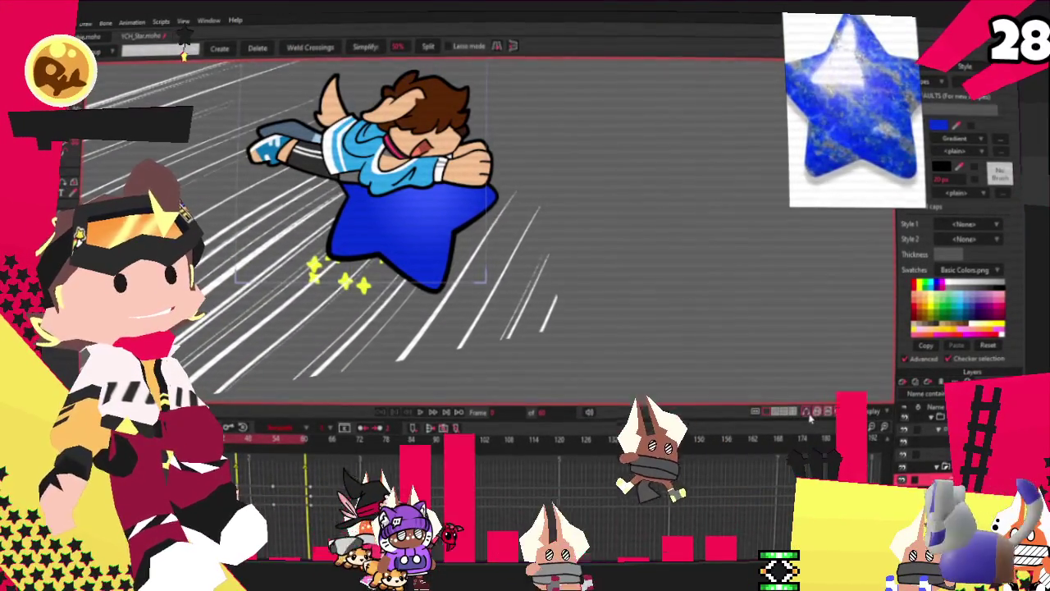
click(437, 143)
scroll(440, 141, up, 3)
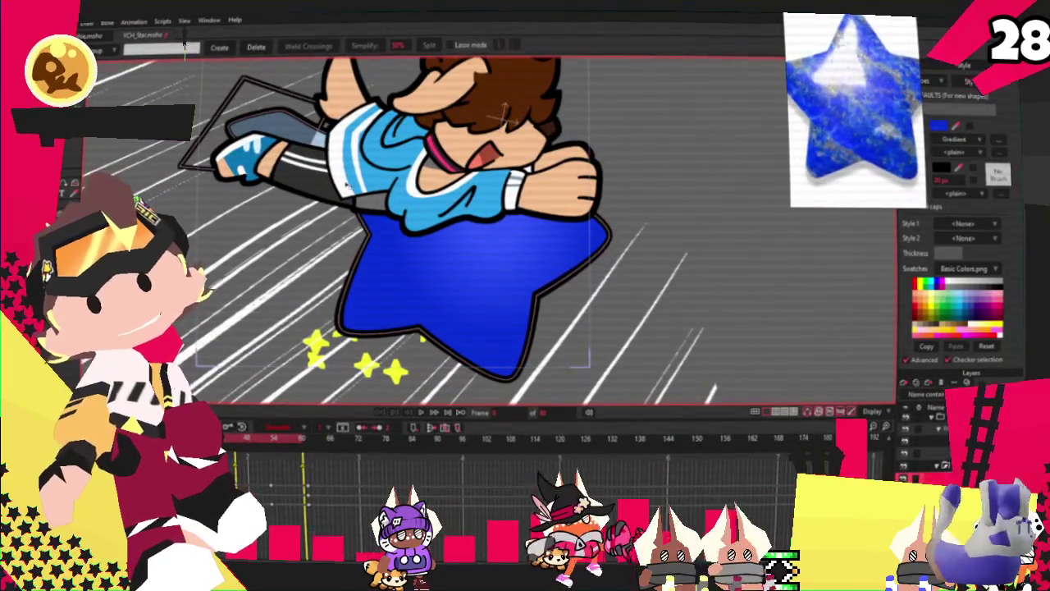
scroll(292, 164, up, 2)
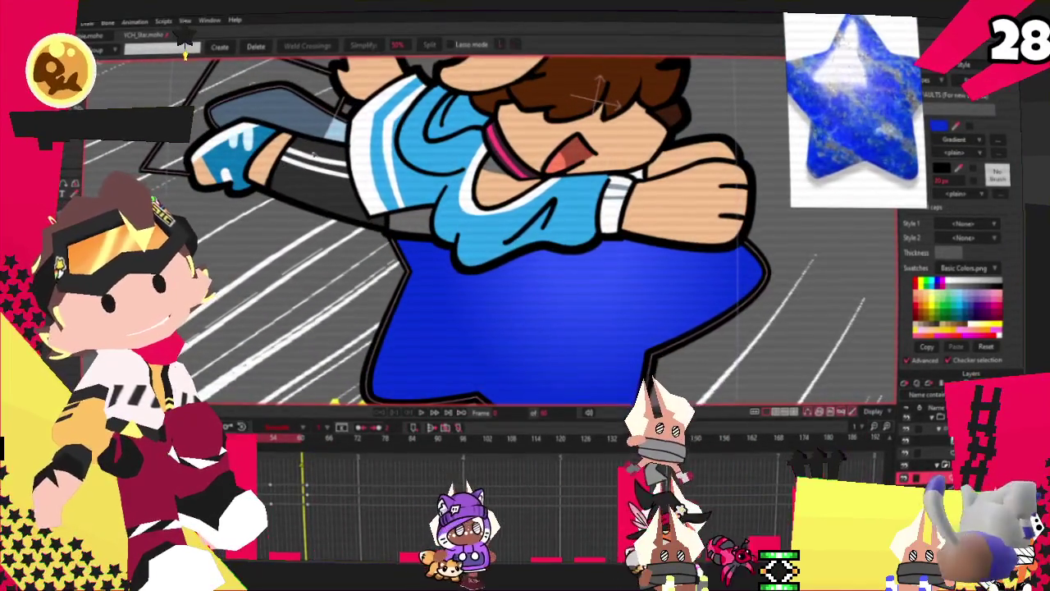
scroll(312, 153, down, 2)
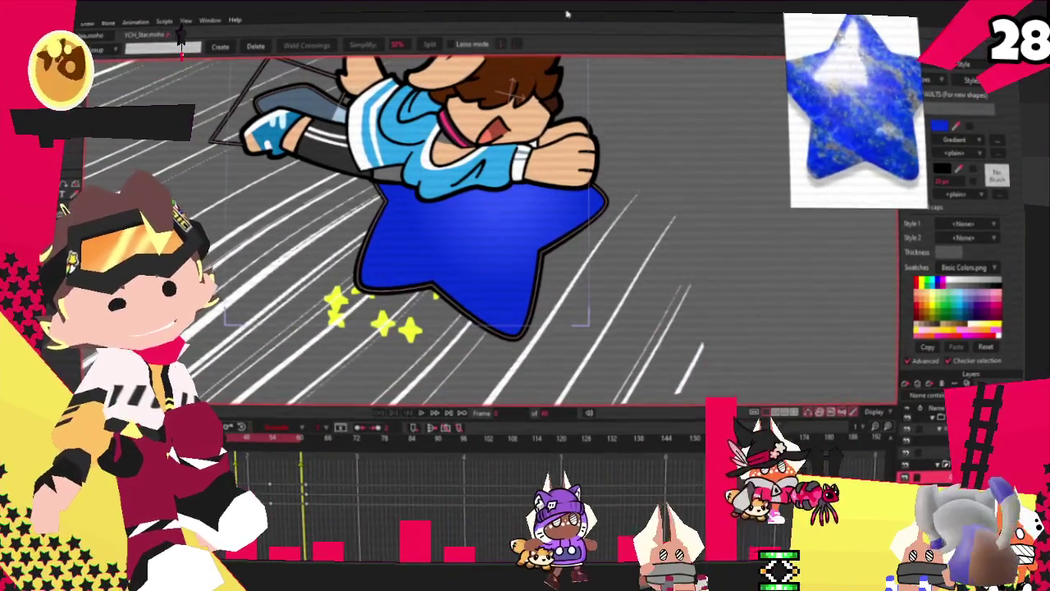
scroll(433, 164, up, 1)
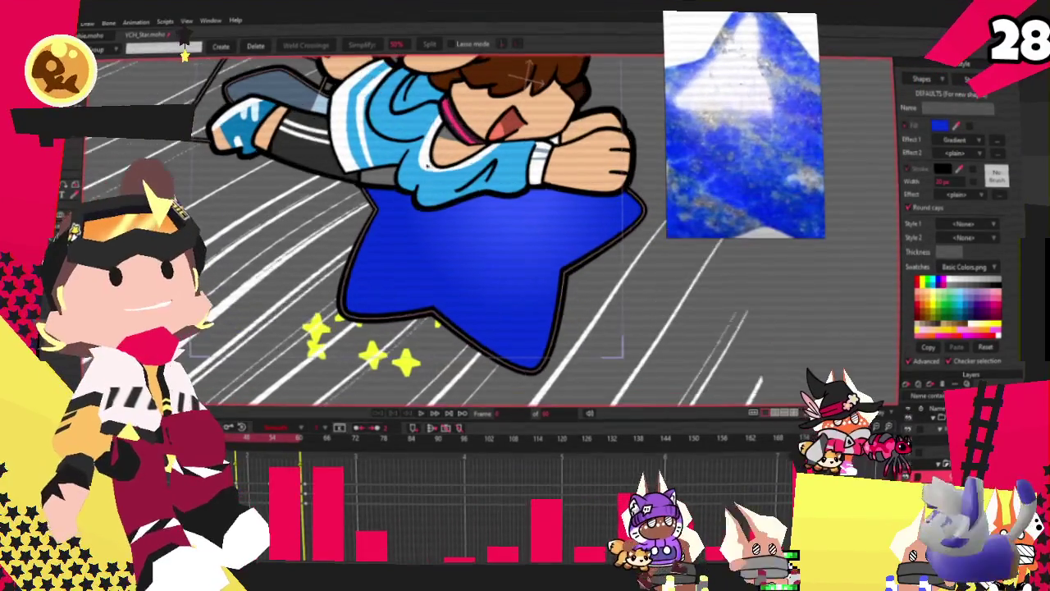
key(t)
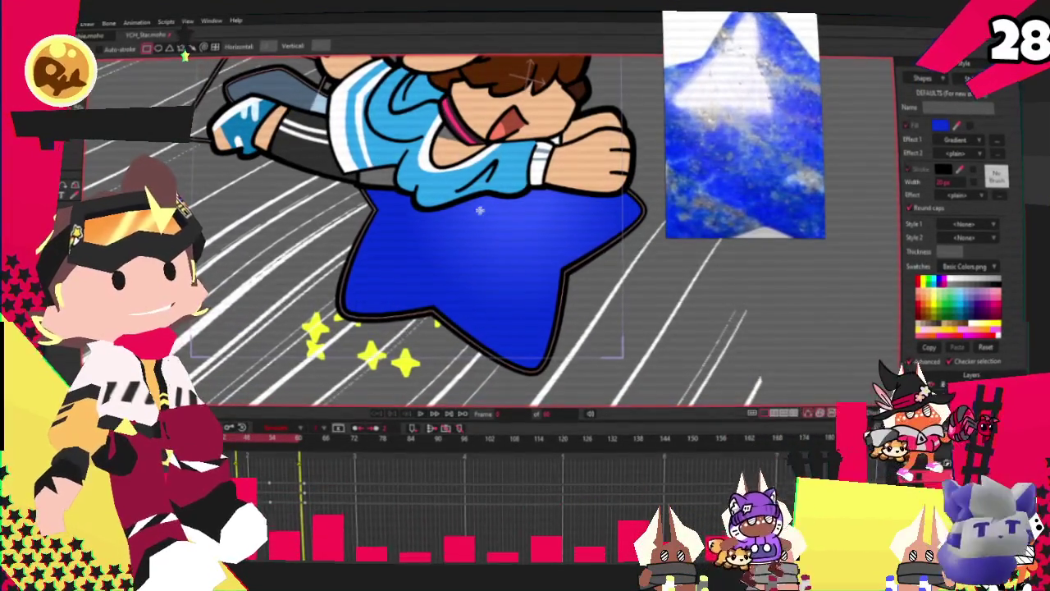
drag(519, 226, 484, 385)
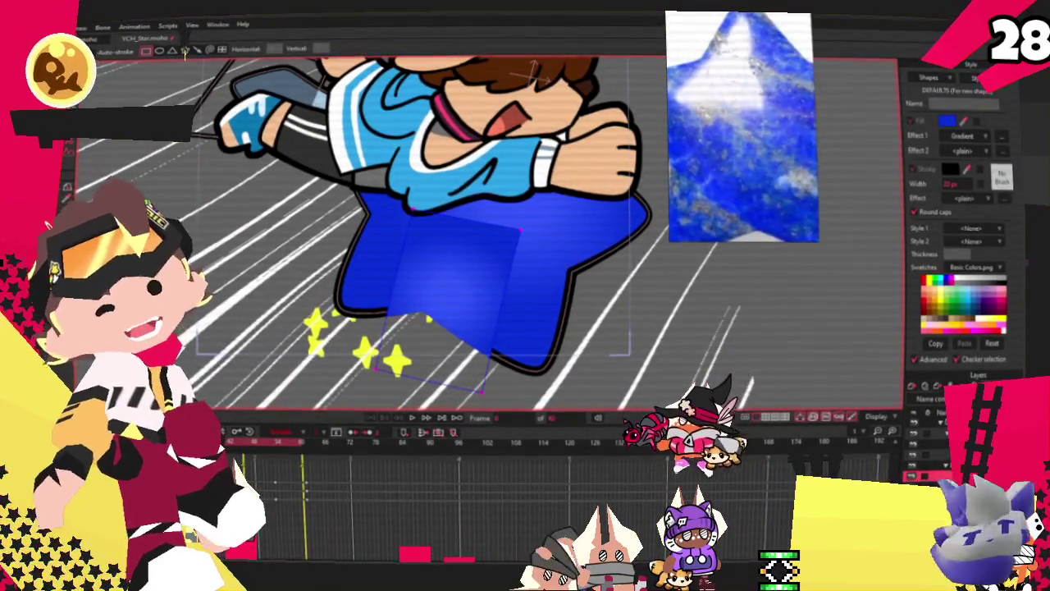
Set the shading shape's Effect 1 to <plain>, removing its gradient
key(g)
click(462, 315)
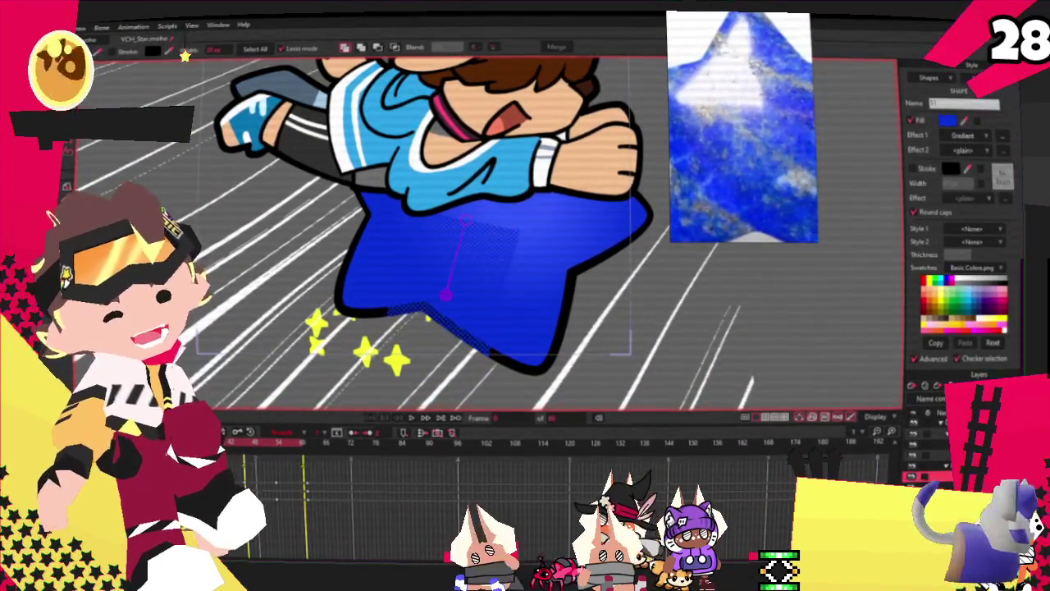
click(981, 136)
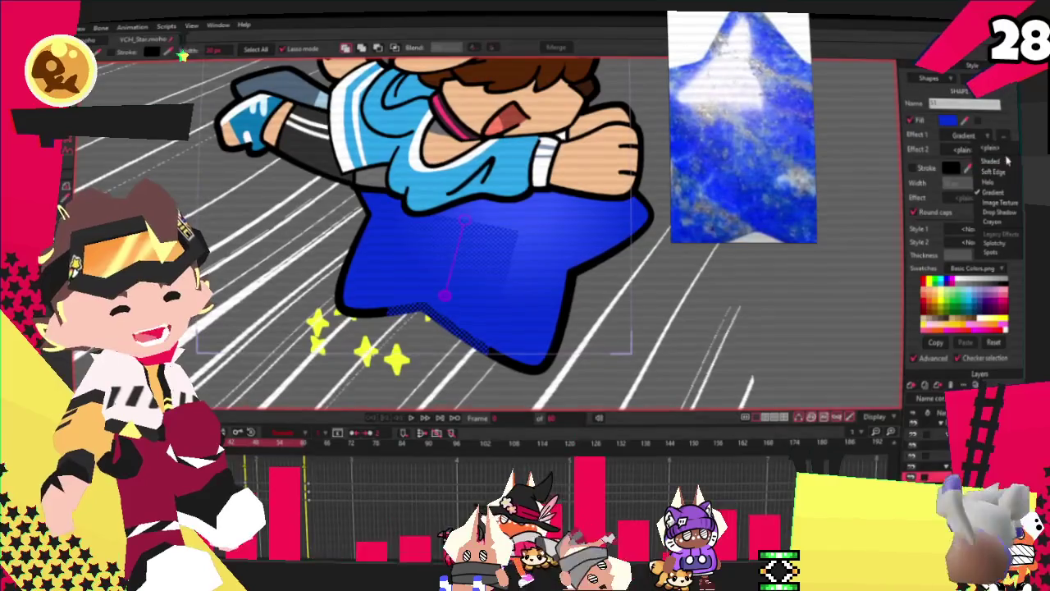
click(993, 148)
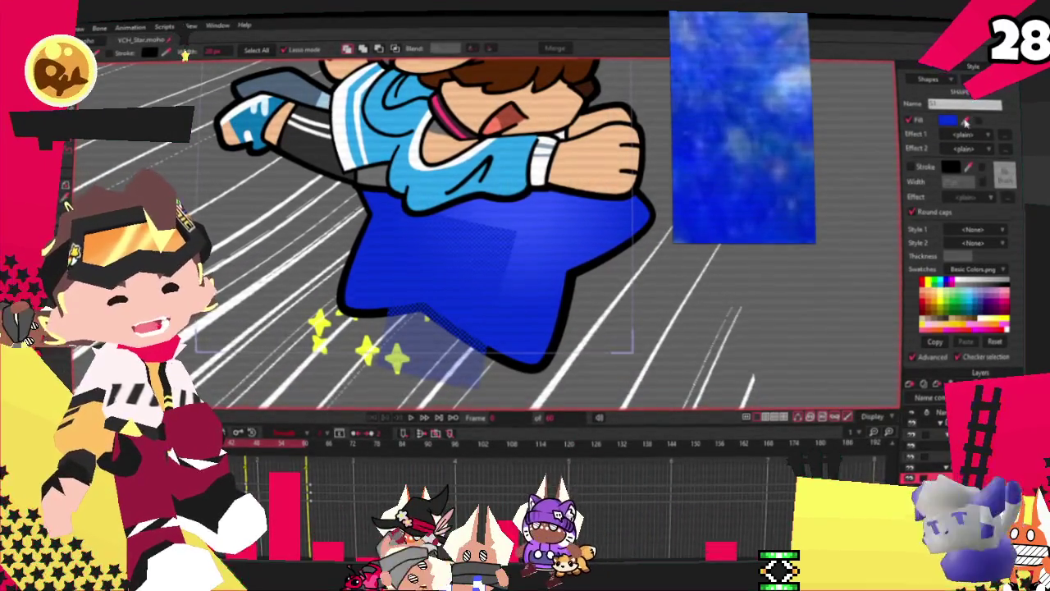
scroll(664, 148, down, 3)
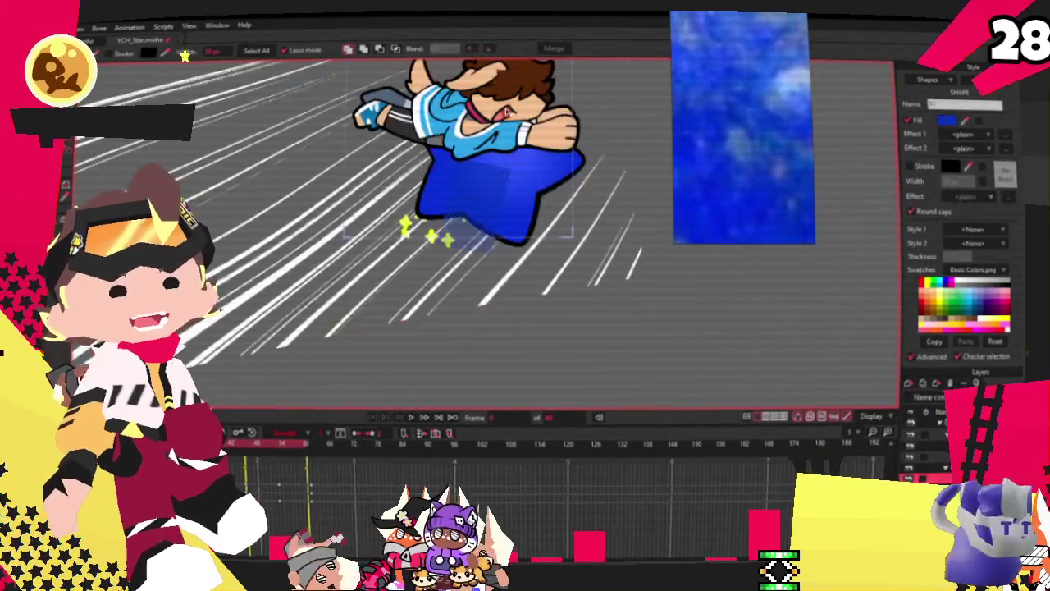
scroll(443, 184, up, 3)
click(443, 183)
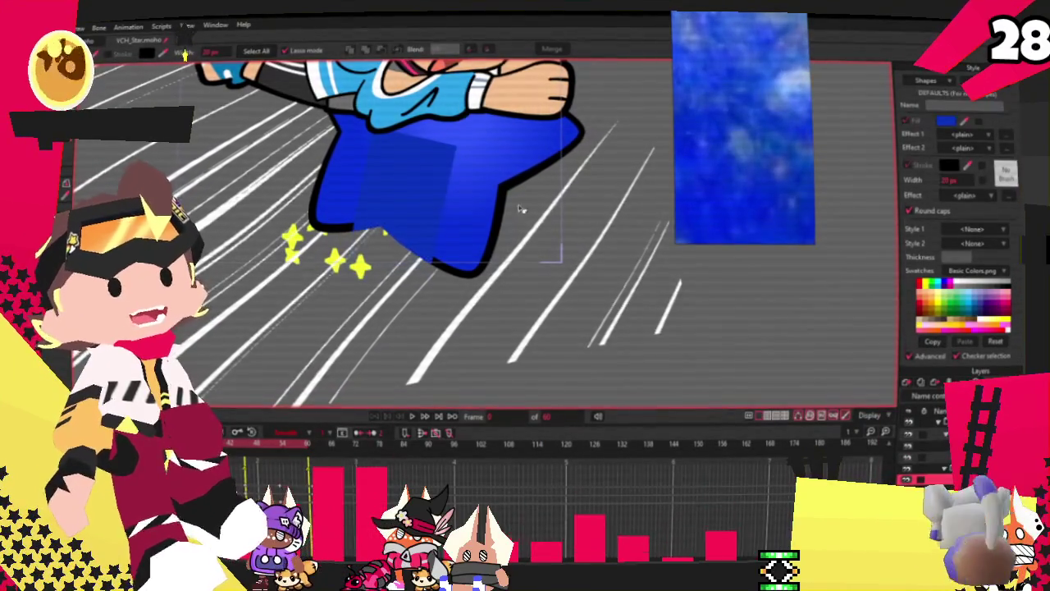
scroll(385, 233, up, 2)
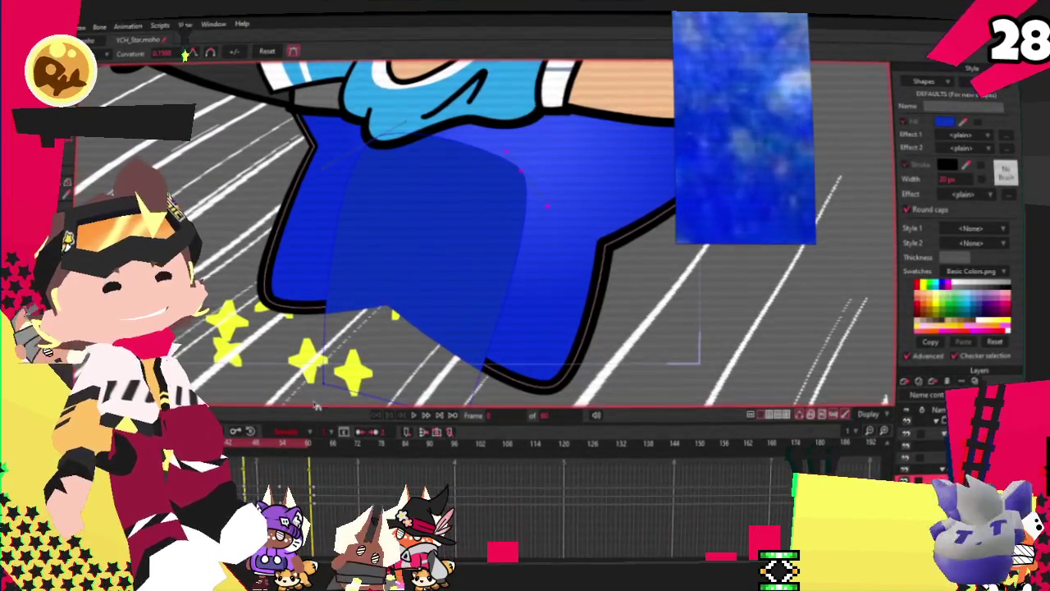
scroll(465, 359, down, 3)
scroll(466, 350, up, 2)
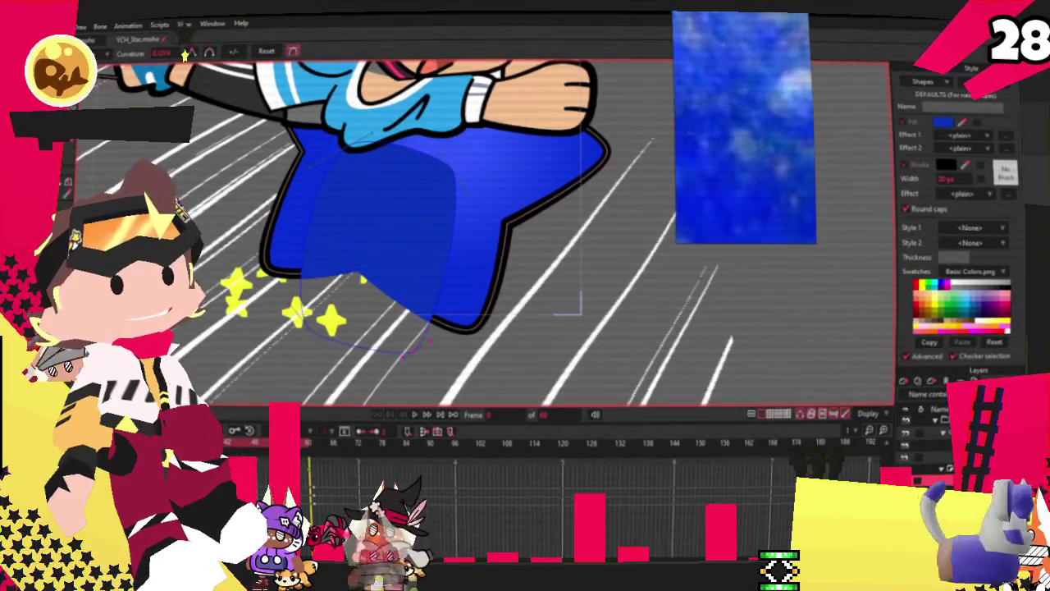
scroll(402, 213, up, 2)
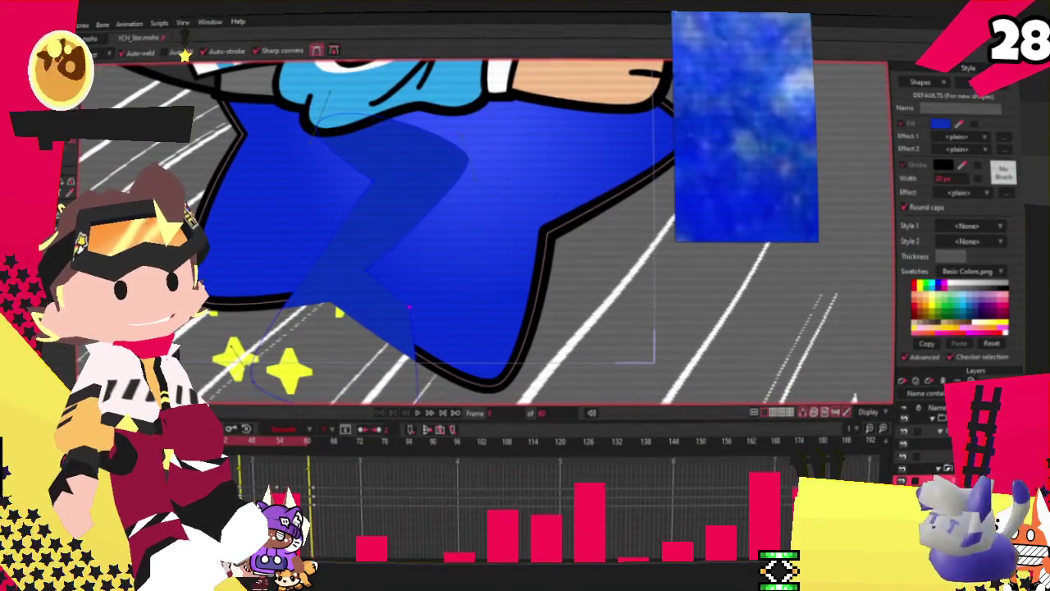
Reshape the shading points into a band curving diagonally across the star
key(c)
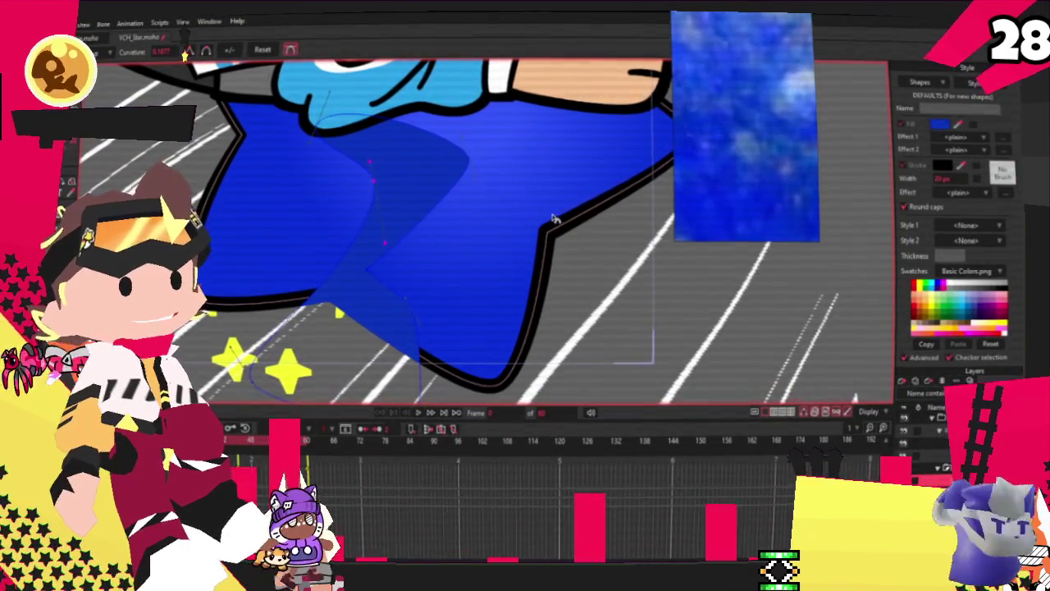
scroll(332, 272, down, 3)
scroll(332, 272, up, 3)
scroll(332, 272, up, 2)
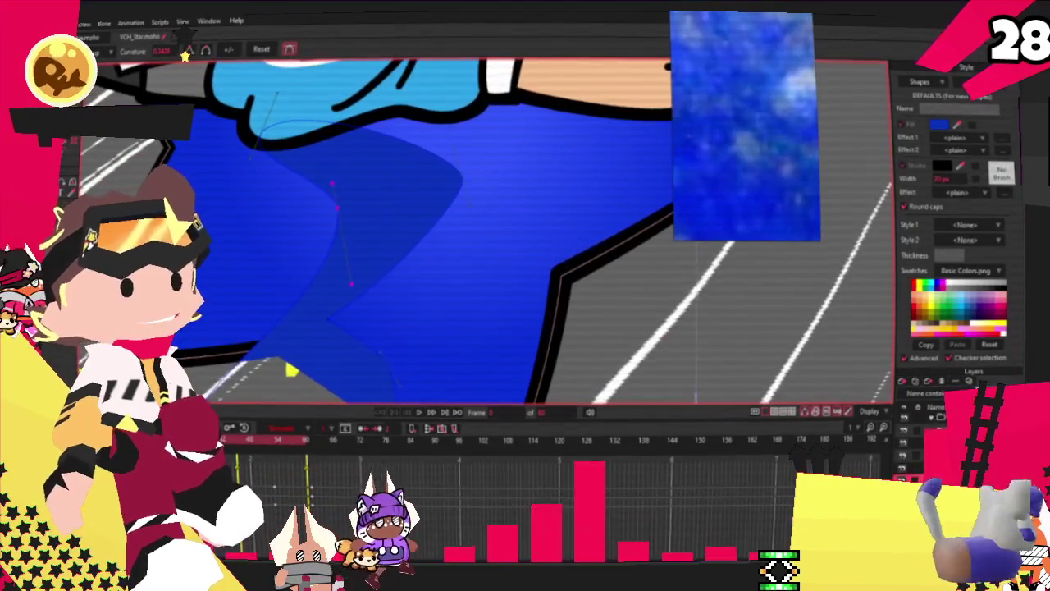
key(t)
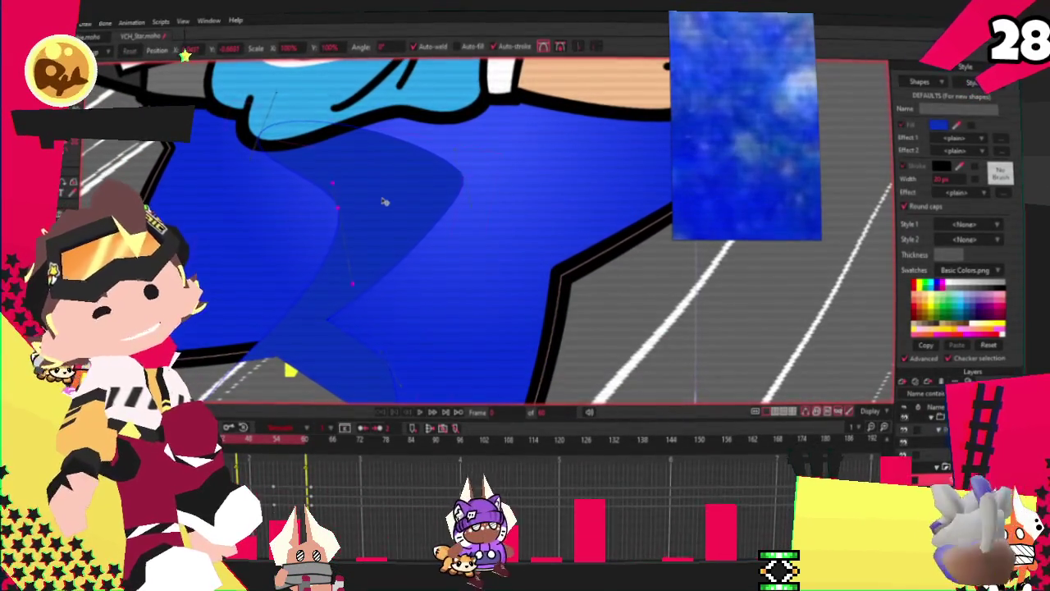
drag(337, 207, 260, 285)
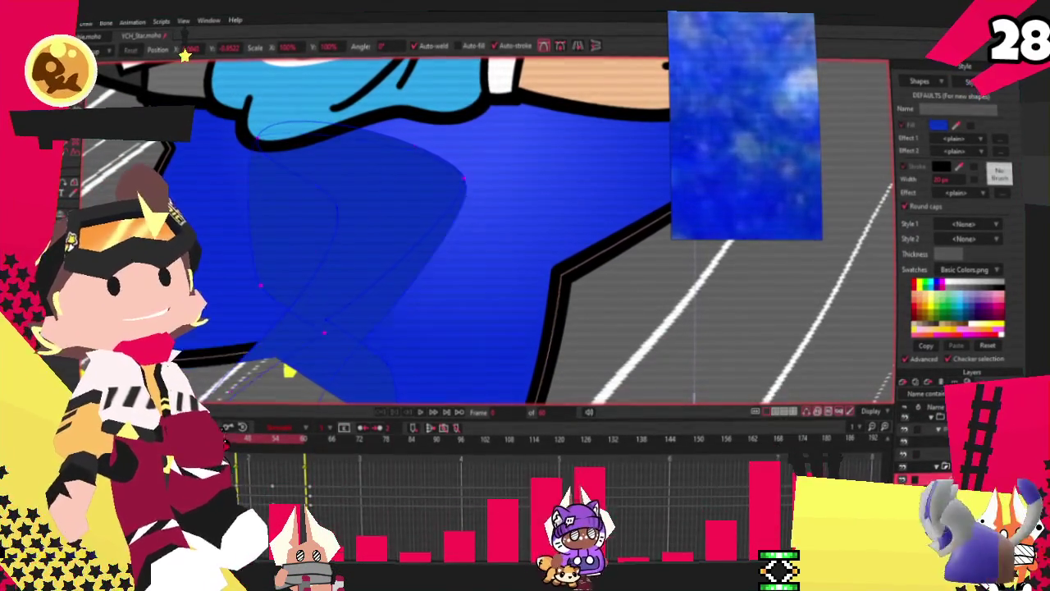
scroll(309, 314, down, 3)
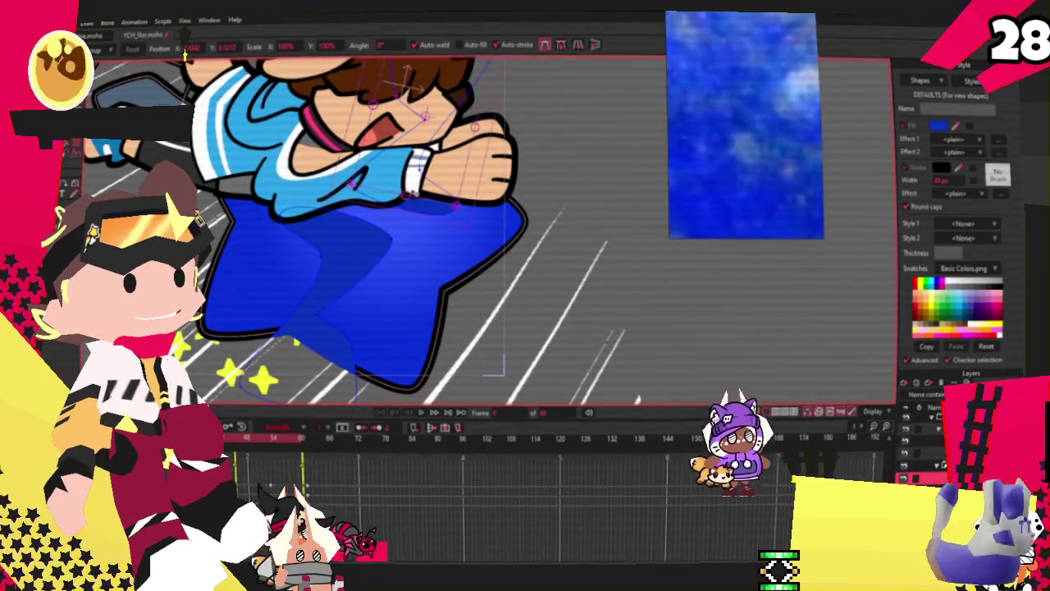
click(334, 257)
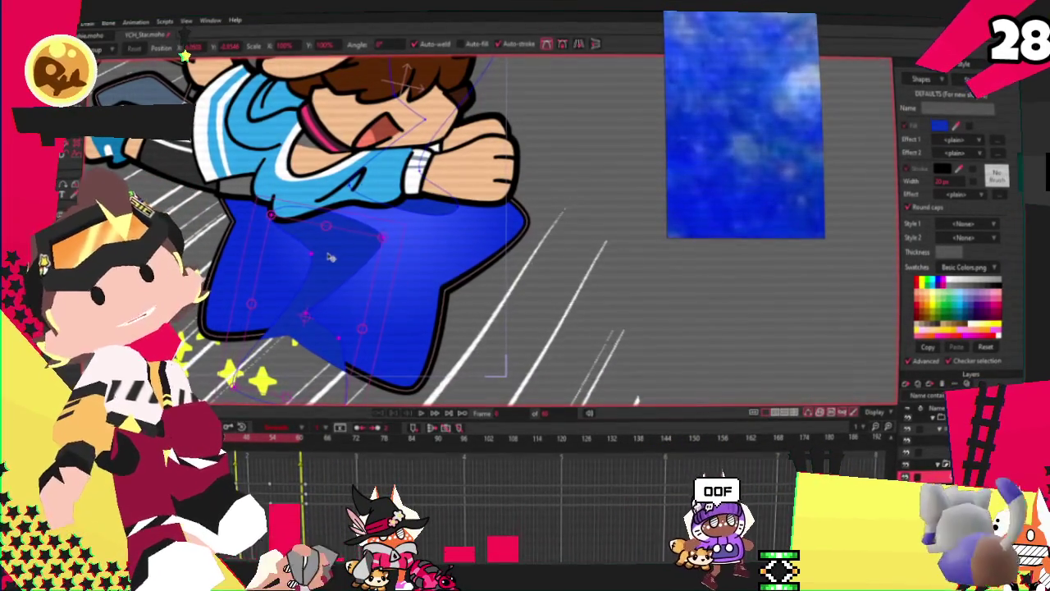
drag(458, 173, 416, 146)
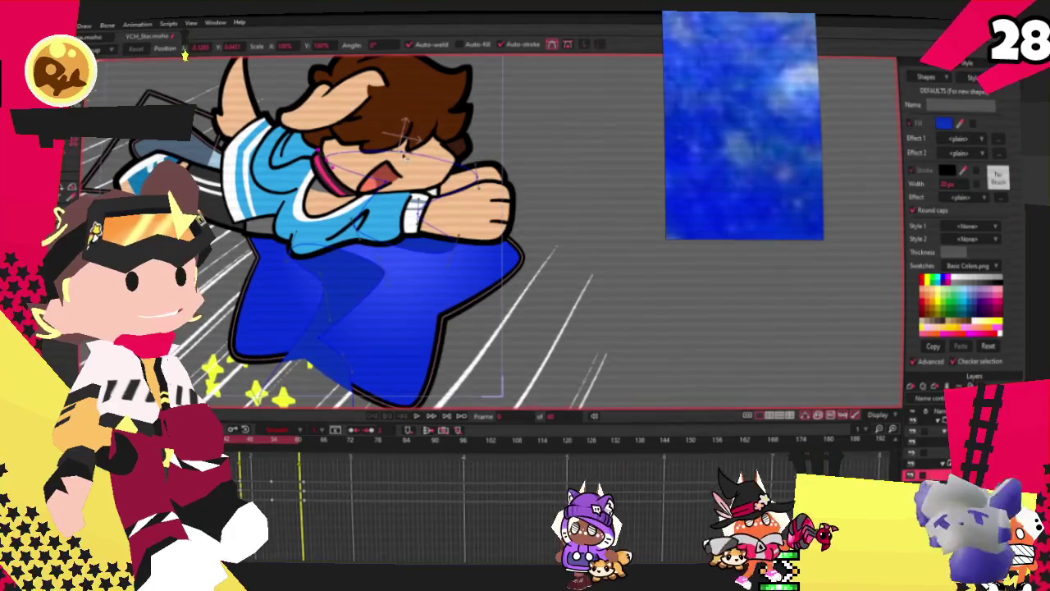
Stretch the shading shape out to the right to form a pale stripe across the star
scroll(574, 119, down, 1)
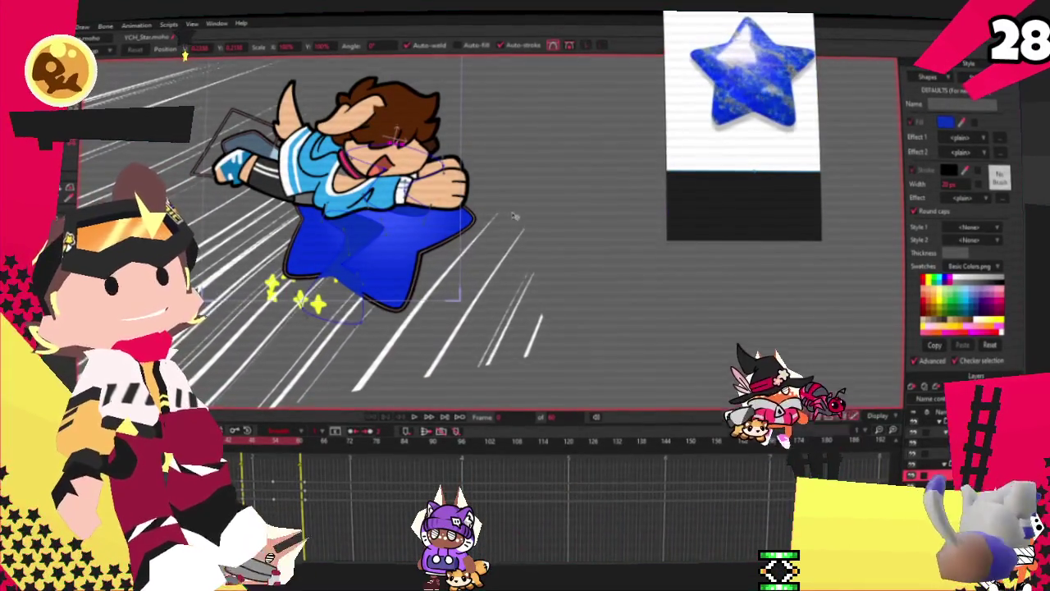
scroll(514, 215, up, 2)
scroll(512, 201, up, 2)
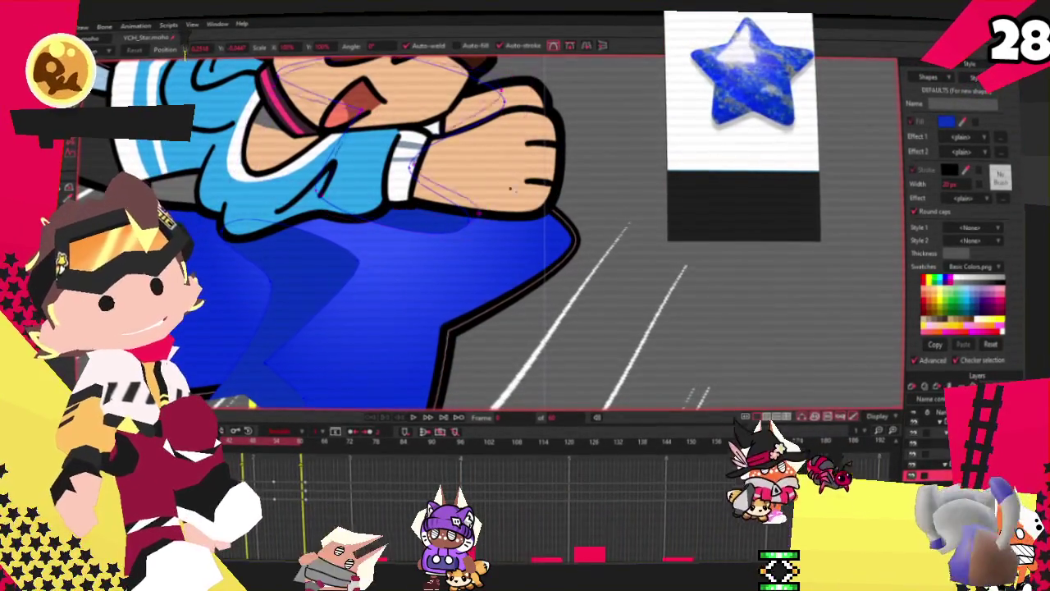
click(346, 247)
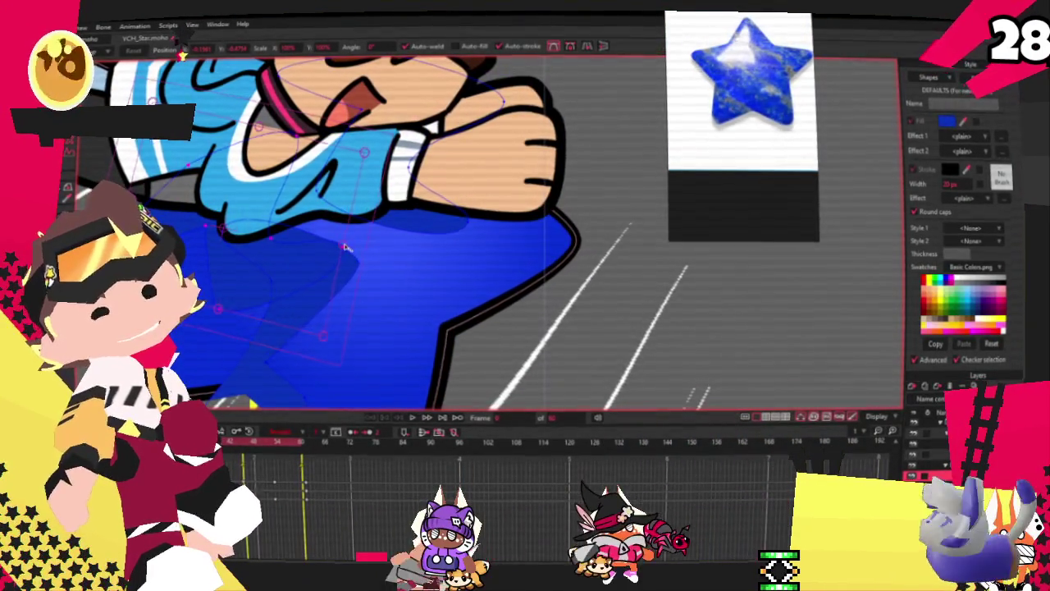
drag(346, 247, 628, 305)
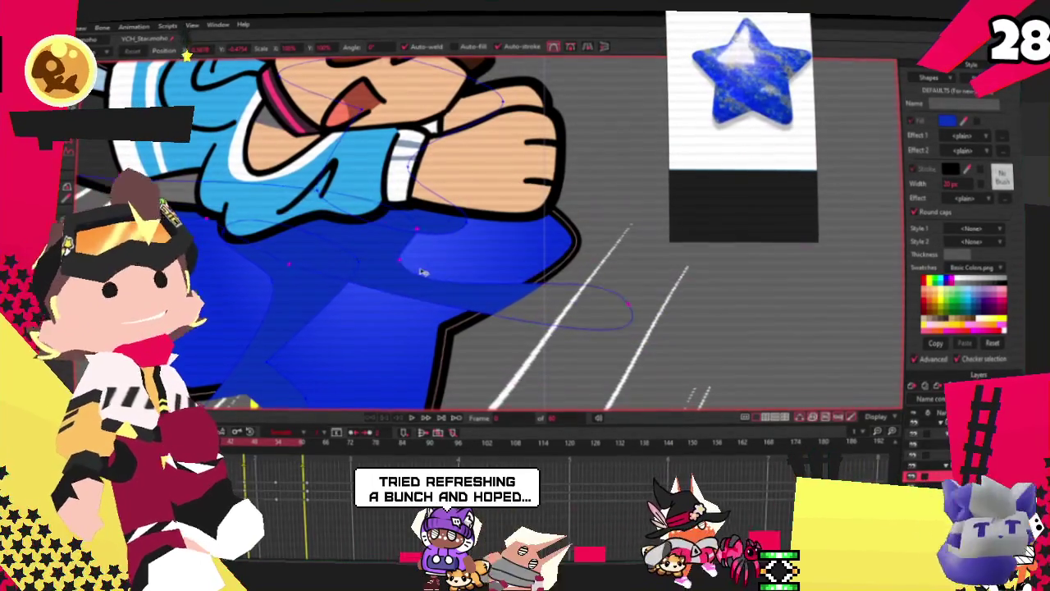
key(g)
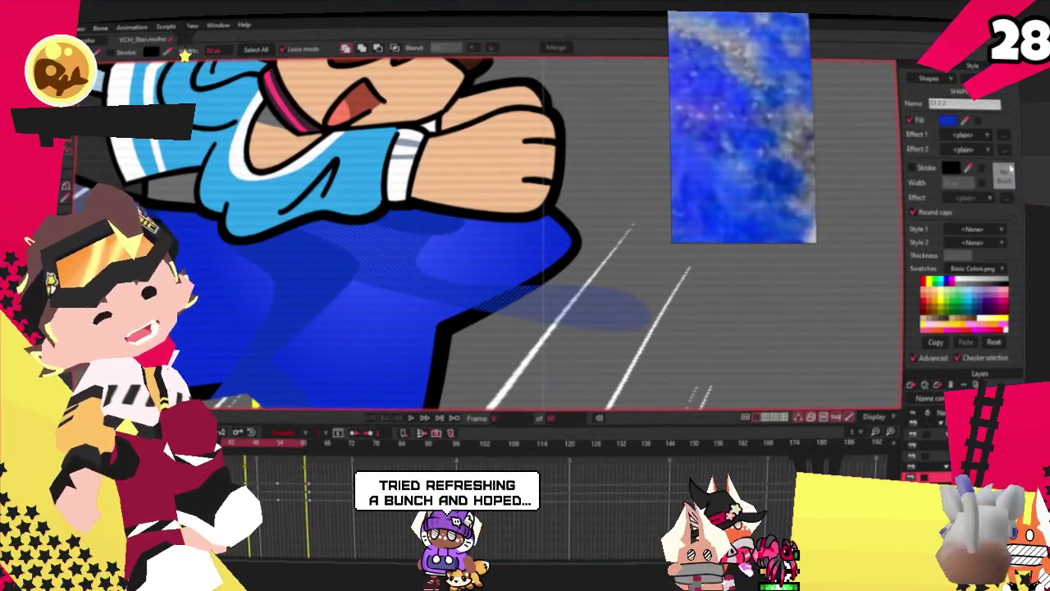
click(666, 261)
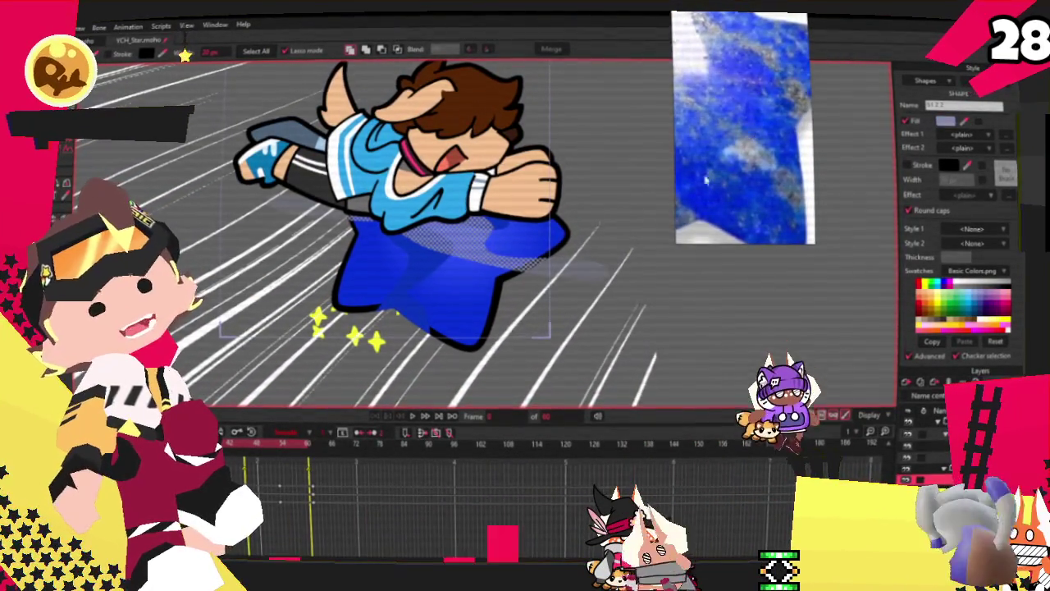
click(348, 208)
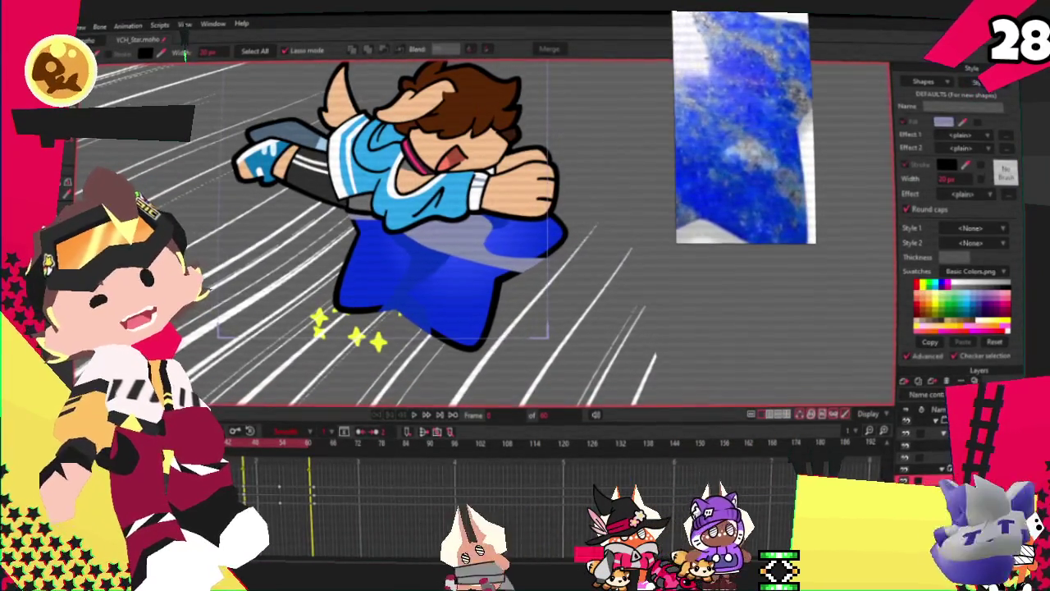
Drag the pale stripe's points so it bulges and curves along the star's body
key(t)
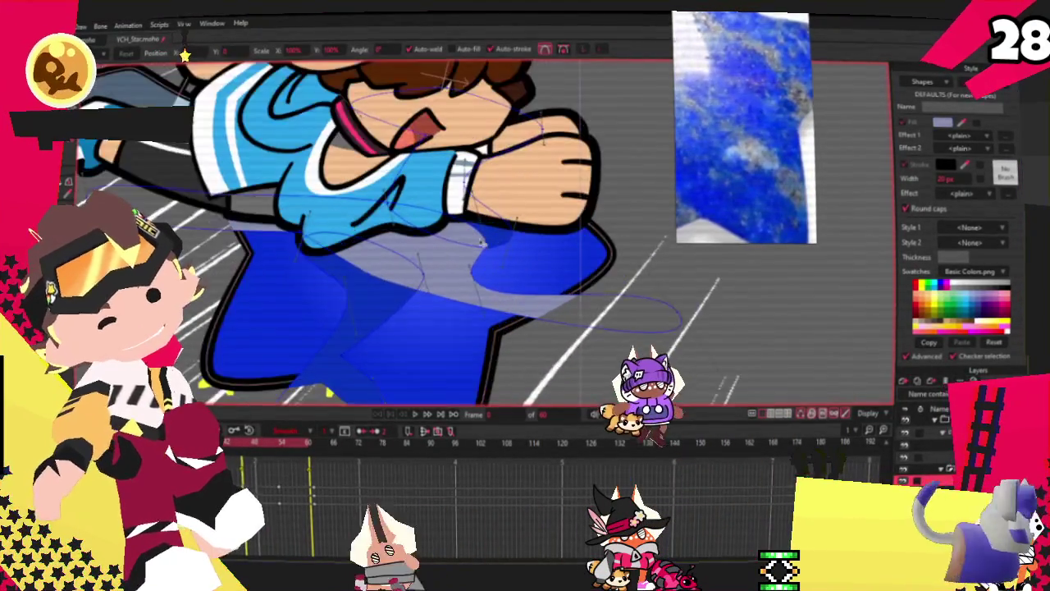
scroll(367, 285, up, 2)
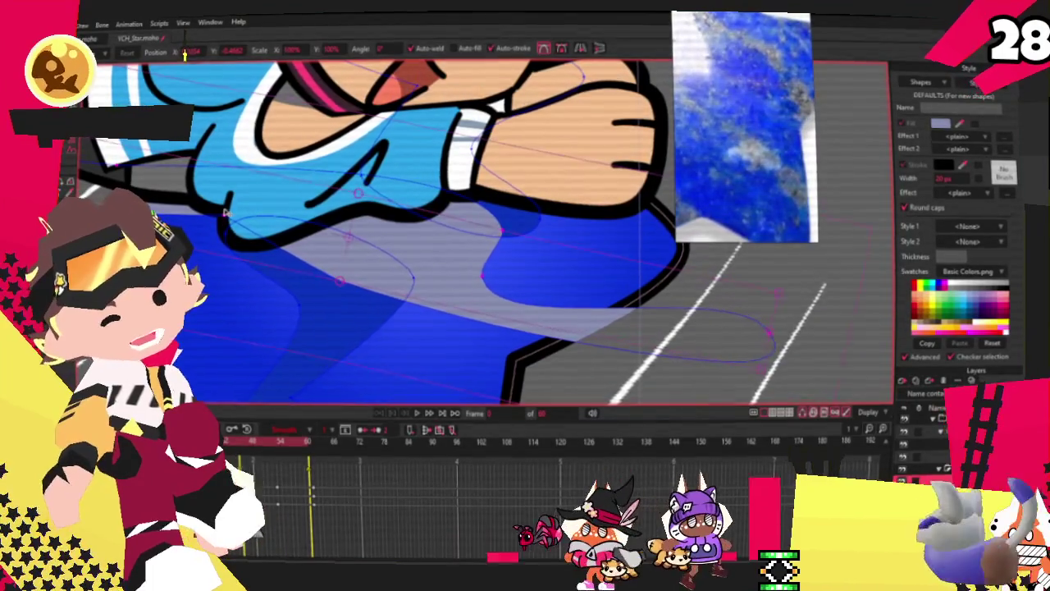
drag(344, 250, 378, 275)
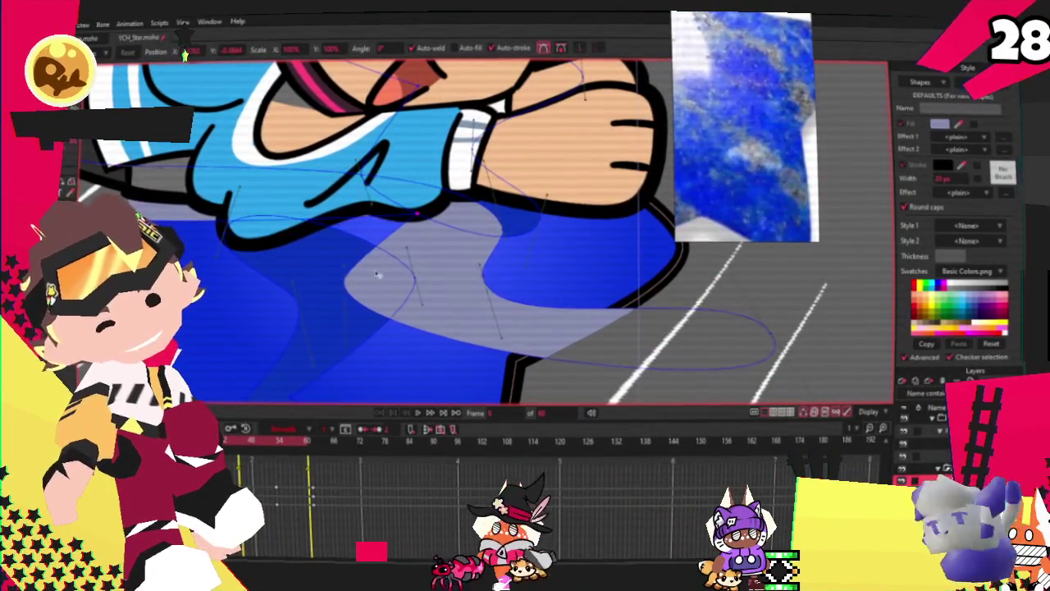
scroll(377, 275, down, 3)
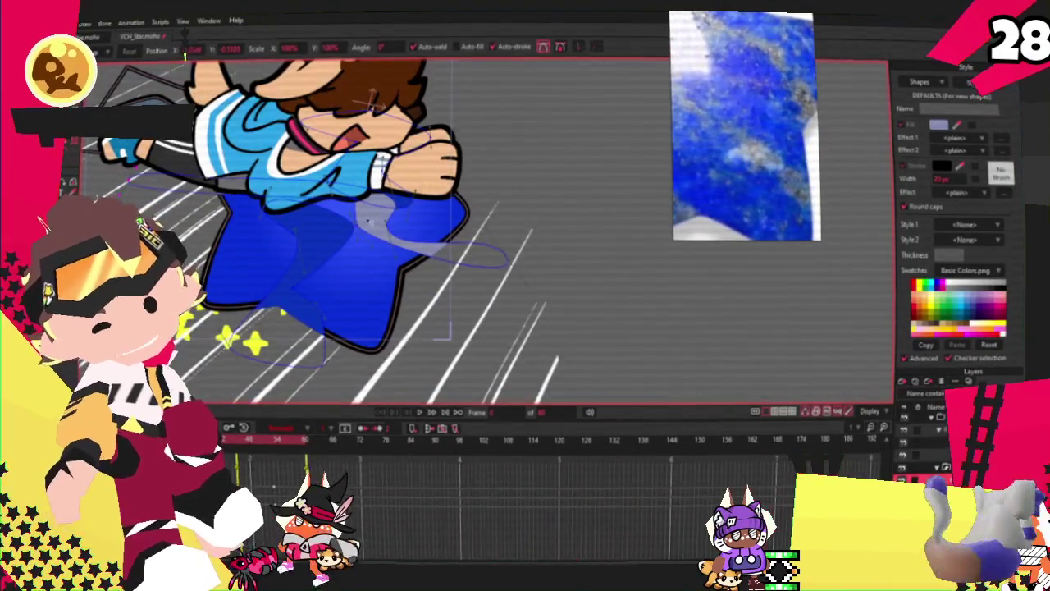
scroll(369, 220, up, 2)
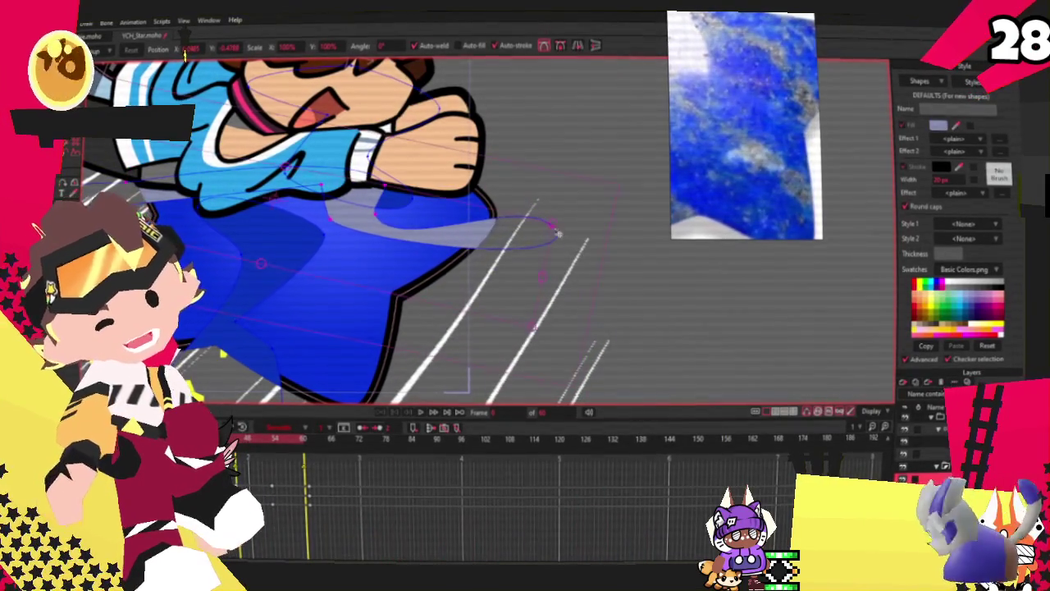
click(234, 259)
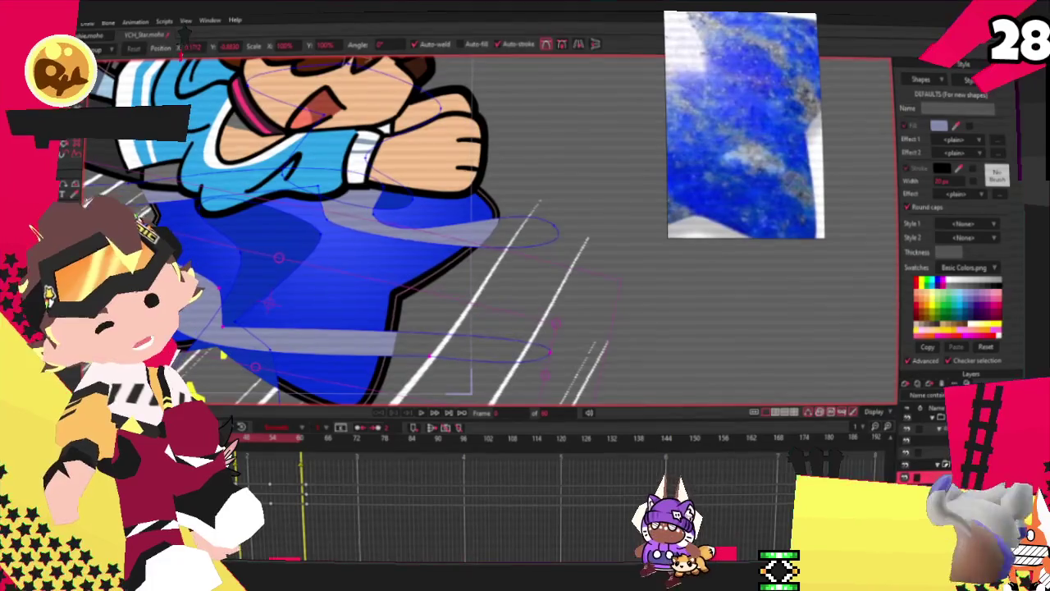
key(q)
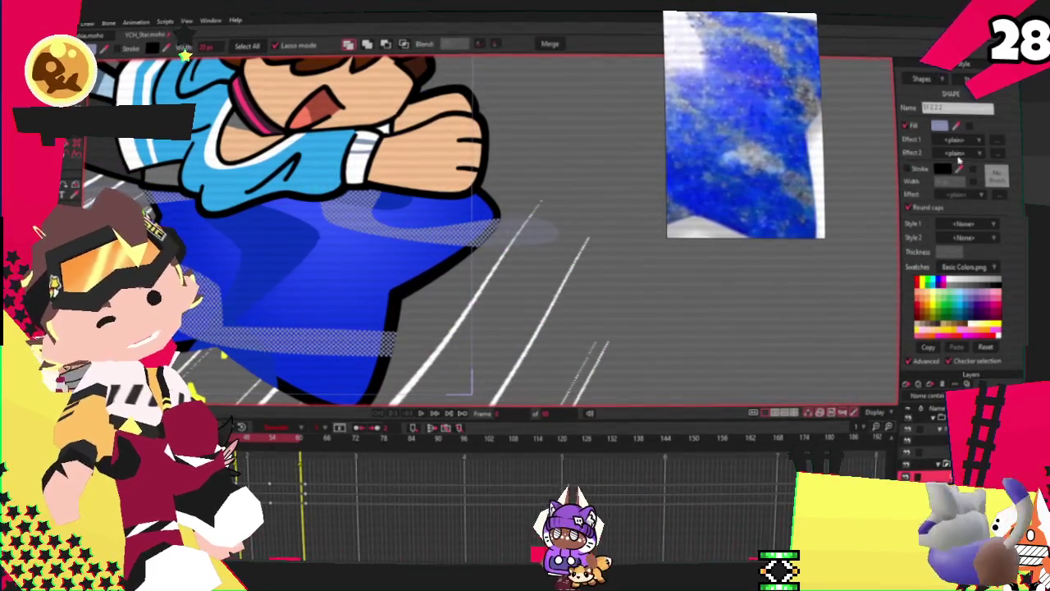
Keep the stripe's fill effect plain and give the stripe layer an 11 px blur radius
click(956, 140)
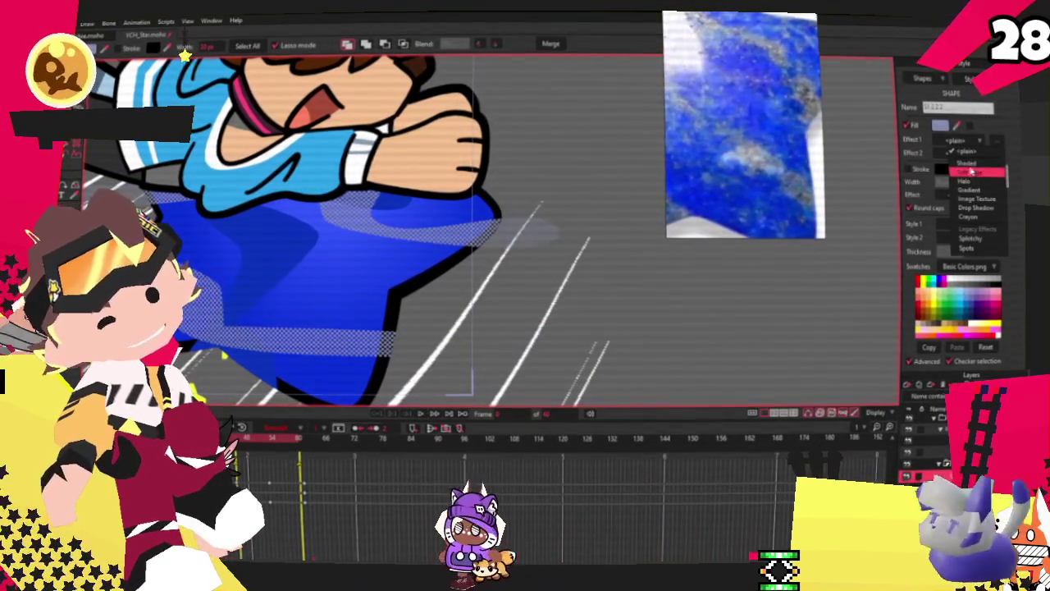
click(985, 159)
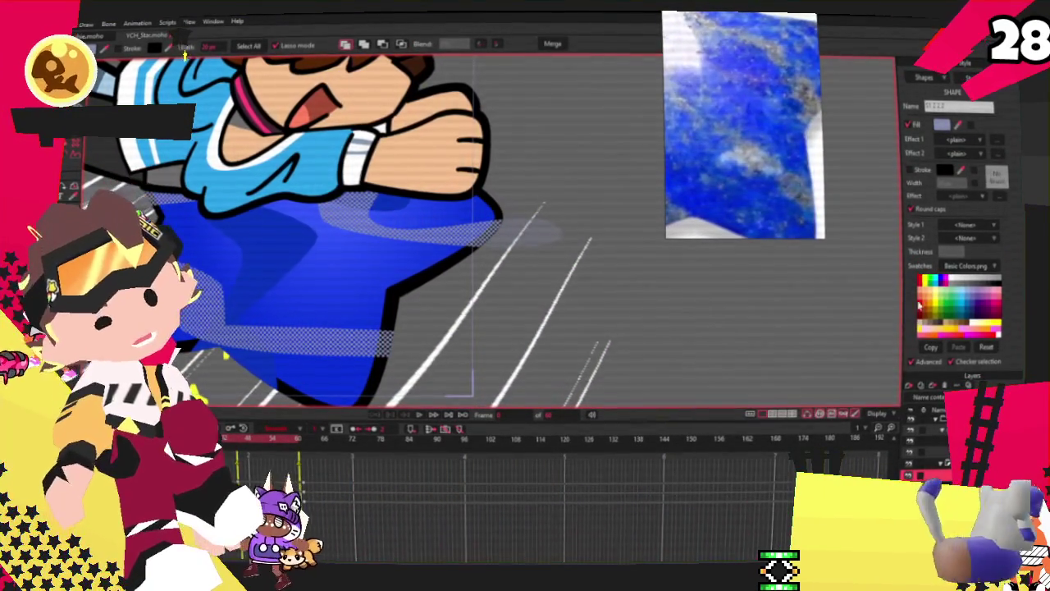
double_click(927, 408)
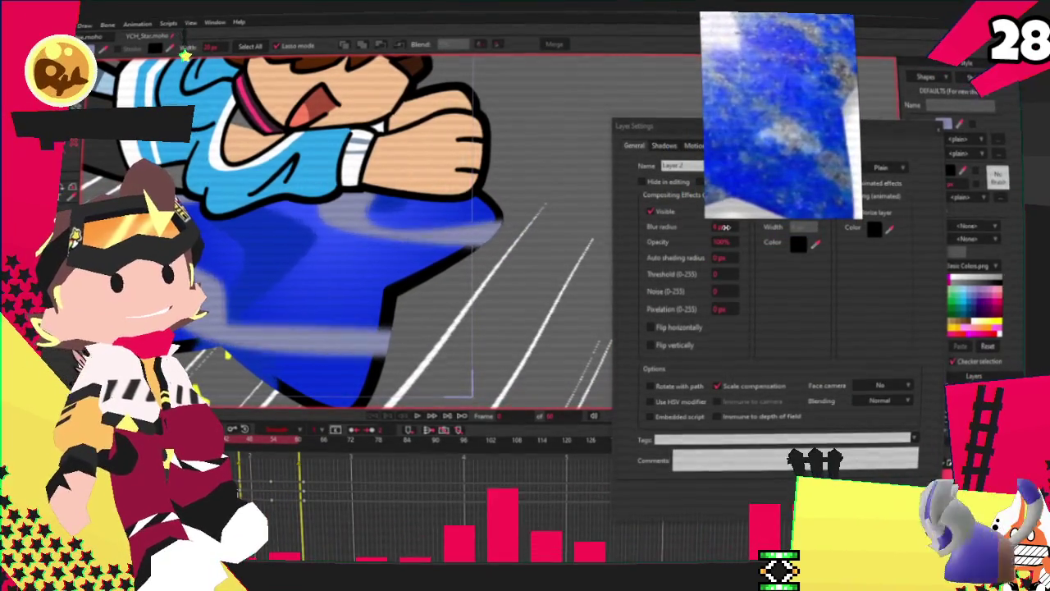
text(11)
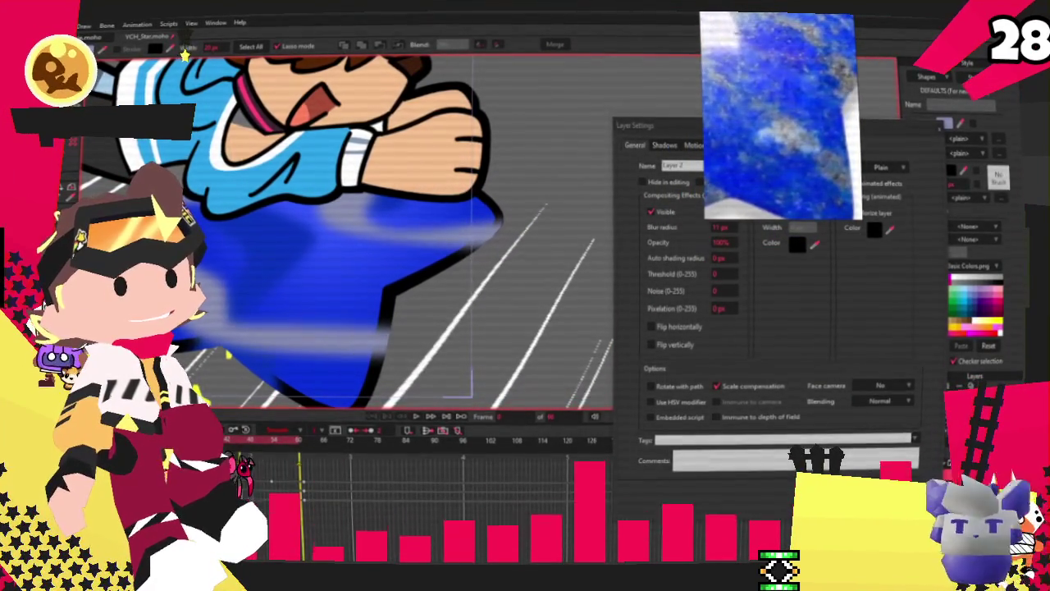
key(Return)
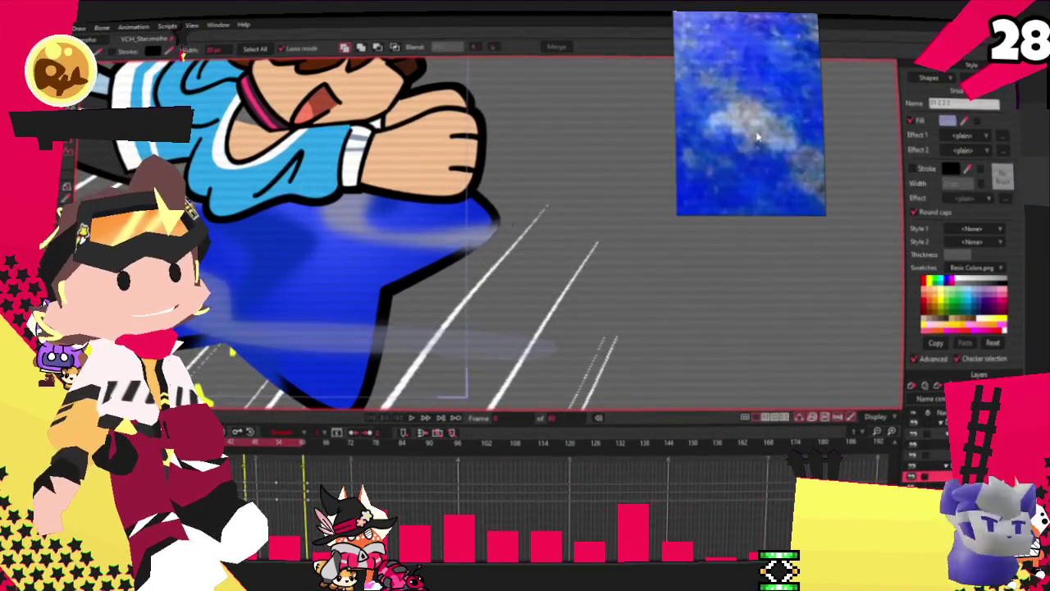
Fill the blurred stripe with a translucent pale orange-beige at about 53% opacity
click(949, 119)
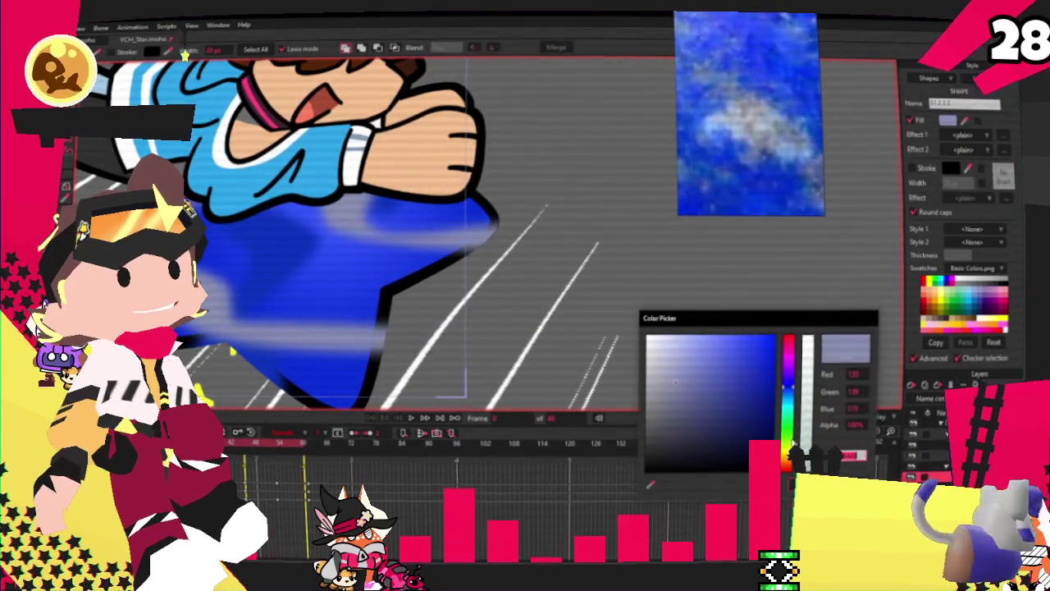
click(786, 466)
drag(786, 468, 785, 467)
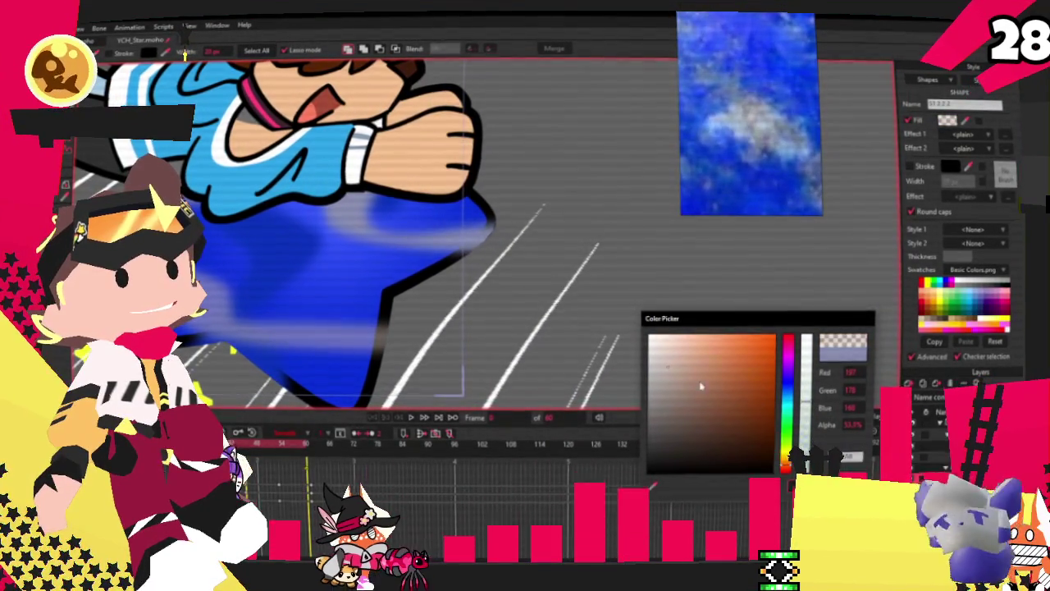
click(688, 358)
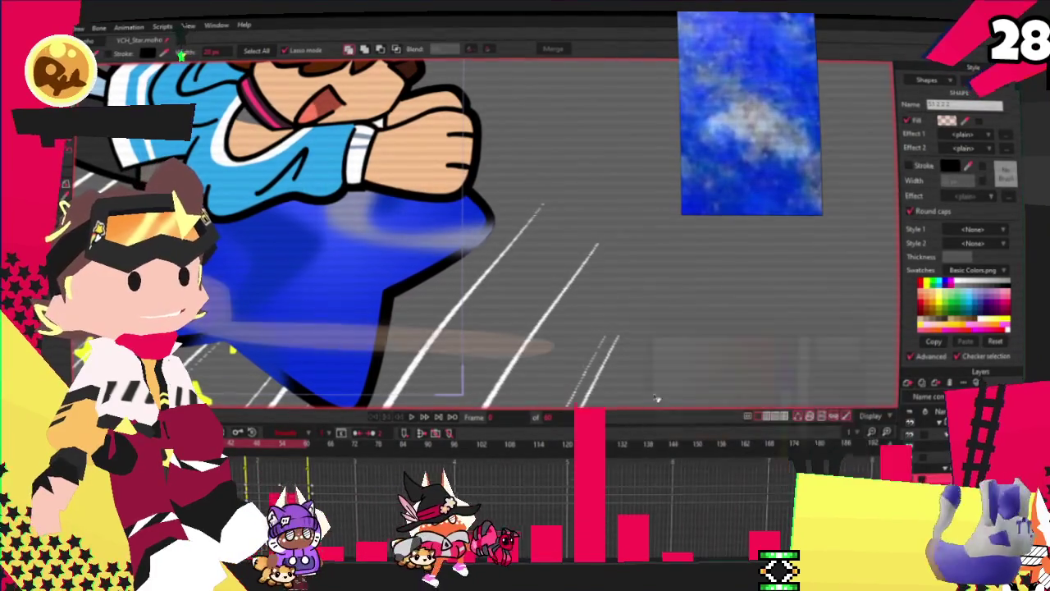
click(603, 218)
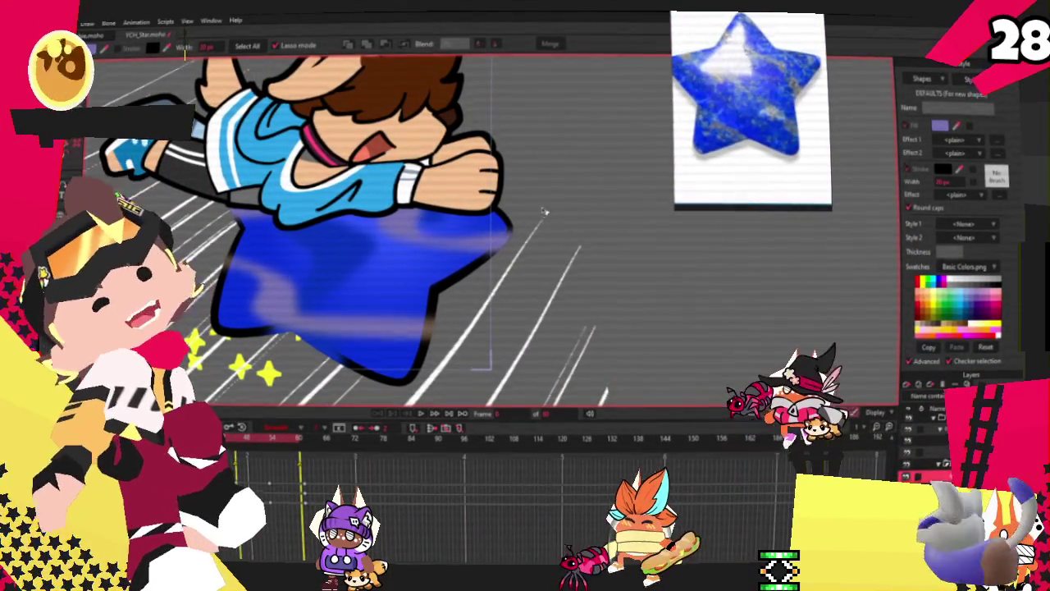
Select a pair of points on the star's shading shape
key(t)
scroll(236, 283, up, 2)
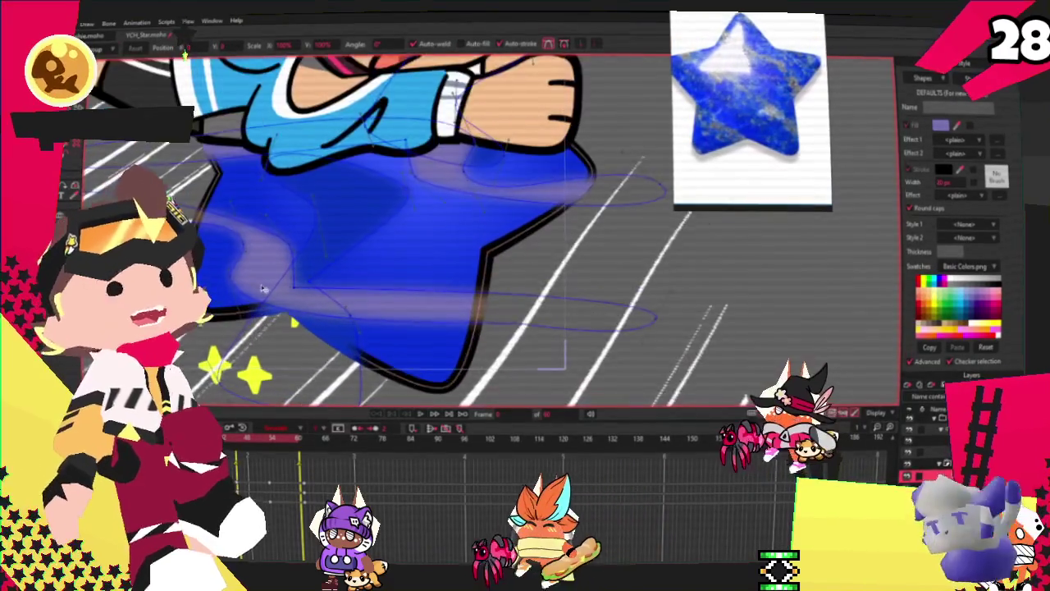
scroll(237, 283, up, 2)
mouse_move(237, 283)
mouse_down()
mouse_move(275, 310)
mouse_move(253, 233)
mouse_up()
scroll(279, 221, down, 2)
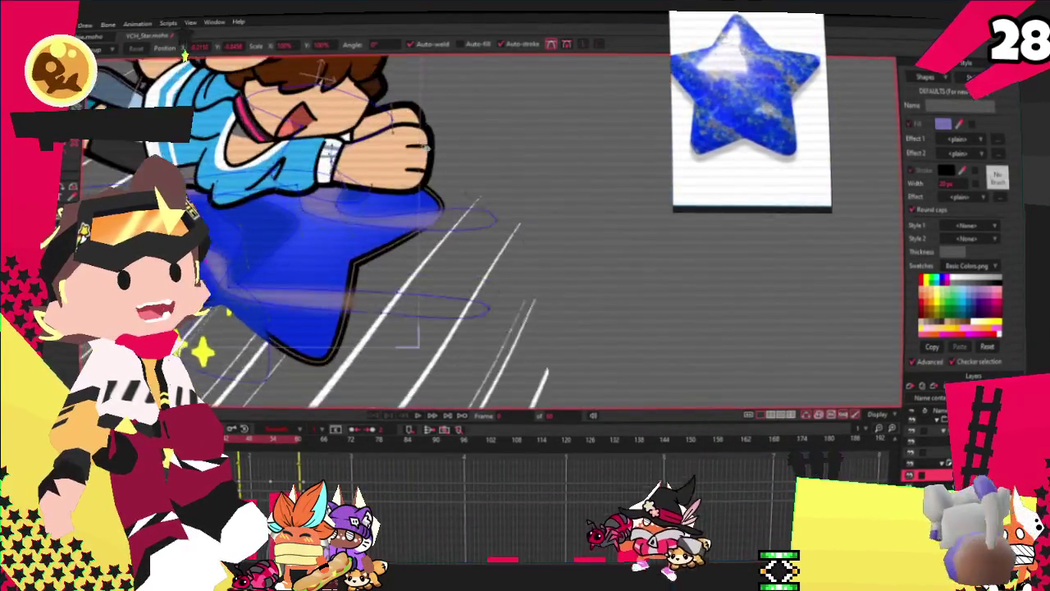
scroll(296, 234, down, 2)
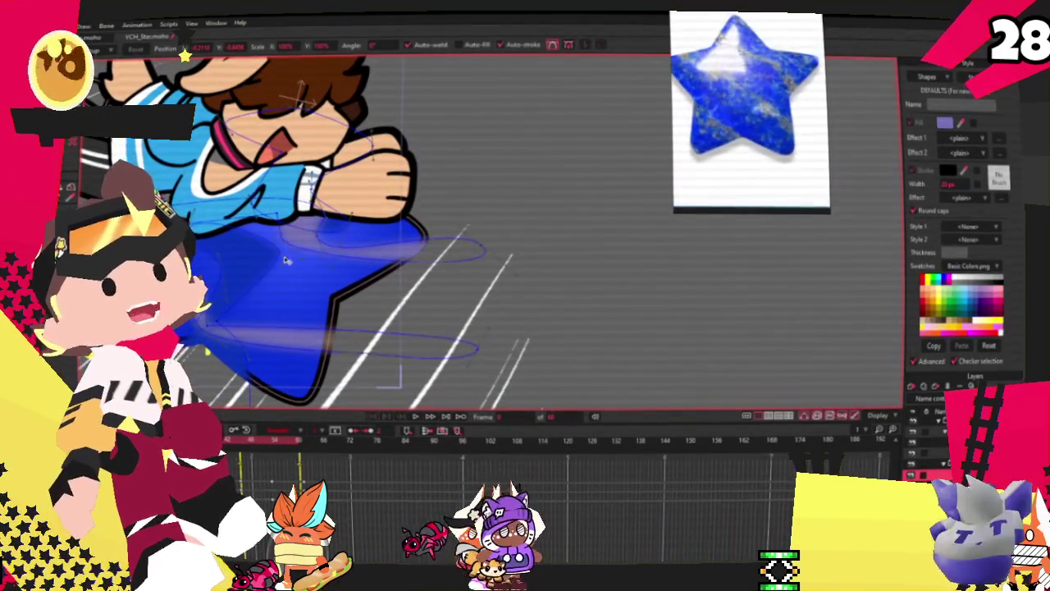
scroll(385, 250, up, 2)
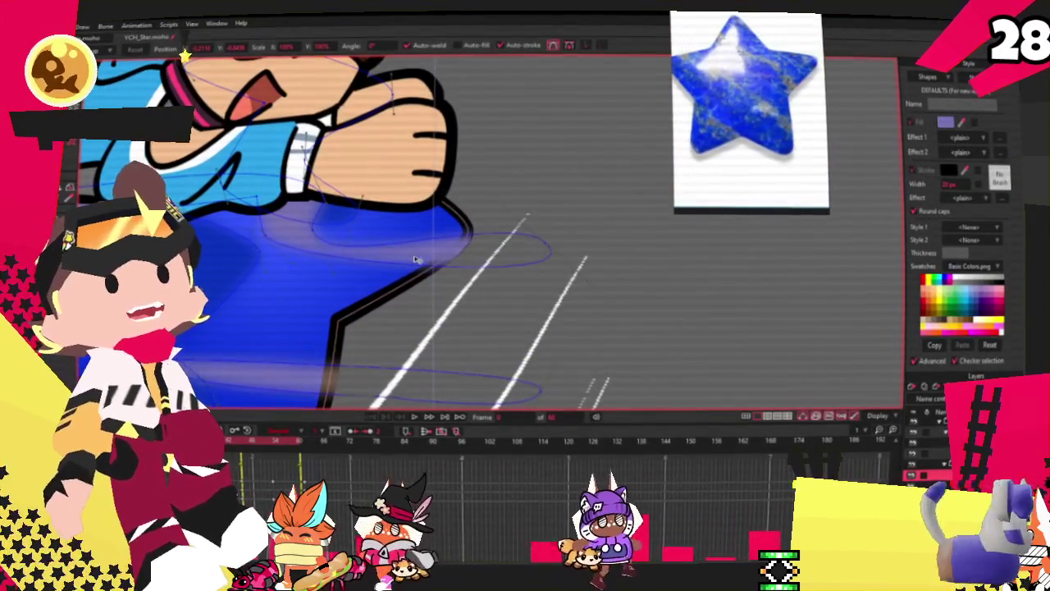
scroll(454, 258, down, 2)
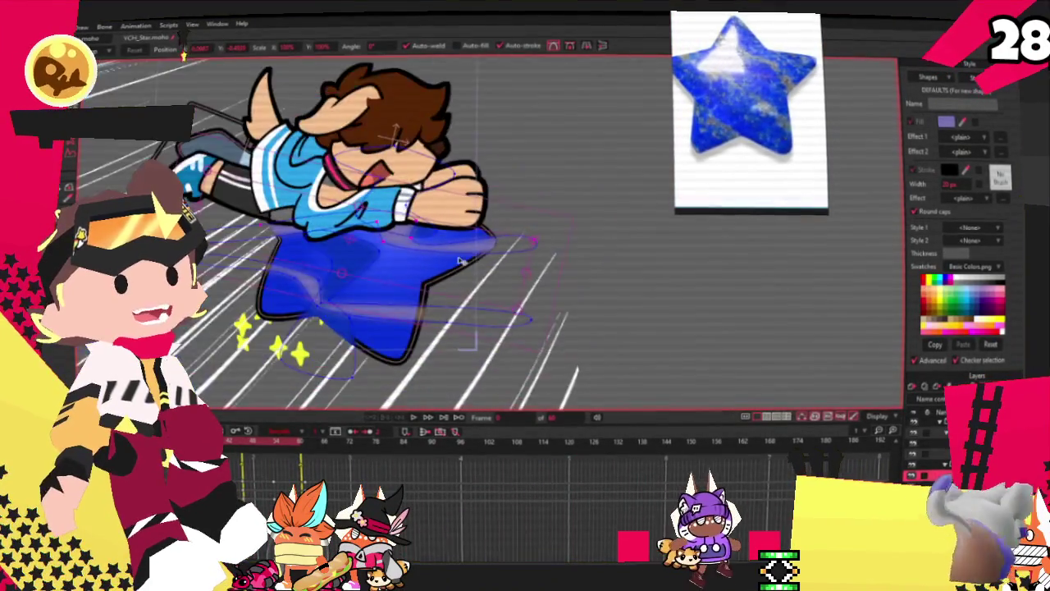
scroll(452, 250, up, 2)
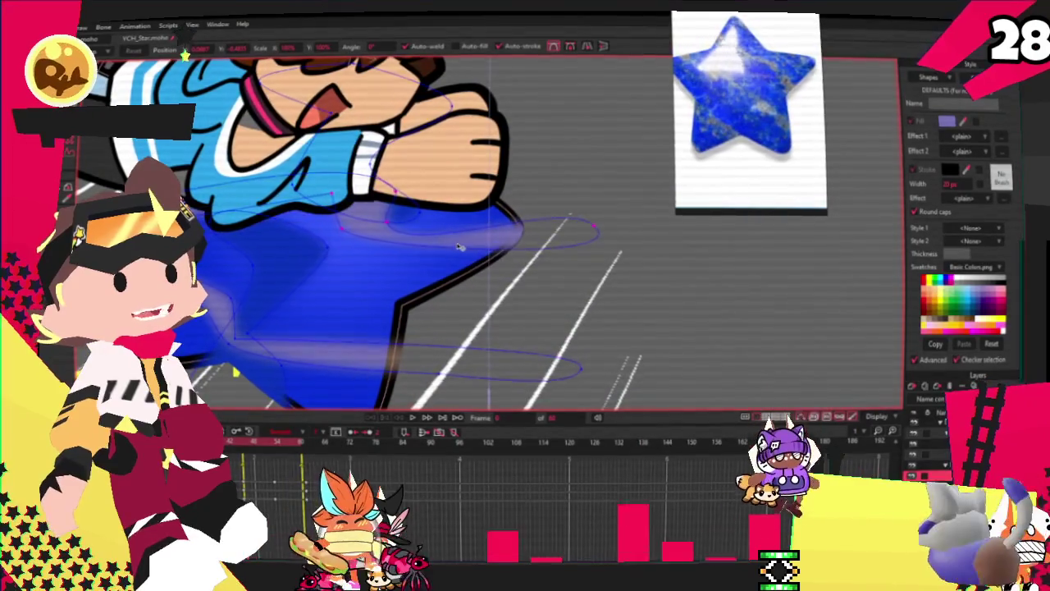
scroll(459, 247, down, 2)
scroll(459, 247, up, 2)
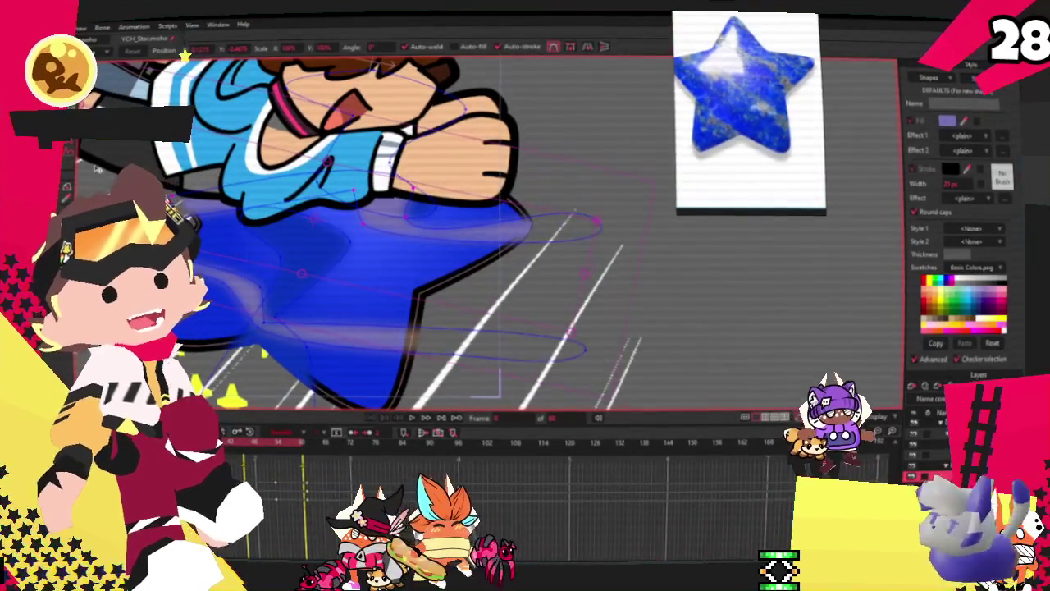
Lasso the shading points near the star's lower edge and drag them up toward the outline
key(g)
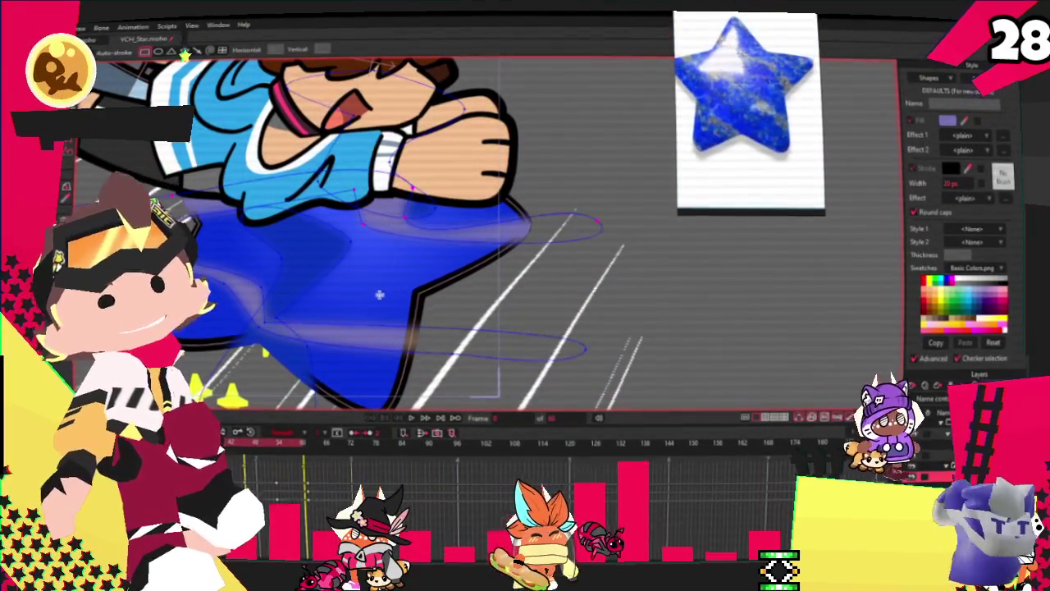
drag(440, 297, 535, 337)
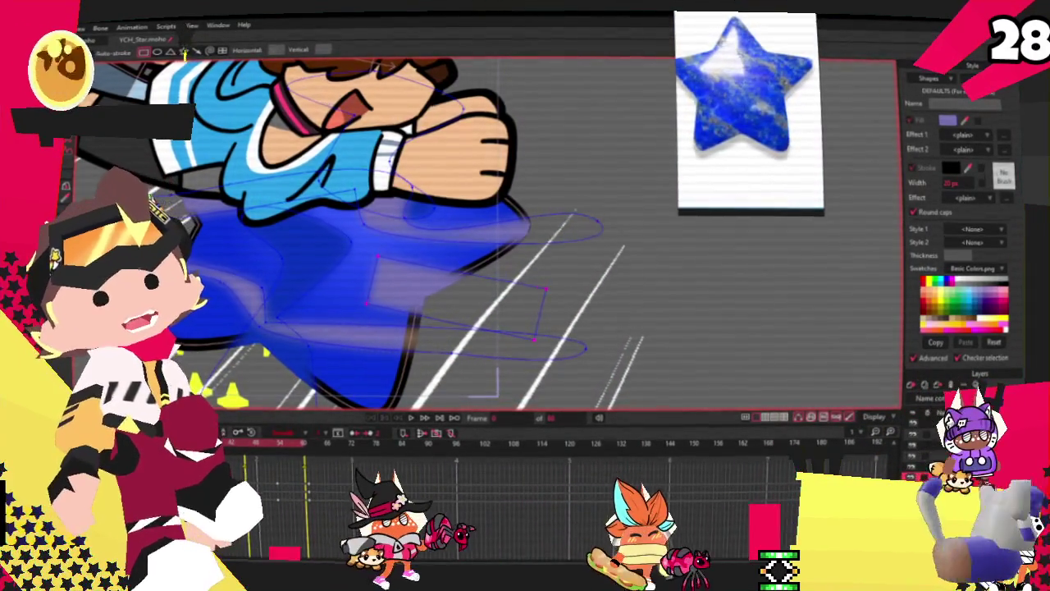
scroll(395, 285, up, 1)
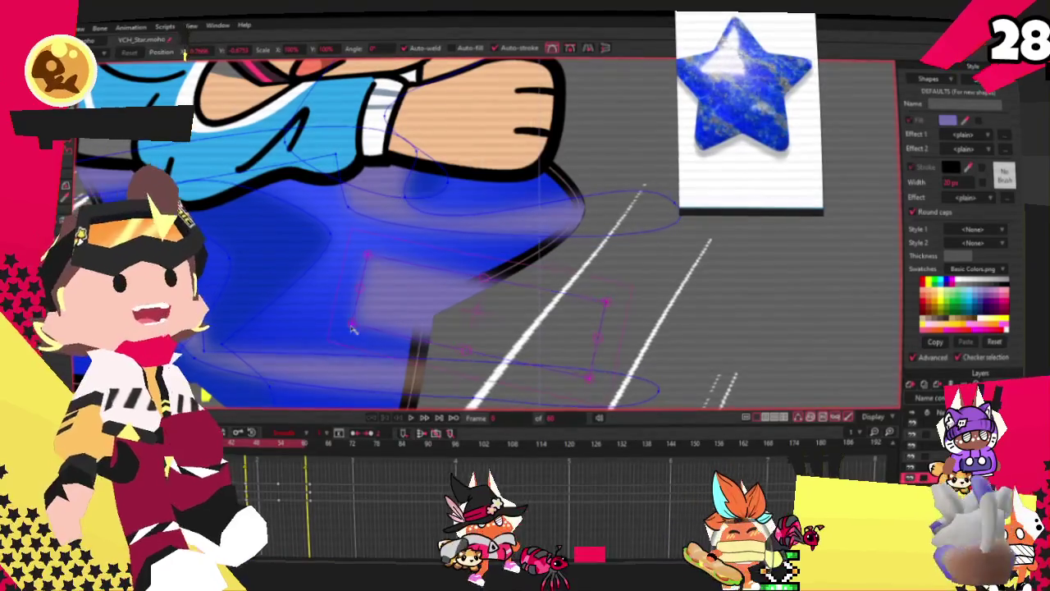
drag(352, 328, 427, 271)
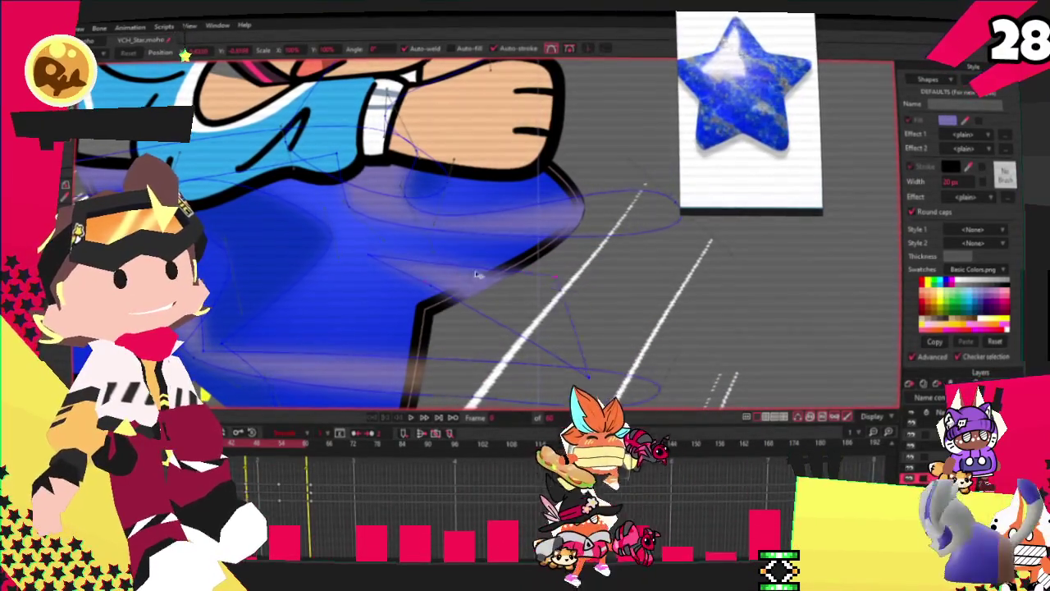
drag(386, 315, 374, 267)
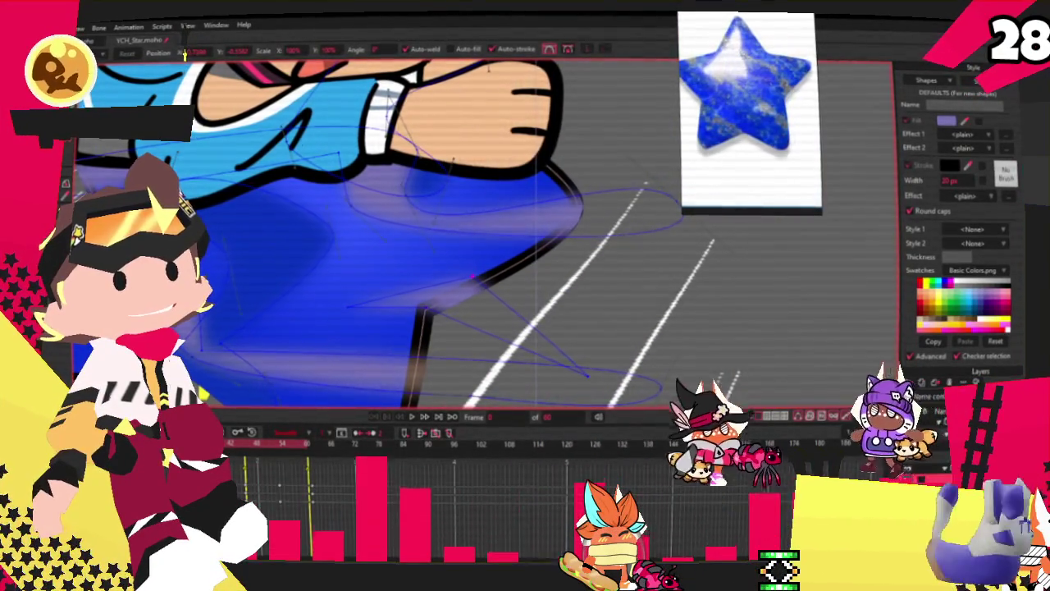
key(c)
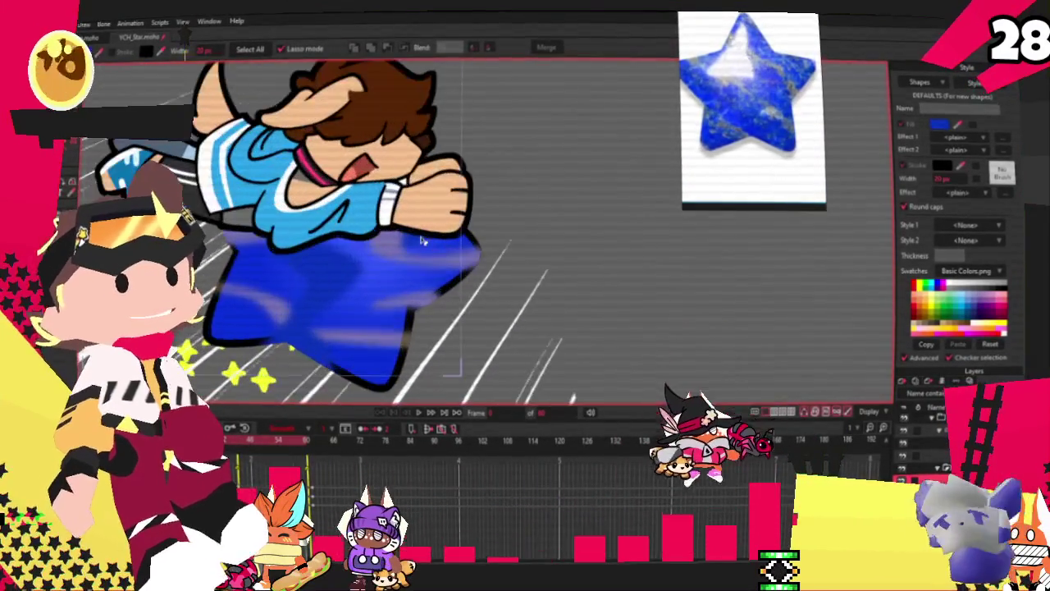
click(420, 241)
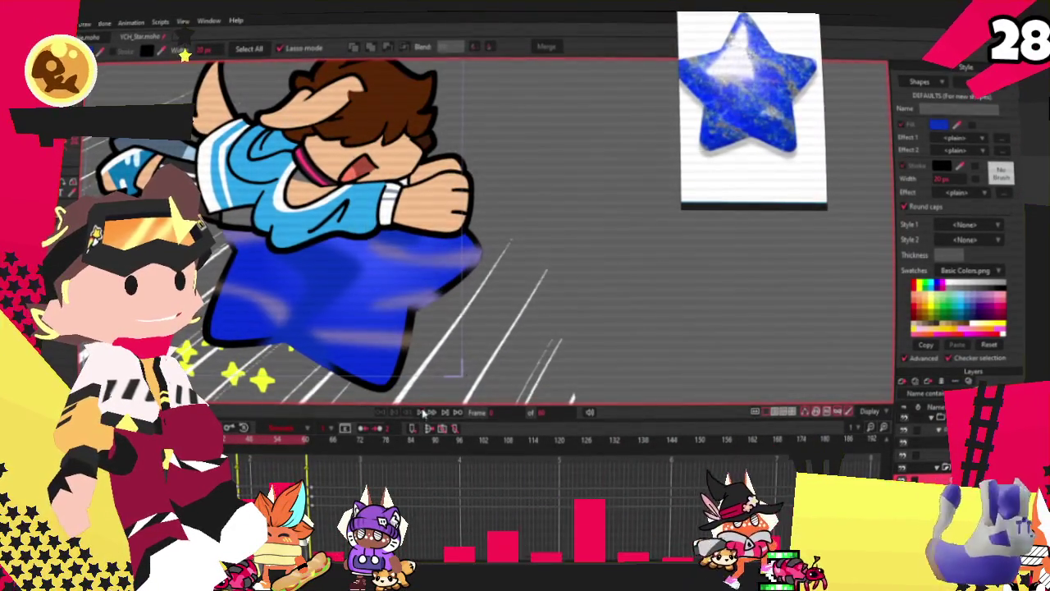
Stop playback and lower the star shape's blue fill to about 37% opacity
click(397, 413)
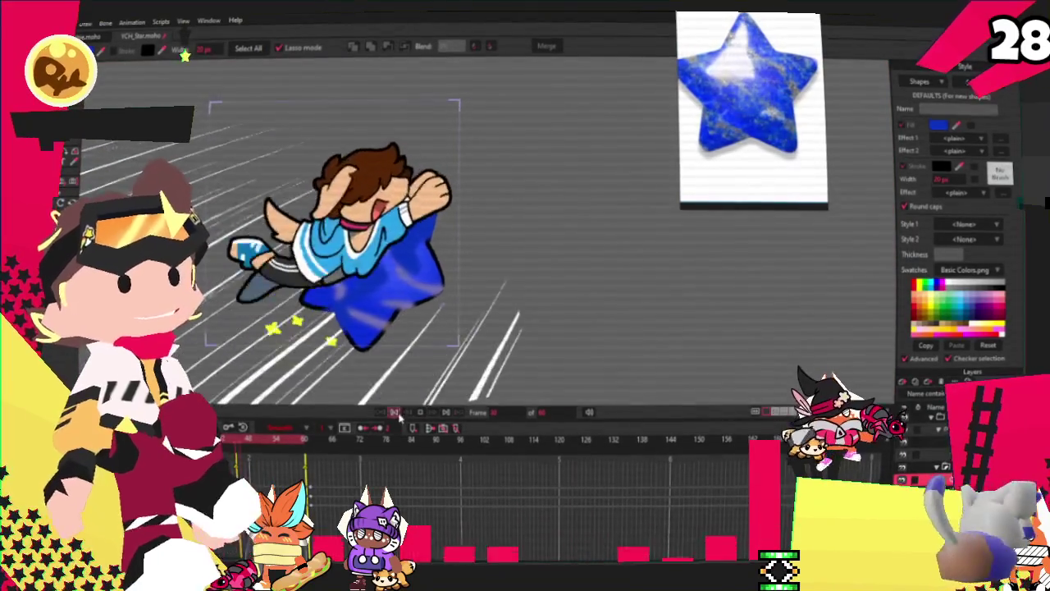
click(398, 413)
click(426, 253)
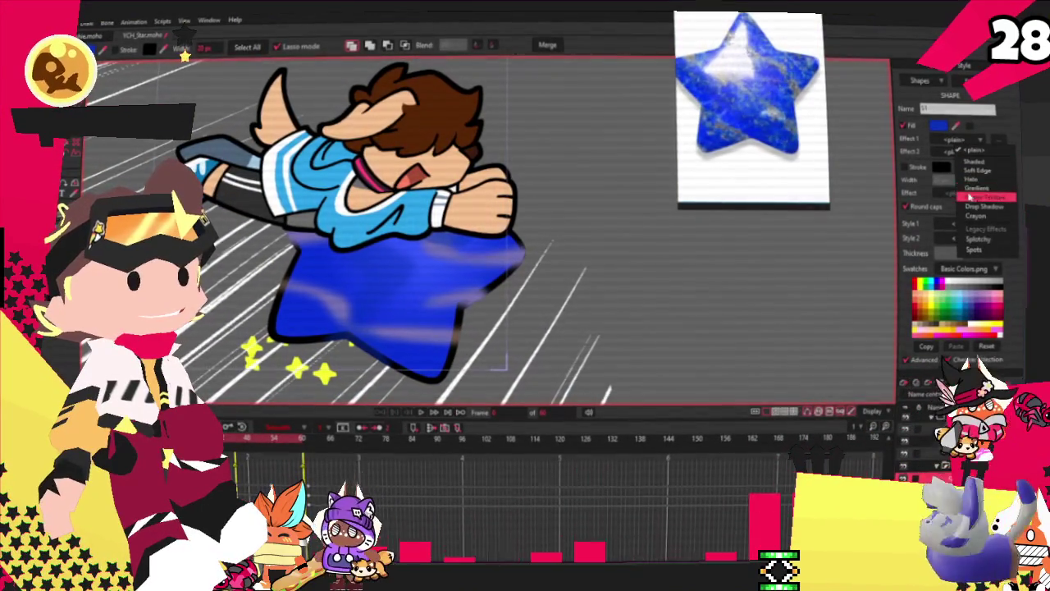
click(942, 167)
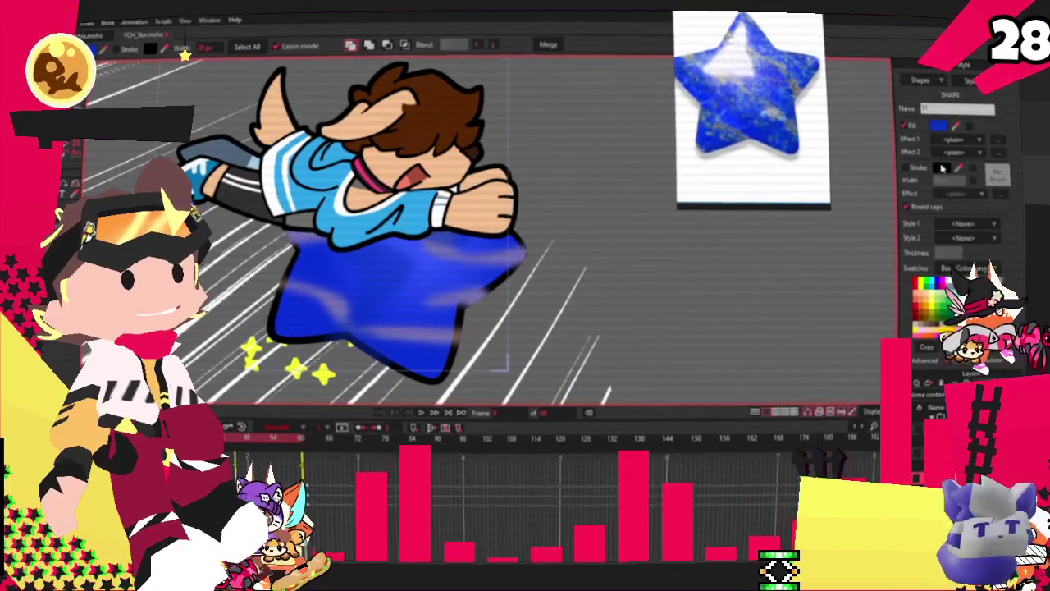
click(938, 124)
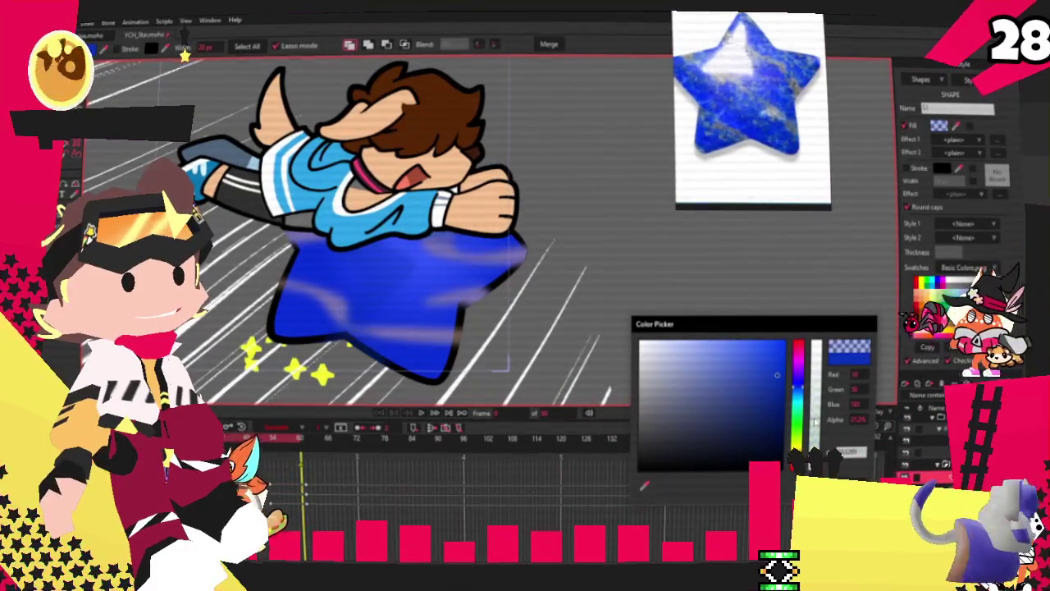
Nudge the selected star points slightly with Transform Points
key(Return)
key(t)
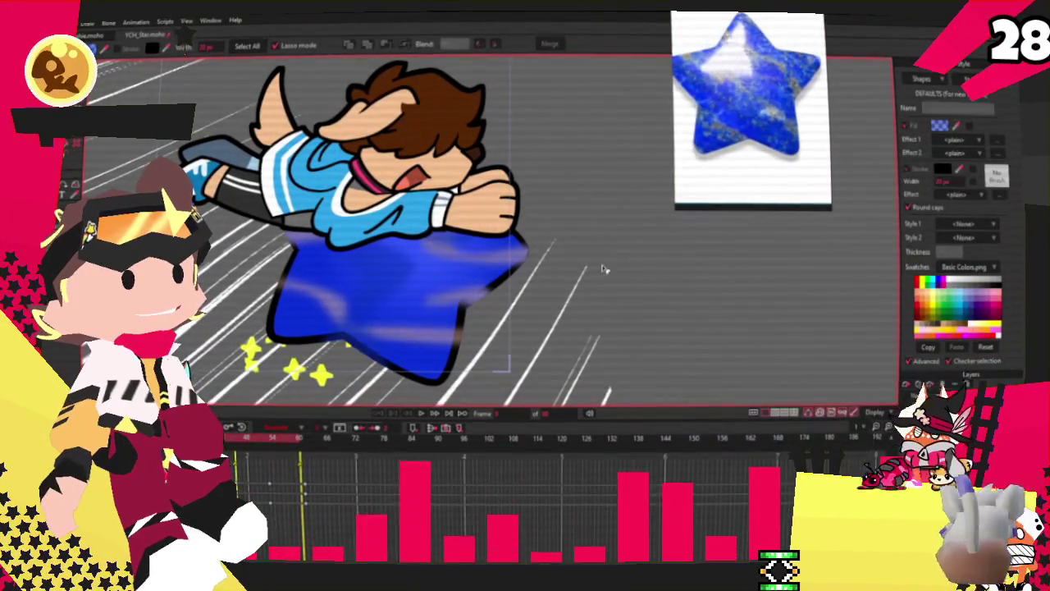
drag(410, 270, 426, 281)
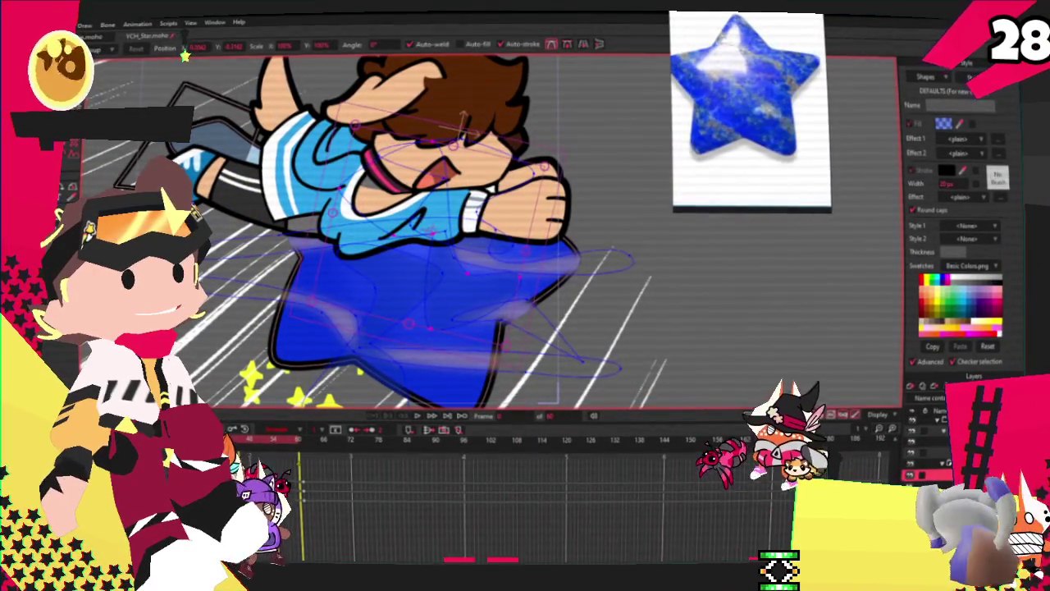
Make the star's second blue shape translucent too, then step ahead to frame 21
key(q)
click(468, 298)
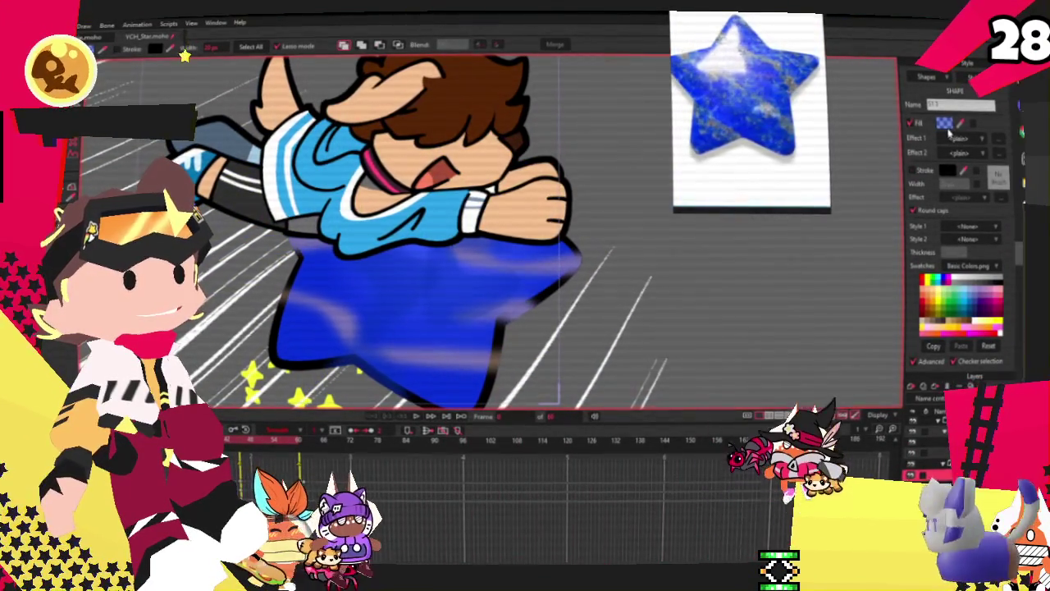
click(945, 123)
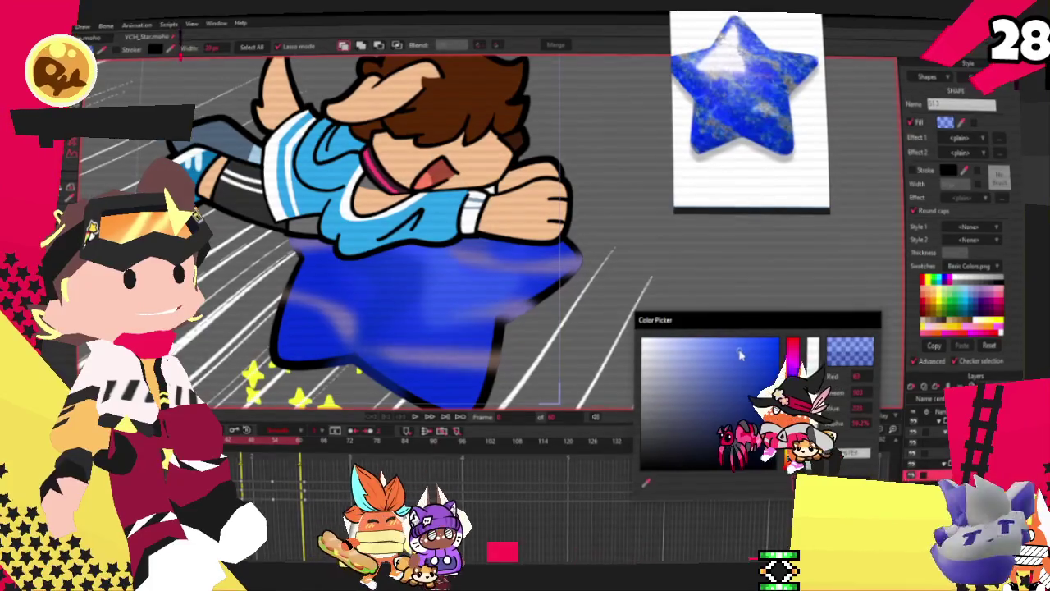
click(757, 307)
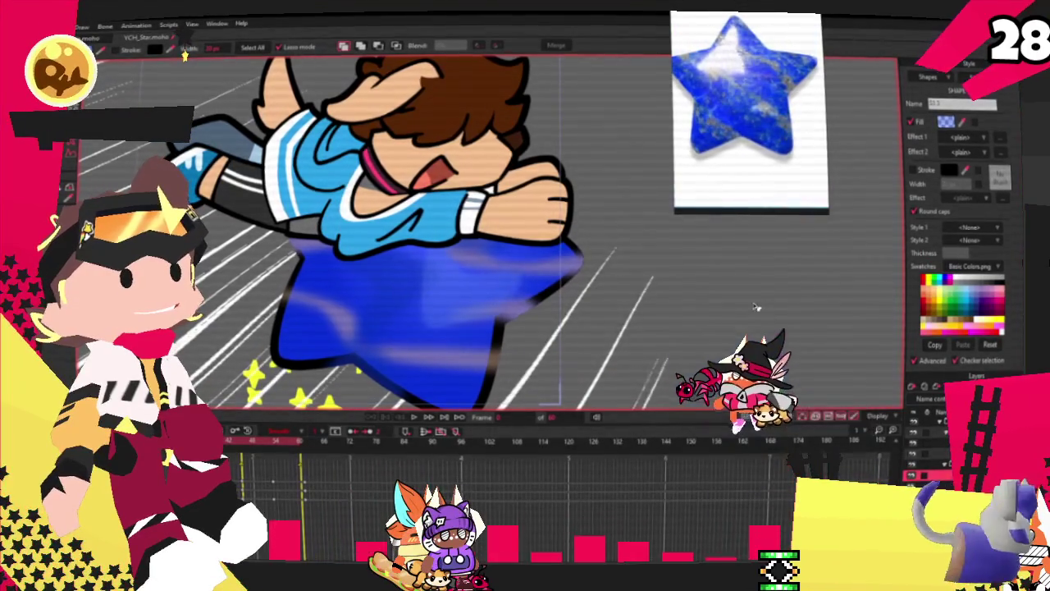
key(ctrl+Right)
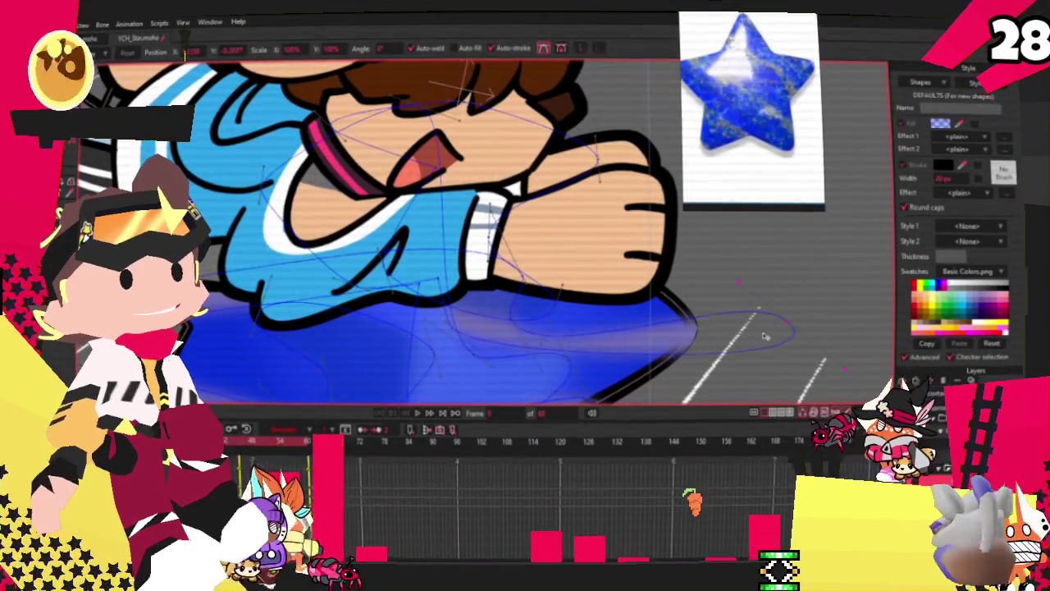
Pull the shading curve near the rider's hand upward and play the animation to check it
drag(766, 336, 771, 279)
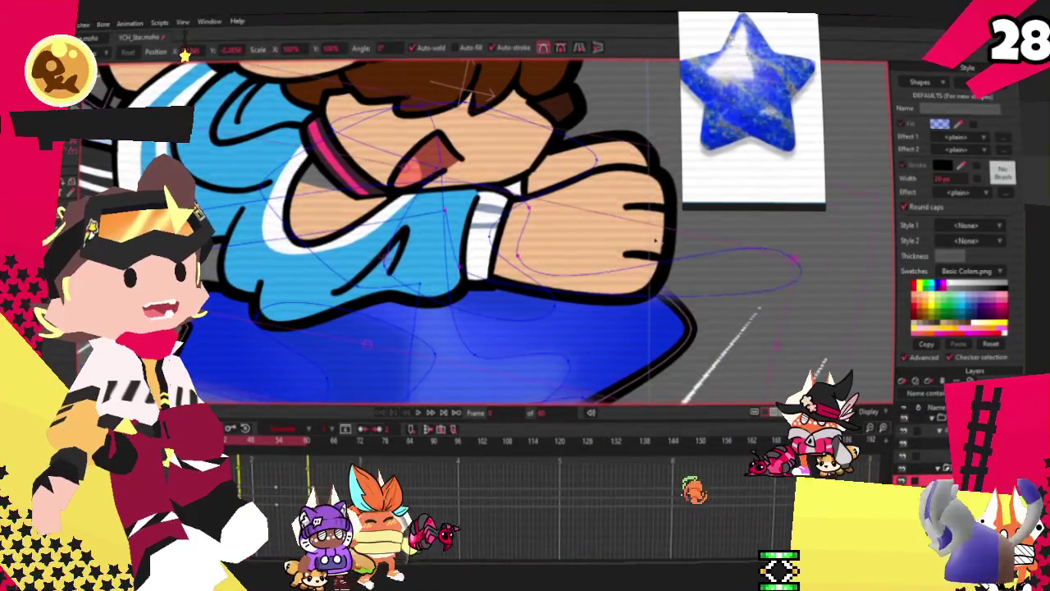
scroll(639, 359, down, 3)
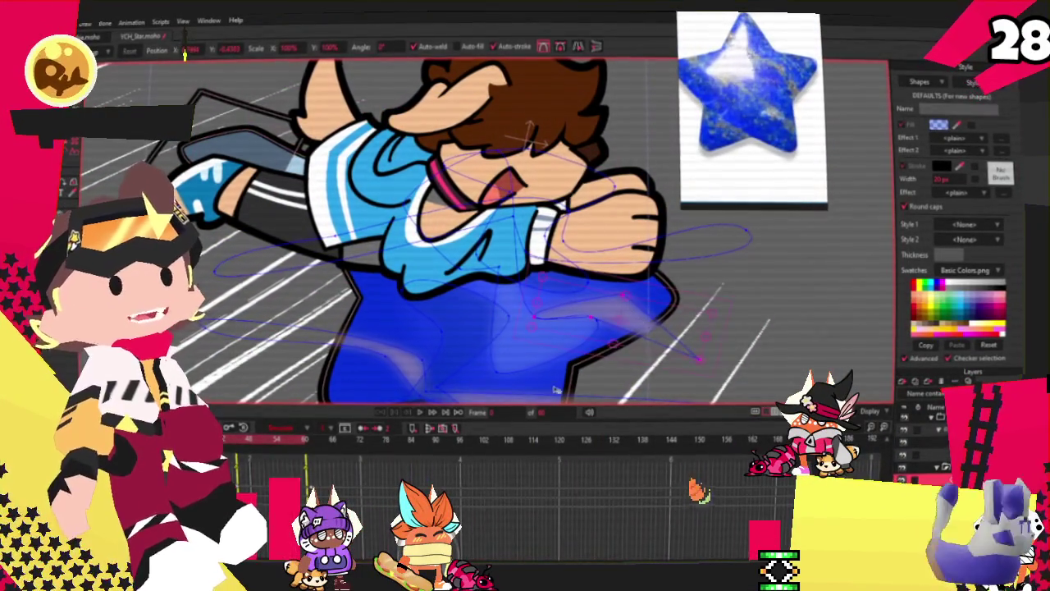
click(421, 413)
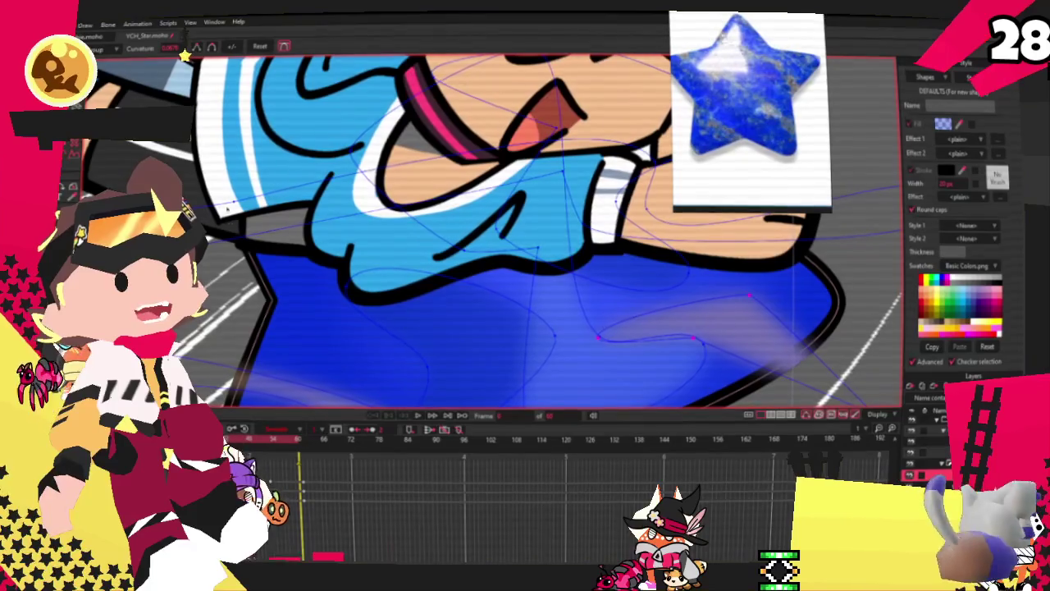
key(c)
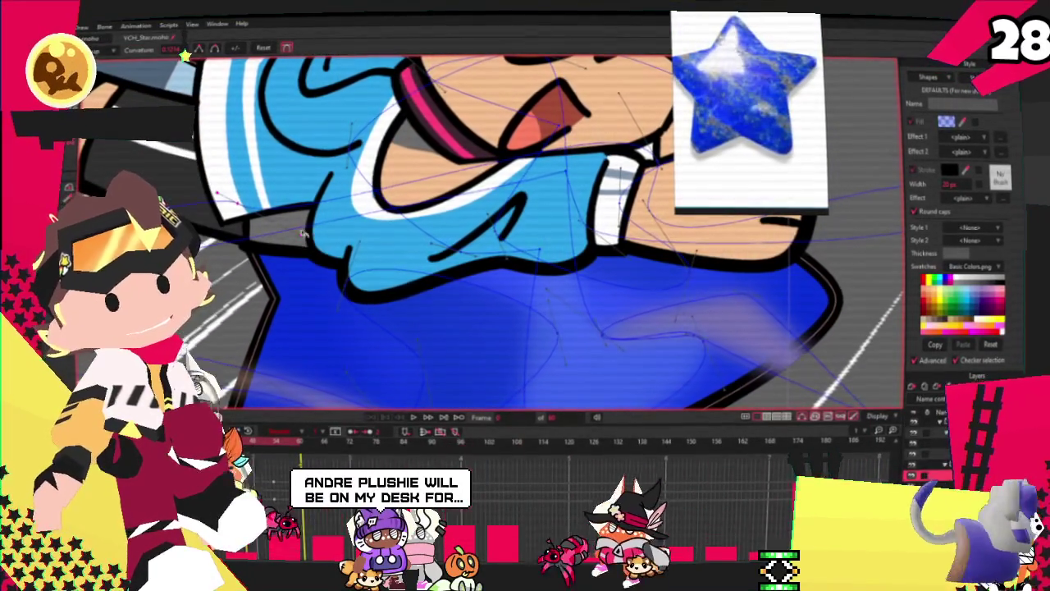
key(t)
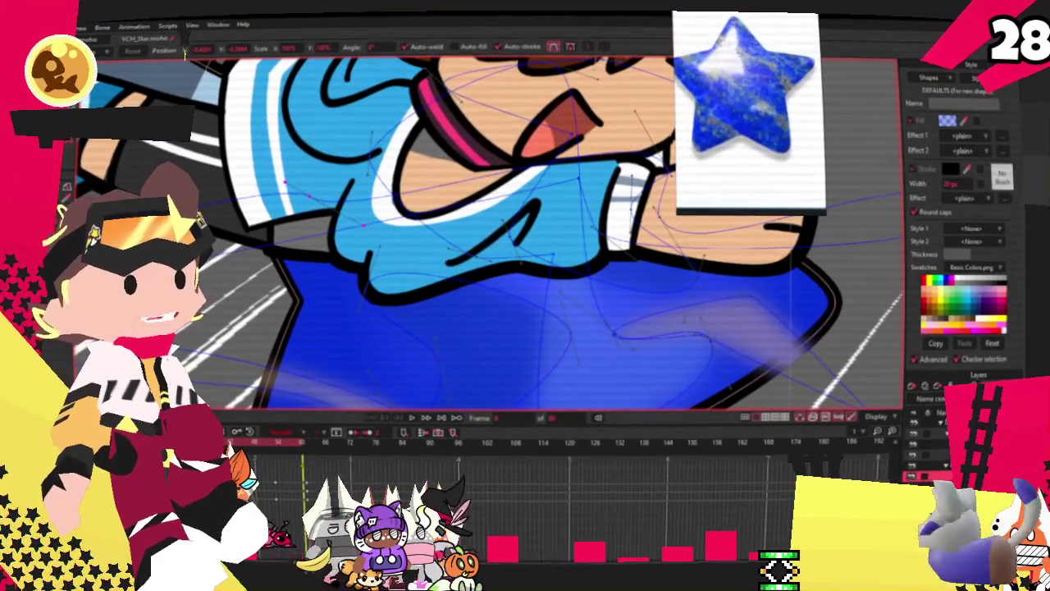
key(a)
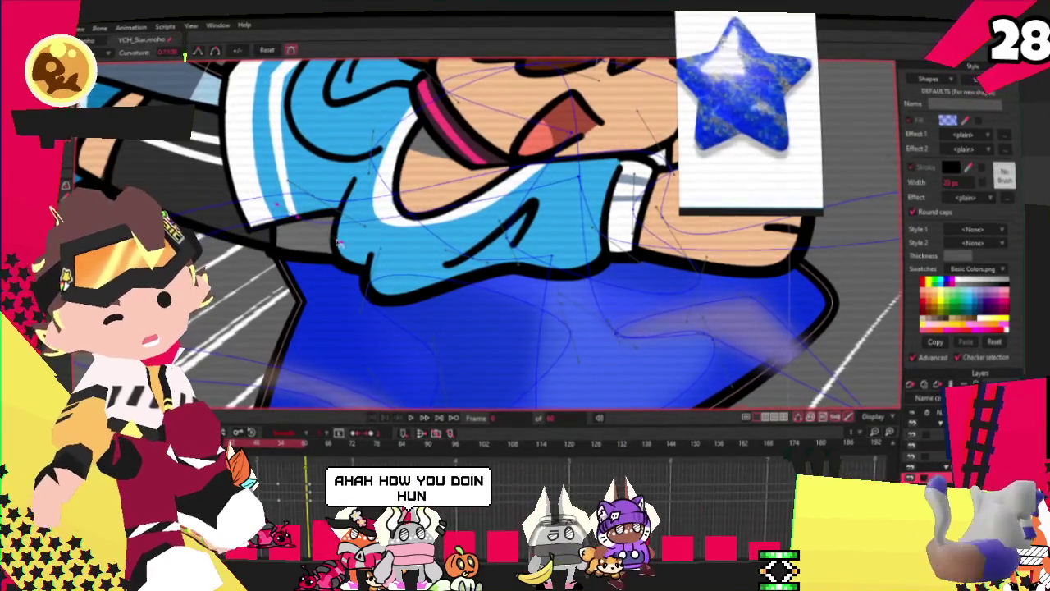
scroll(358, 219, down, 5)
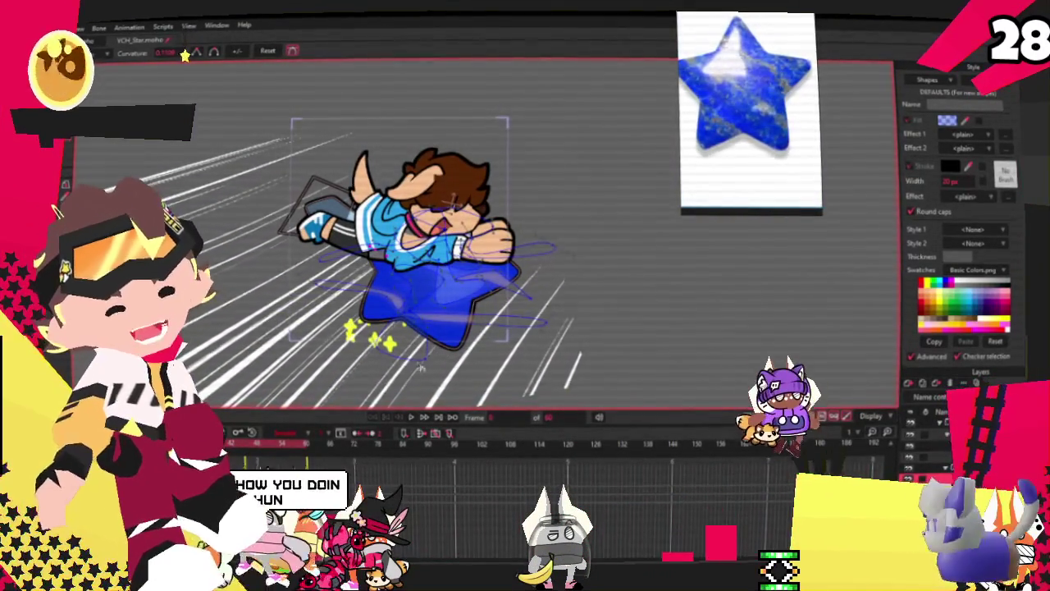
Zoom in on the rider's trailing arm and blue sneaker
scroll(396, 284, up, 1)
scroll(397, 284, up, 2)
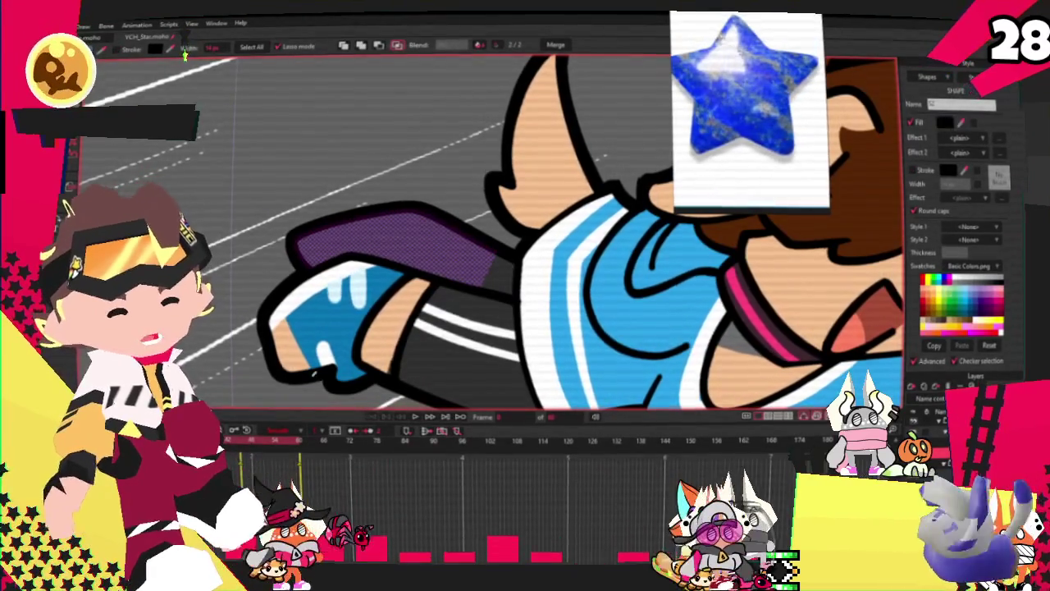
Send the new skin-coloured rectangle behind the trailing arm, then reselect the arm
key(ctrl+d)
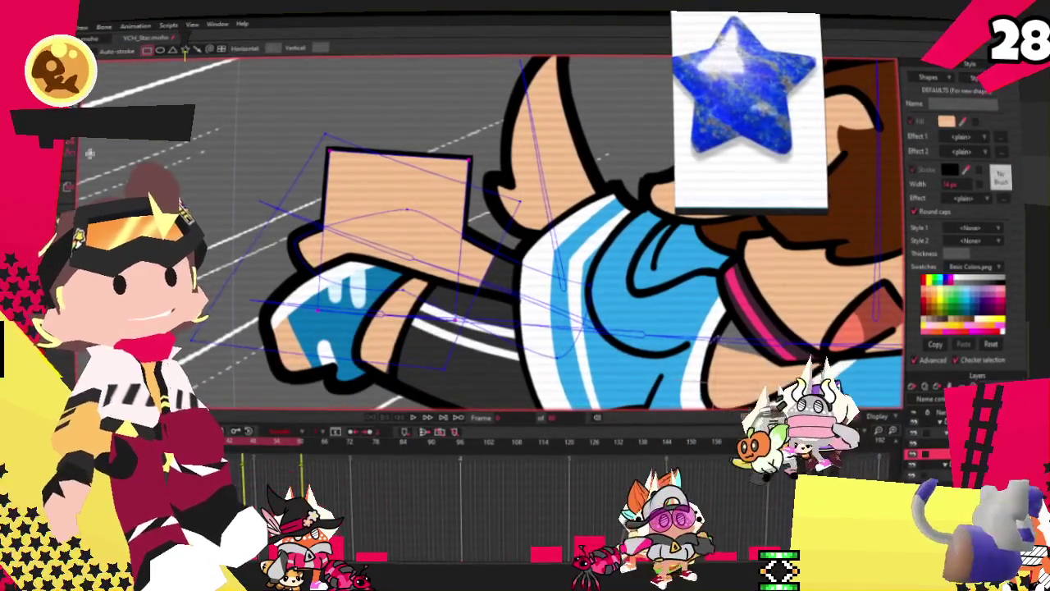
key(q)
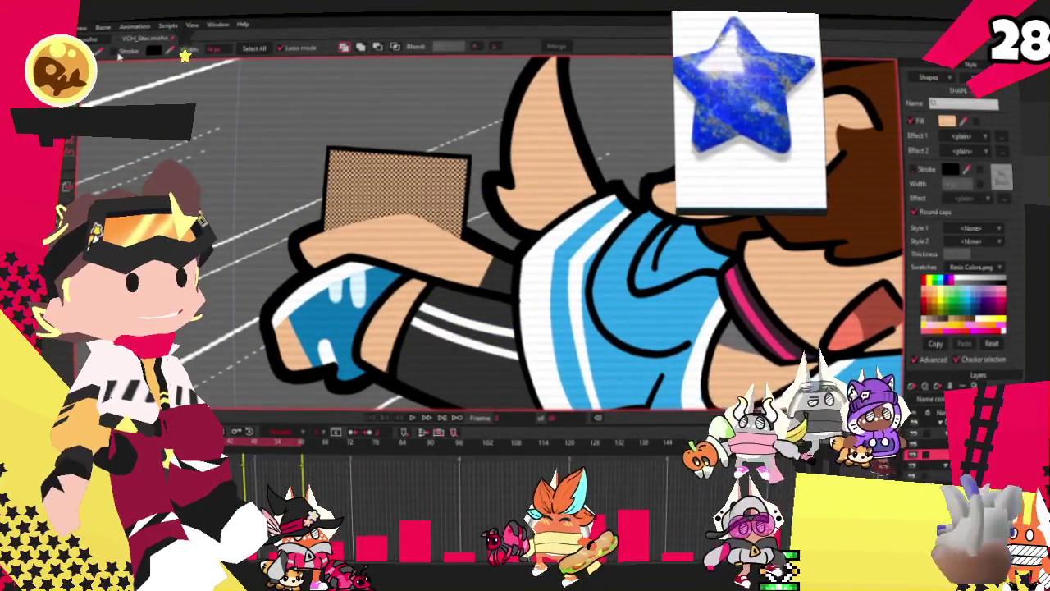
click(394, 48)
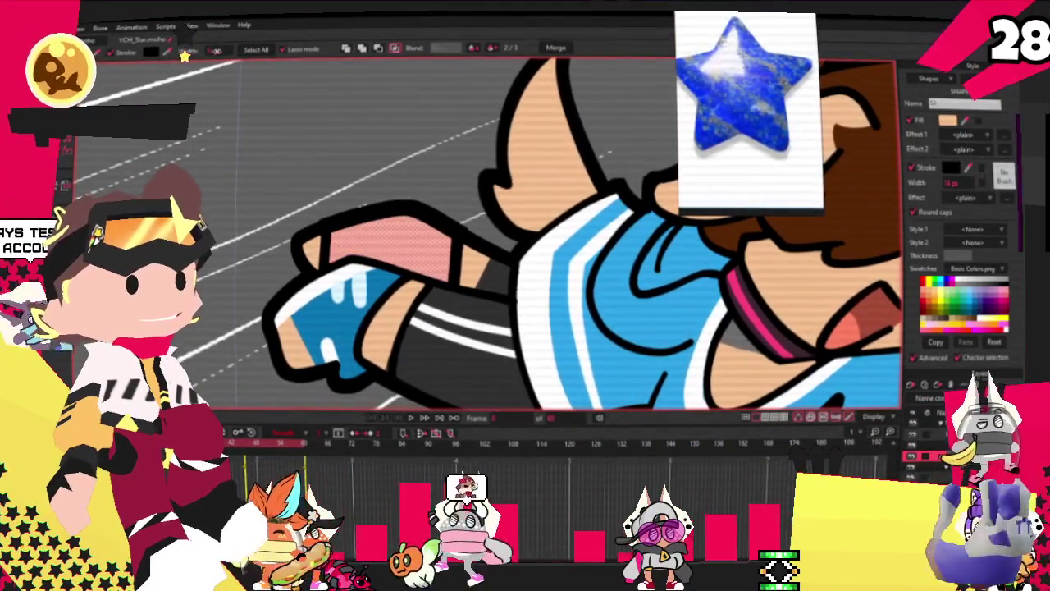
key(ctrl+d)
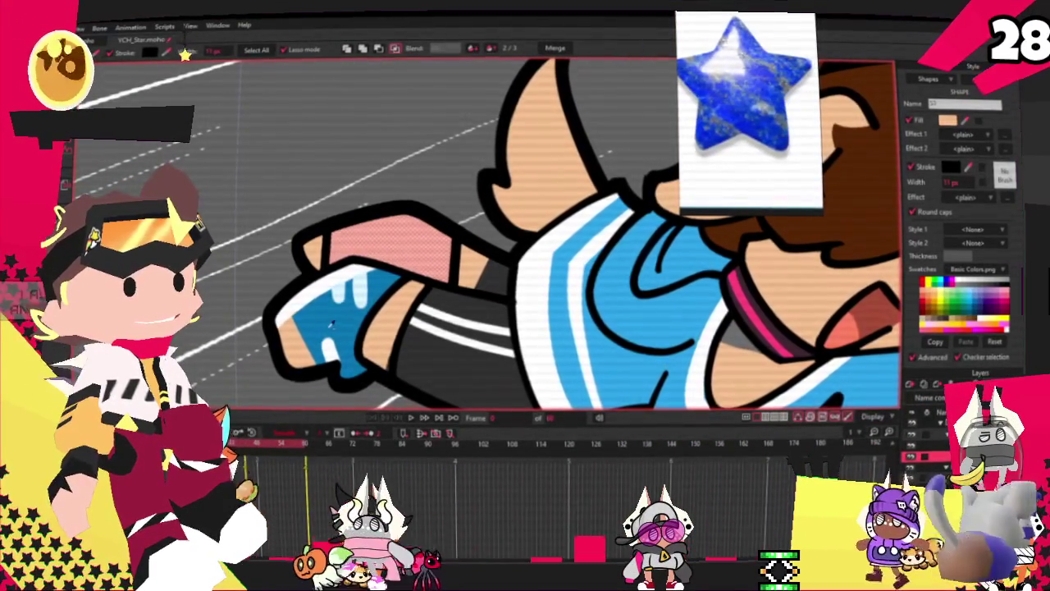
key(ctrl+z)
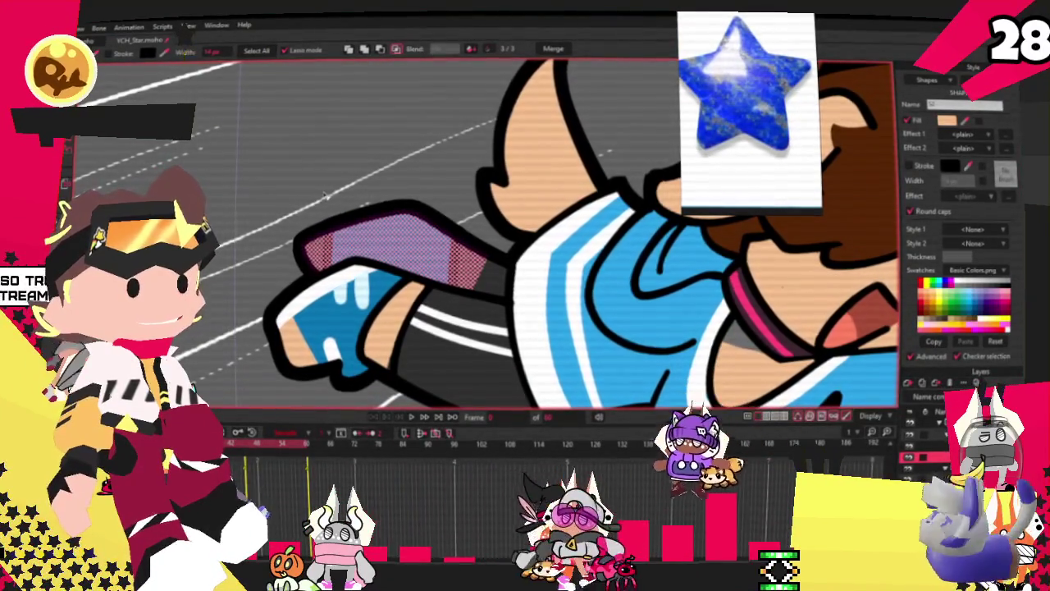
scroll(526, 230, up, 3)
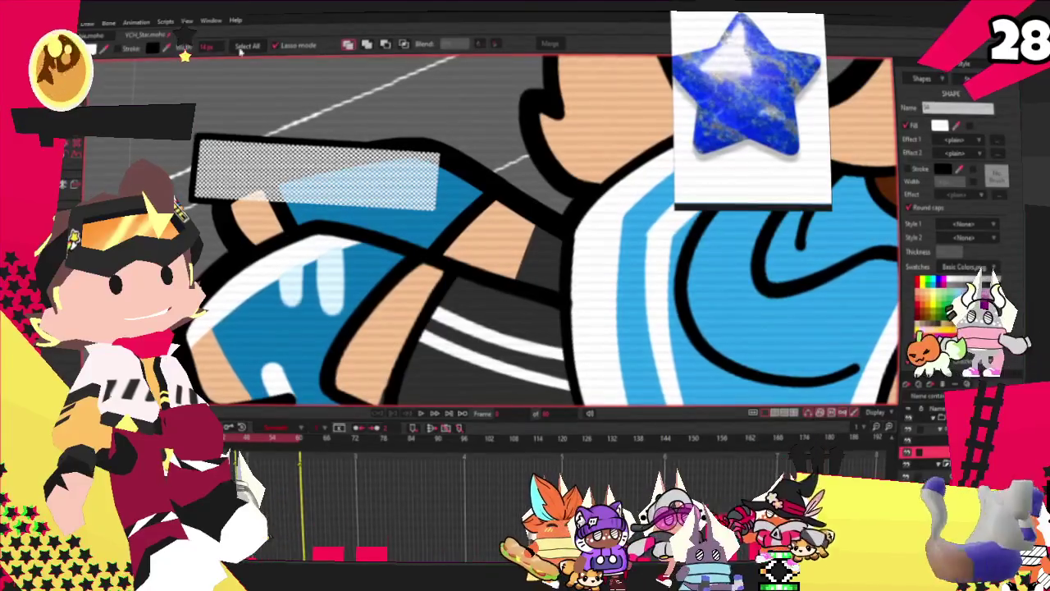
Select the white shape over the sneaker, then clear the selection
click(402, 45)
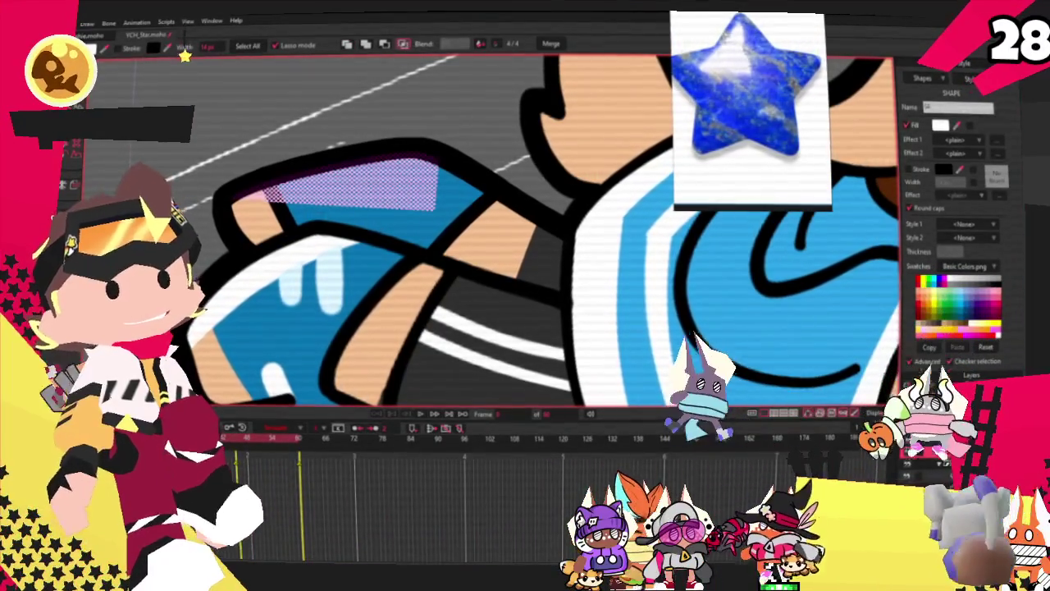
key(t)
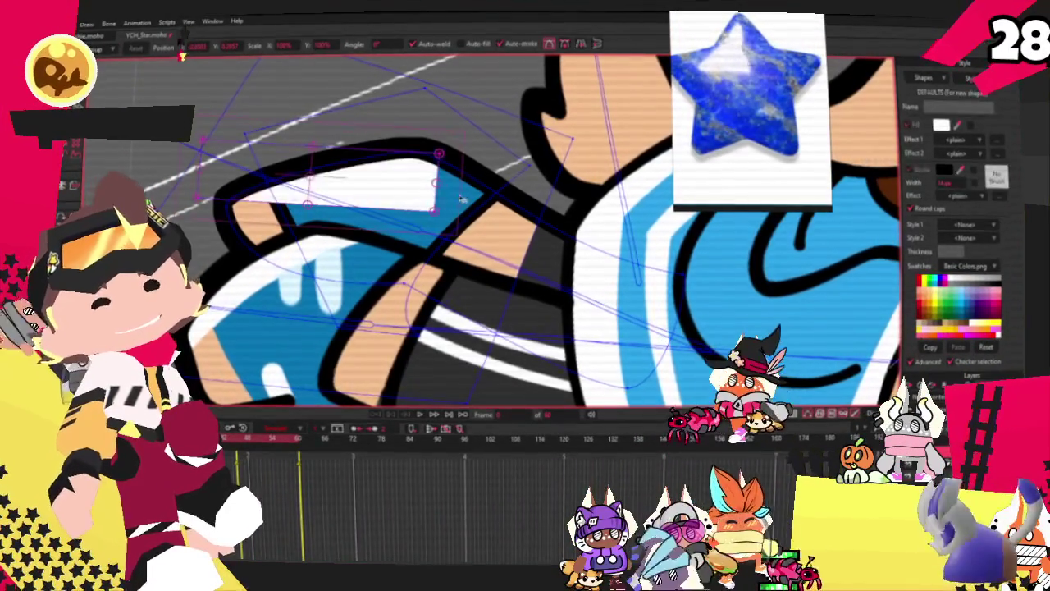
key(g)
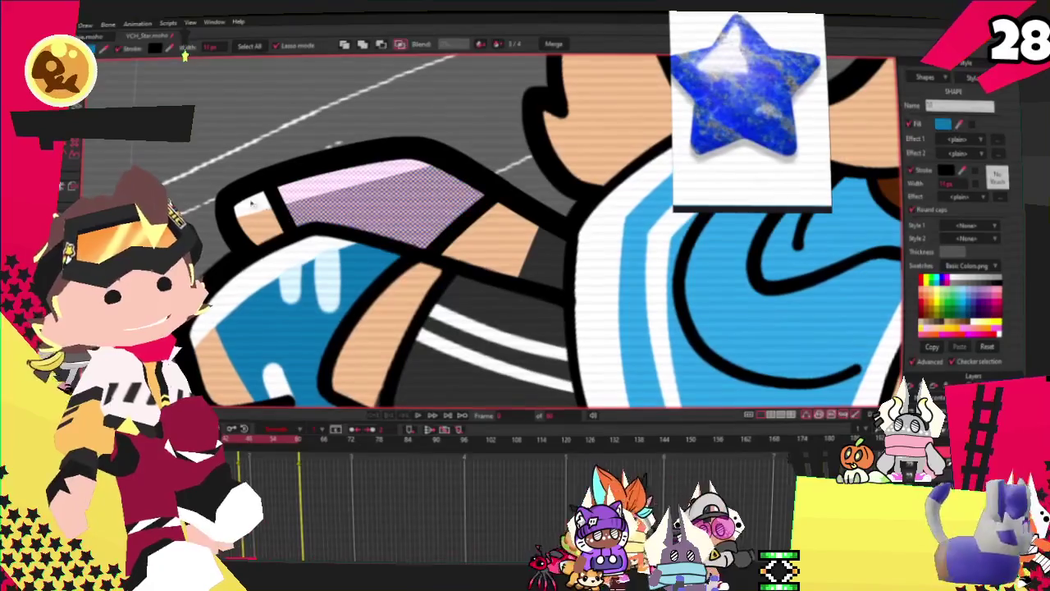
key(s)
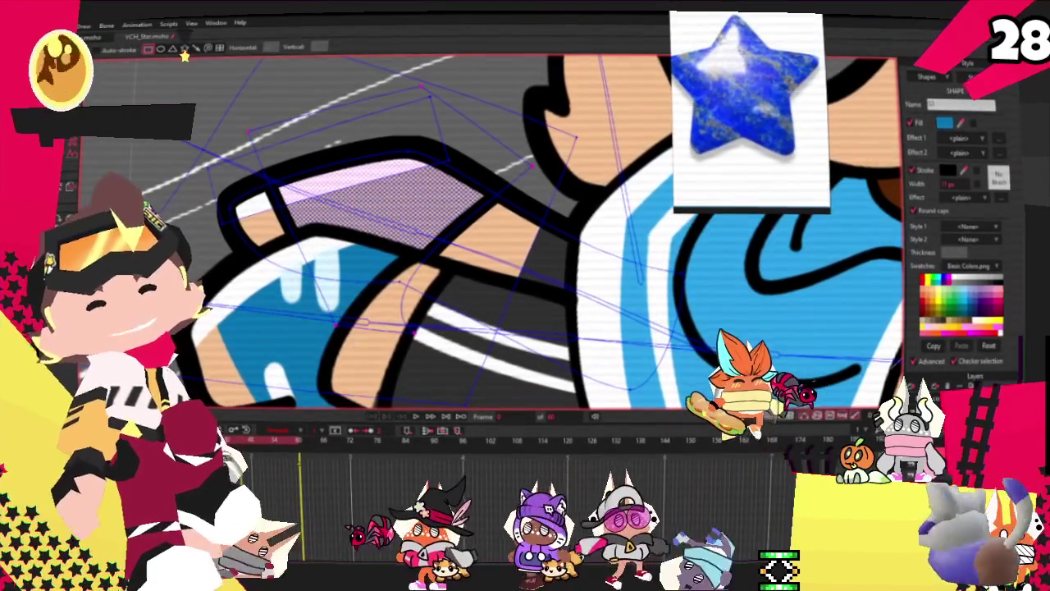
key(t)
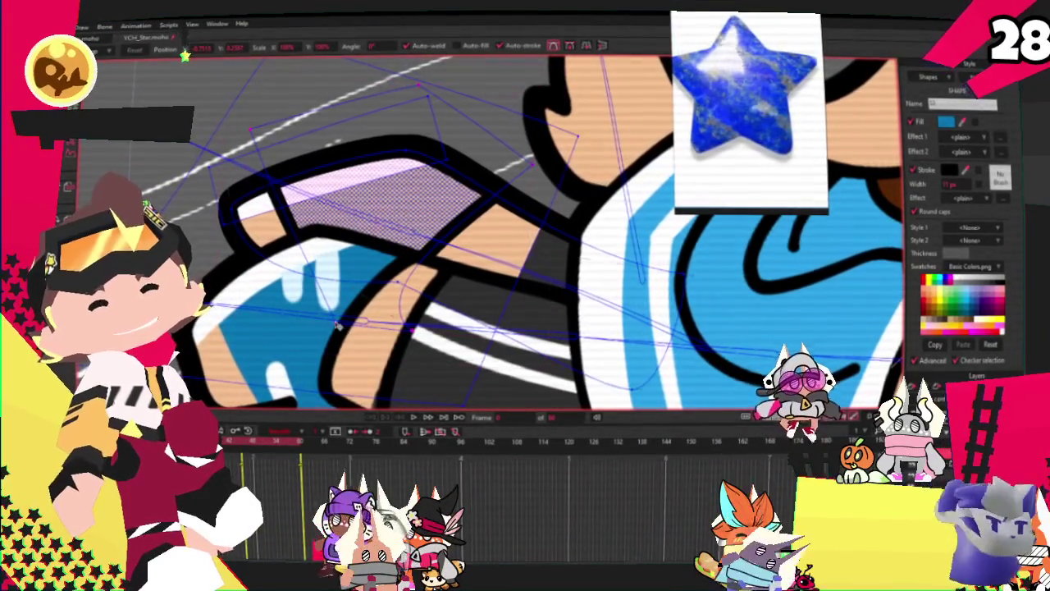
click(336, 326)
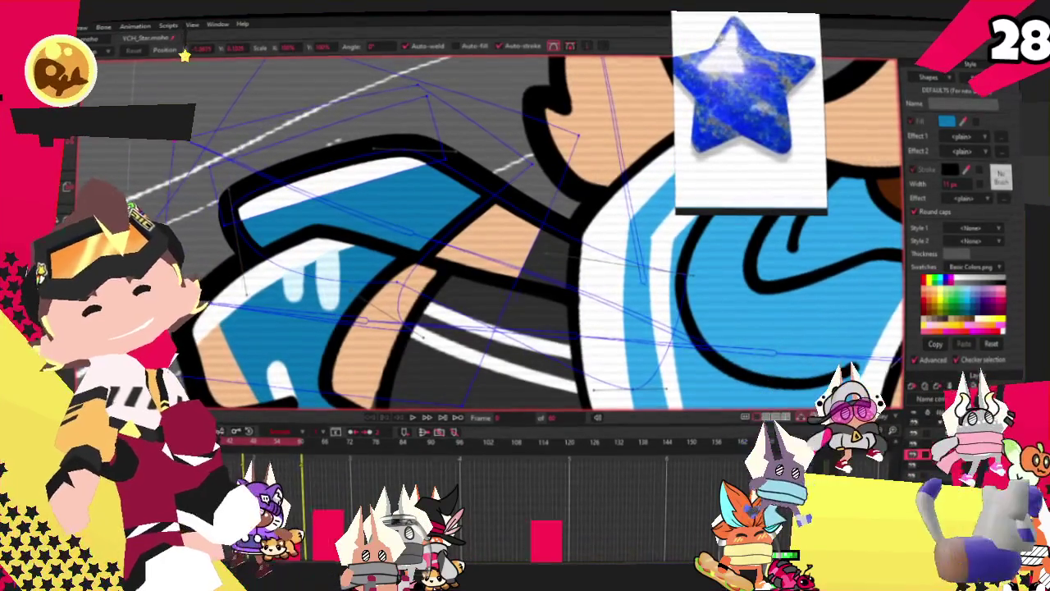
Draw a rectangle over the hand tip and give it a skin-tone fill
key(r)
drag(215, 115, 312, 394)
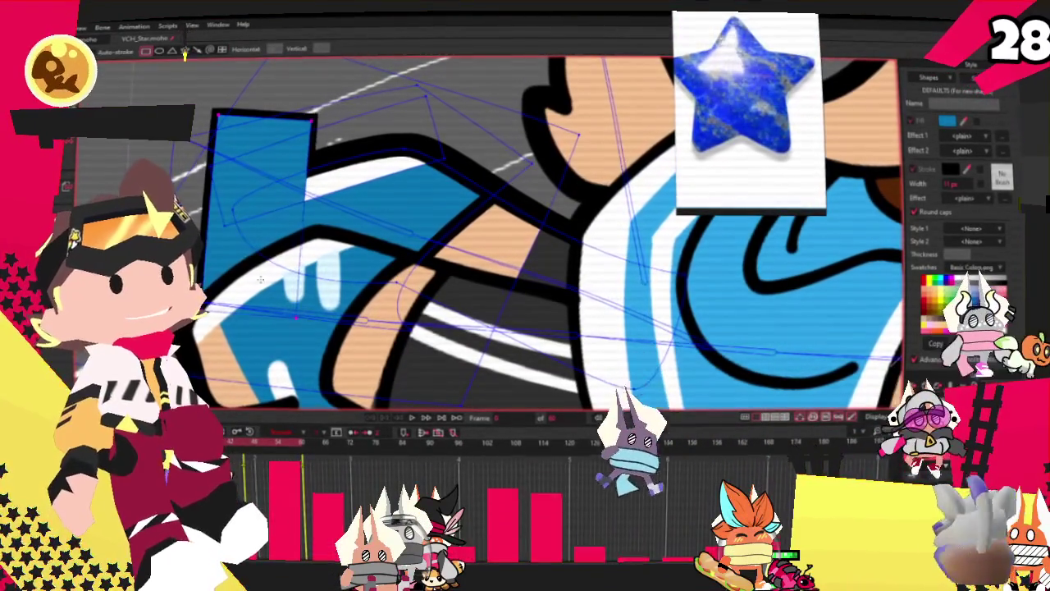
key(q)
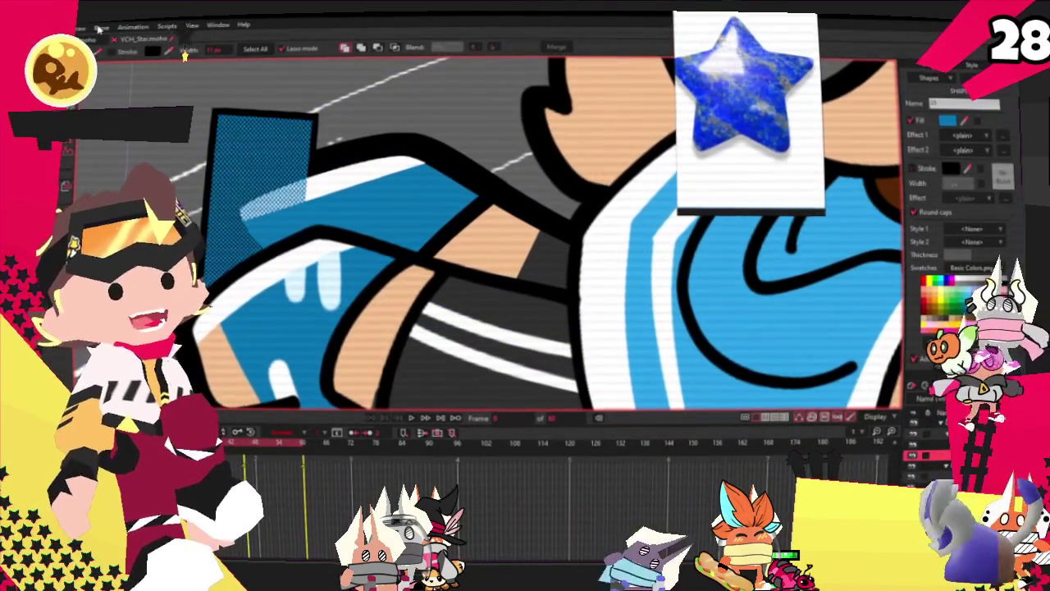
click(375, 279)
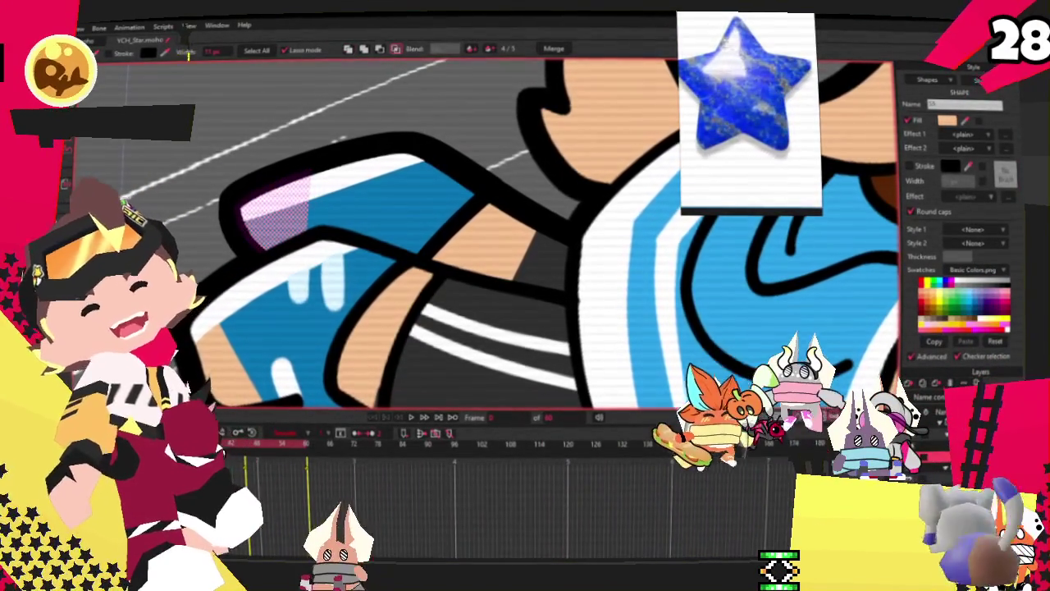
key(t)
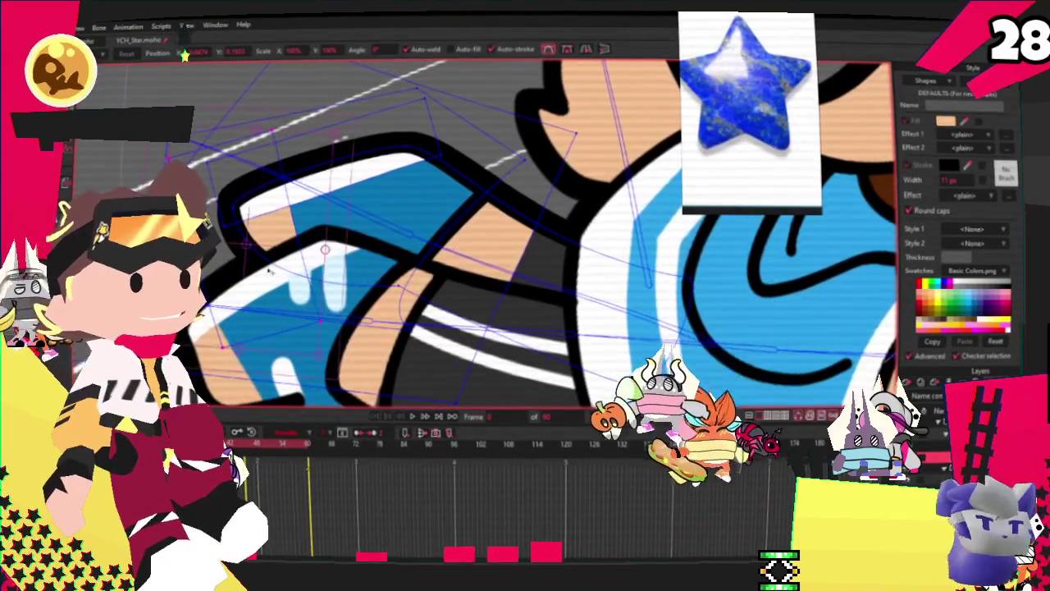
Move the white highlight upward and reshape the curve of its left edge
scroll(271, 270, down, 3)
scroll(276, 246, up, 3)
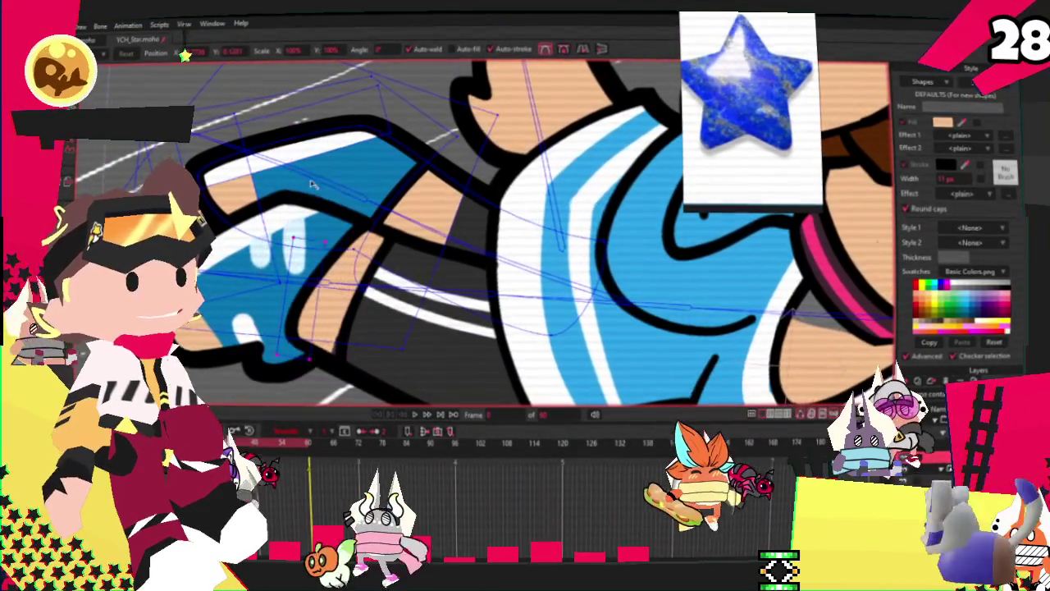
click(354, 246)
scroll(351, 242, up, 2)
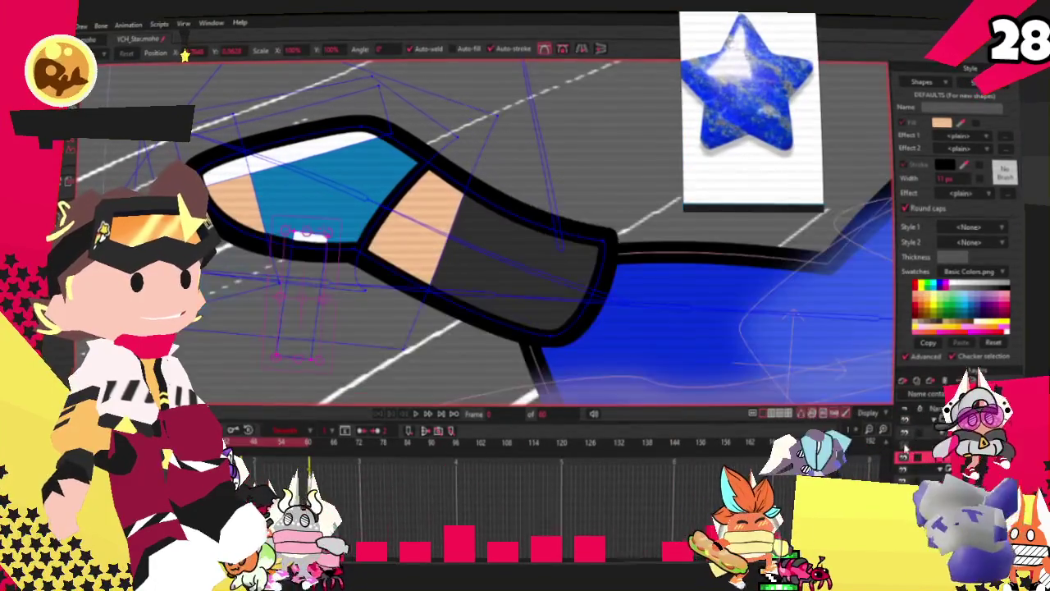
scroll(347, 239, down, 1)
mouse_move(348, 239)
mouse_down()
mouse_move(357, 179)
mouse_move(343, 178)
mouse_up()
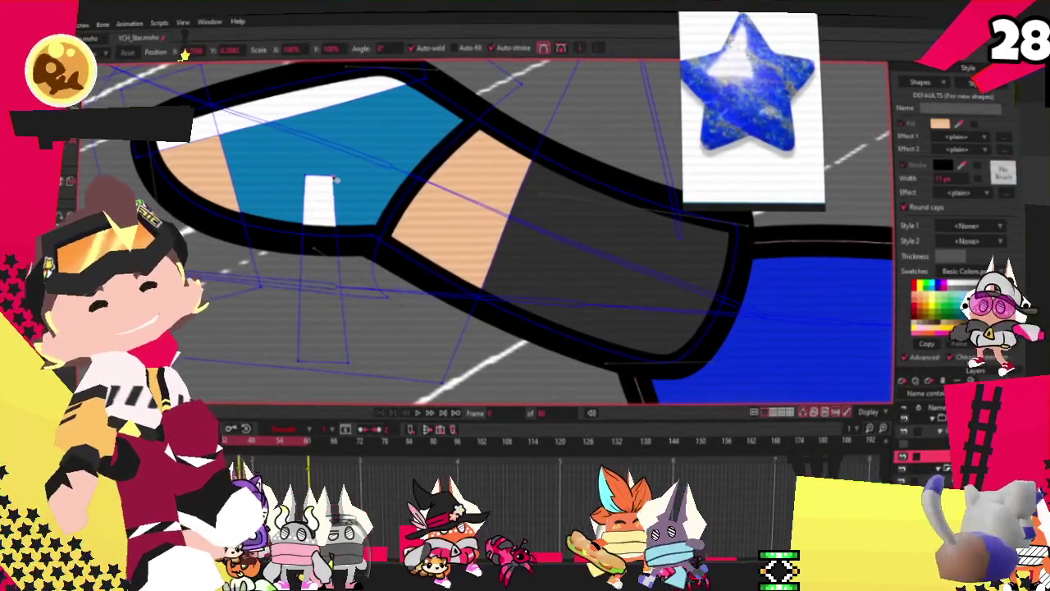
key(c)
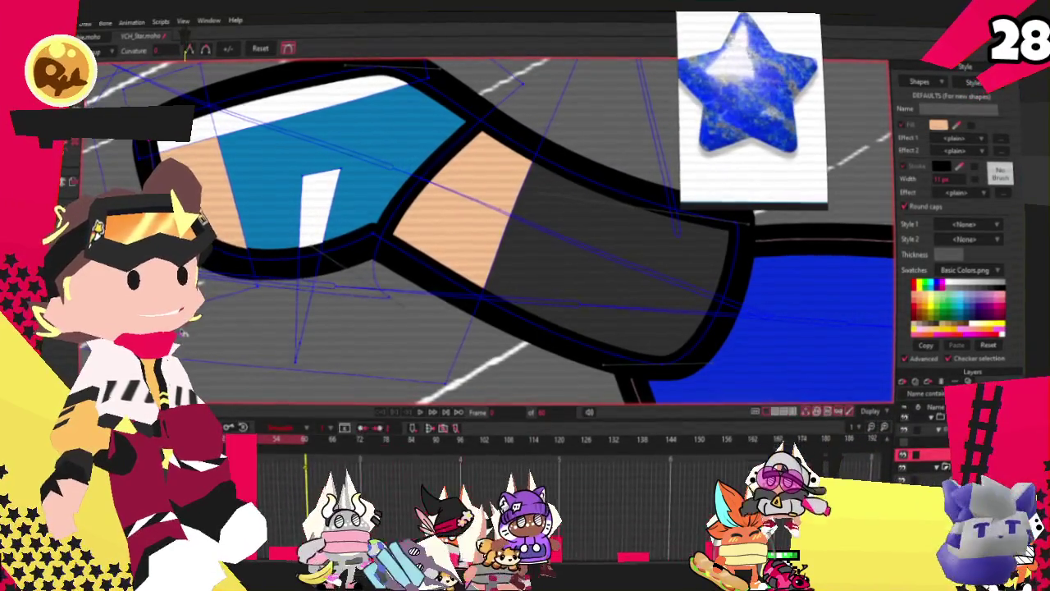
drag(303, 175, 343, 176)
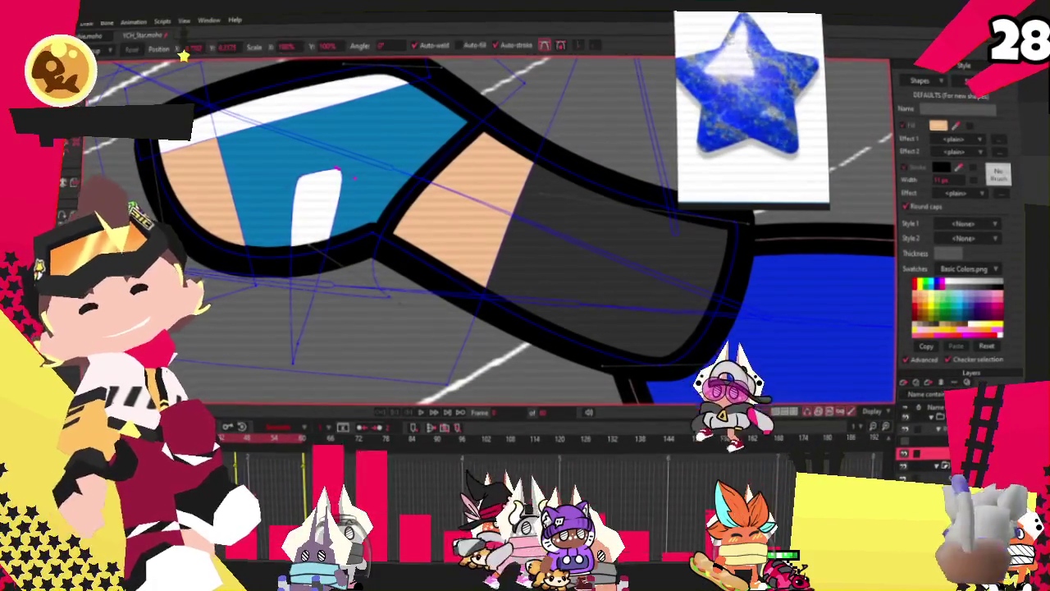
key(t)
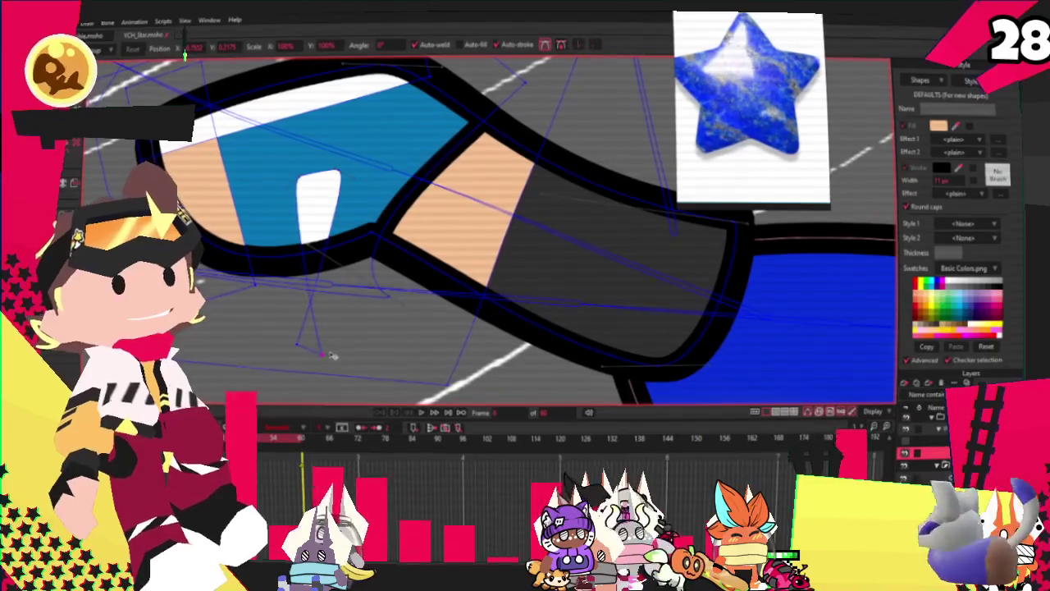
Add a point to the black outline and pull points to form a V-shaped dip
scroll(312, 252, down, 3)
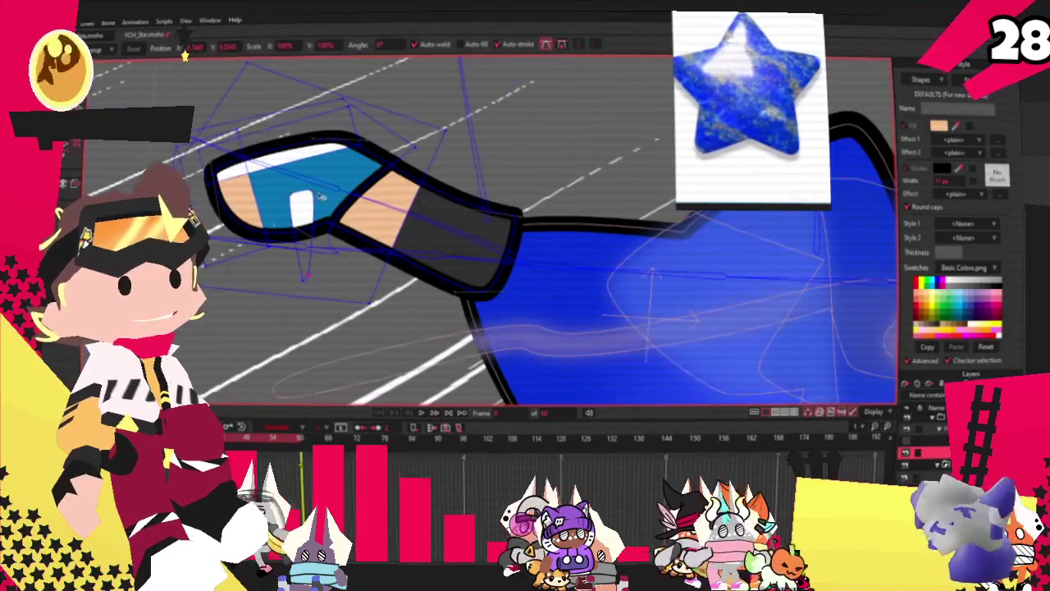
scroll(282, 235, up, 3)
key(a)
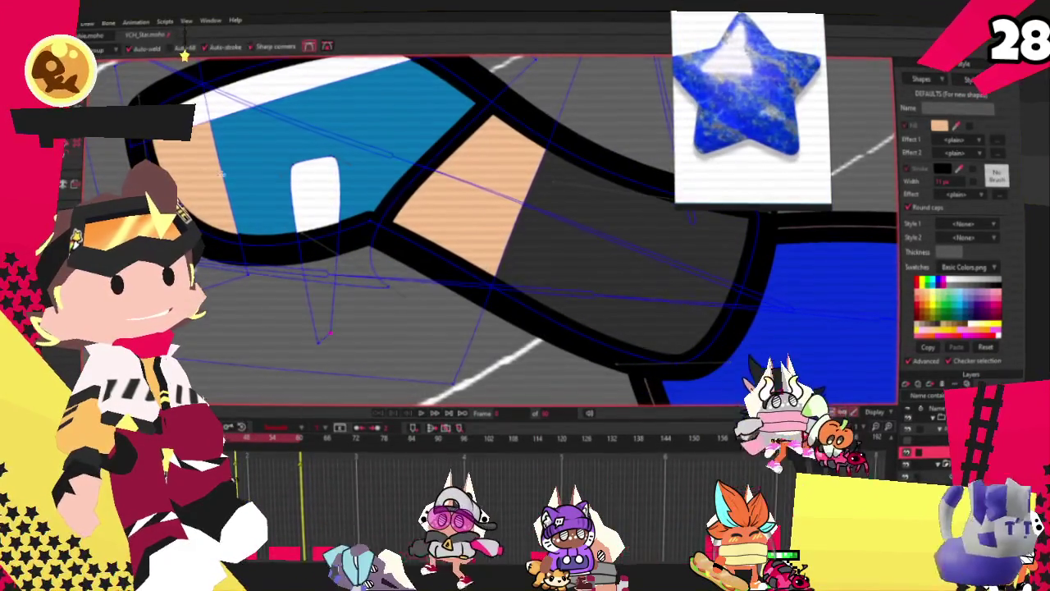
scroll(346, 269, up, 2)
mouse_move(345, 262)
mouse_down()
mouse_move(357, 240)
mouse_move(353, 312)
mouse_move(367, 332)
mouse_up()
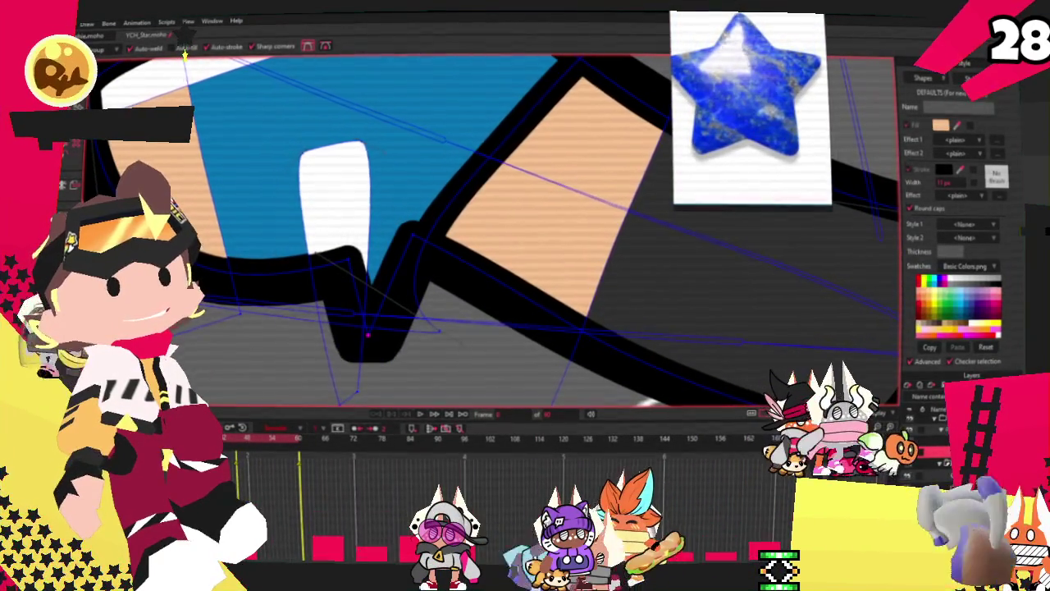
drag(394, 312, 491, 364)
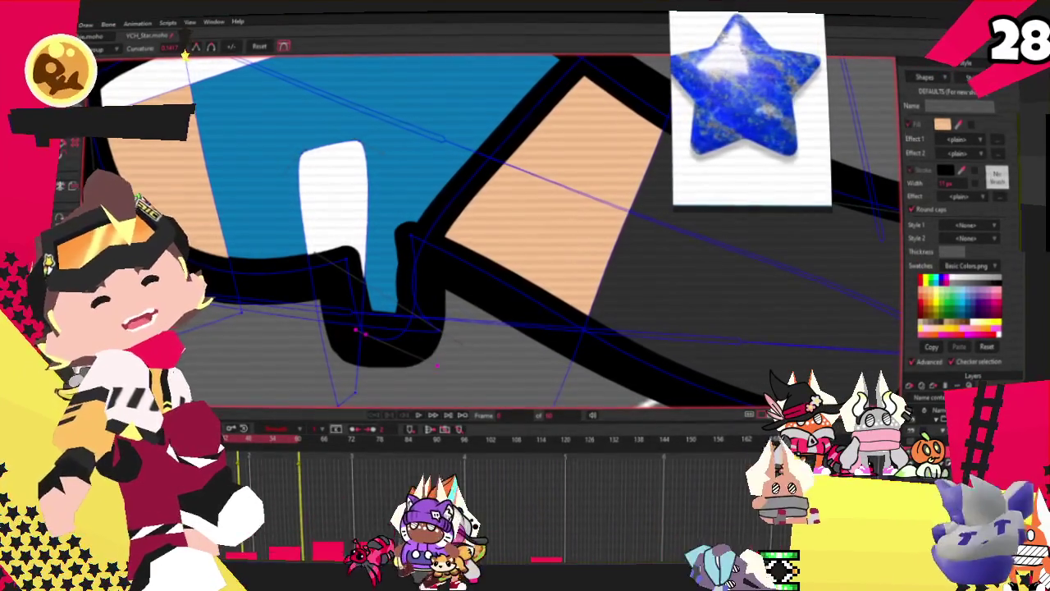
key(t)
click(307, 271)
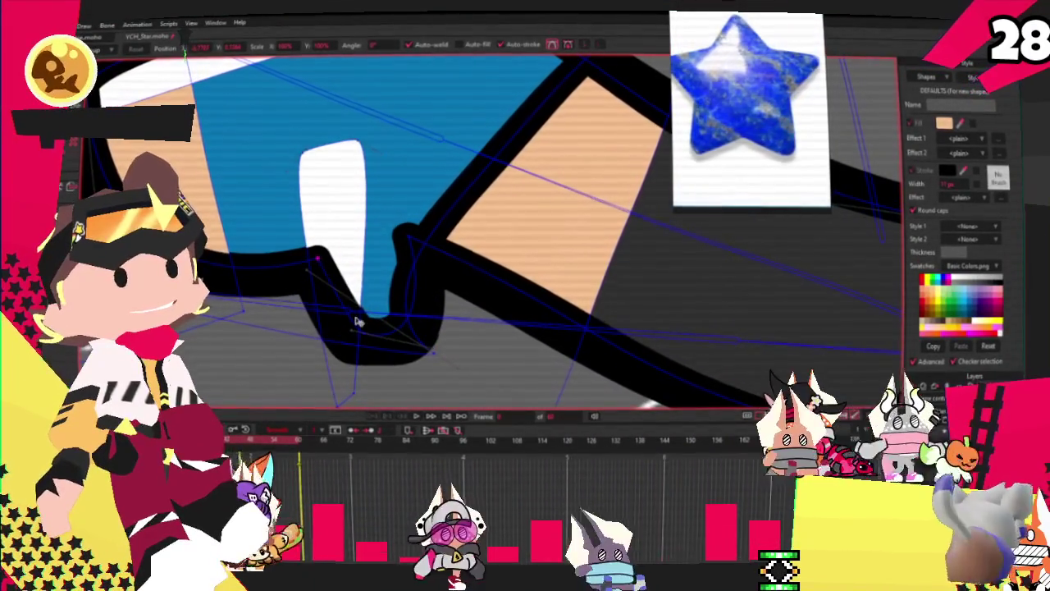
drag(328, 262, 312, 337)
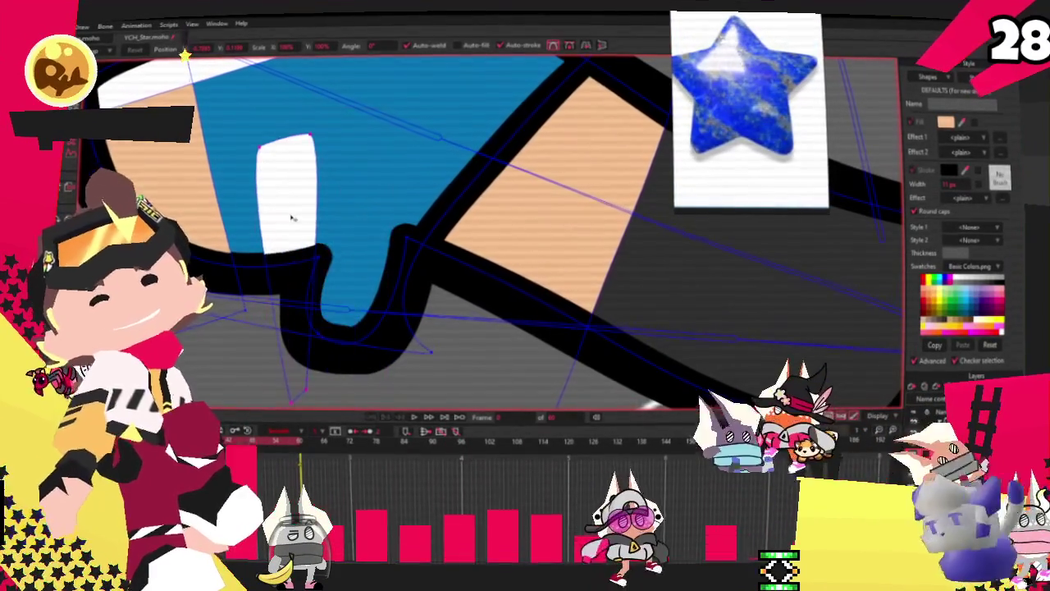
Stretch the white finger highlight taller and select that shape
scroll(334, 223, down, 5)
scroll(334, 224, down, 3)
scroll(305, 231, up, 3)
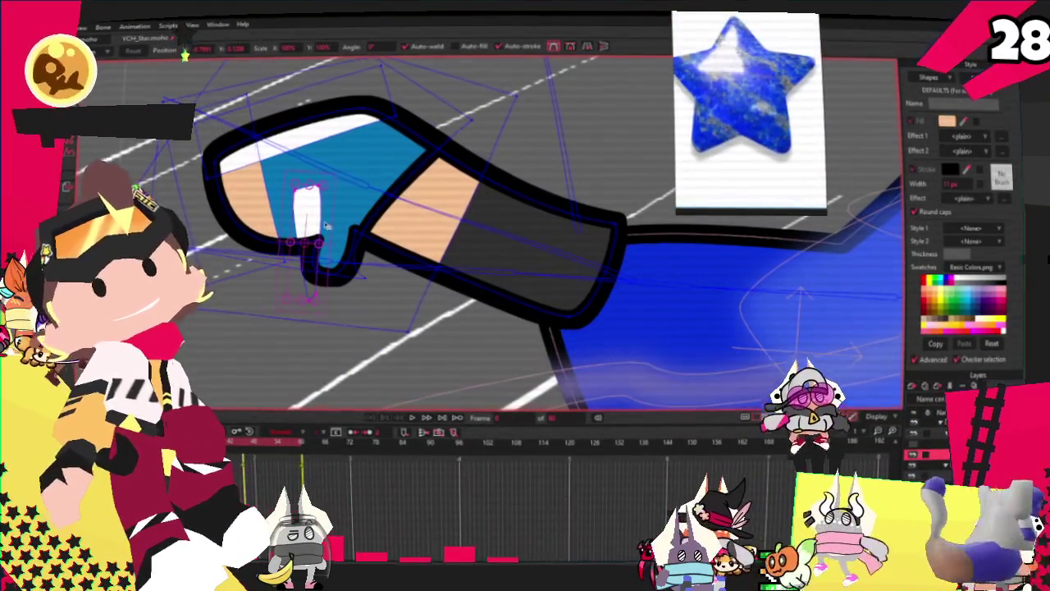
scroll(322, 222, up, 2)
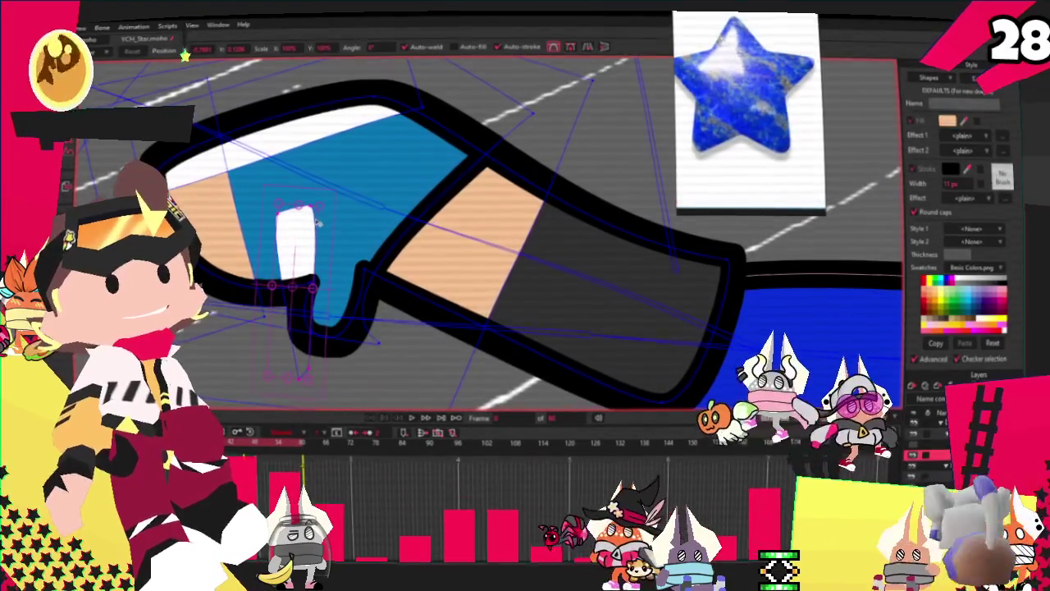
drag(318, 217, 361, 82)
key(q)
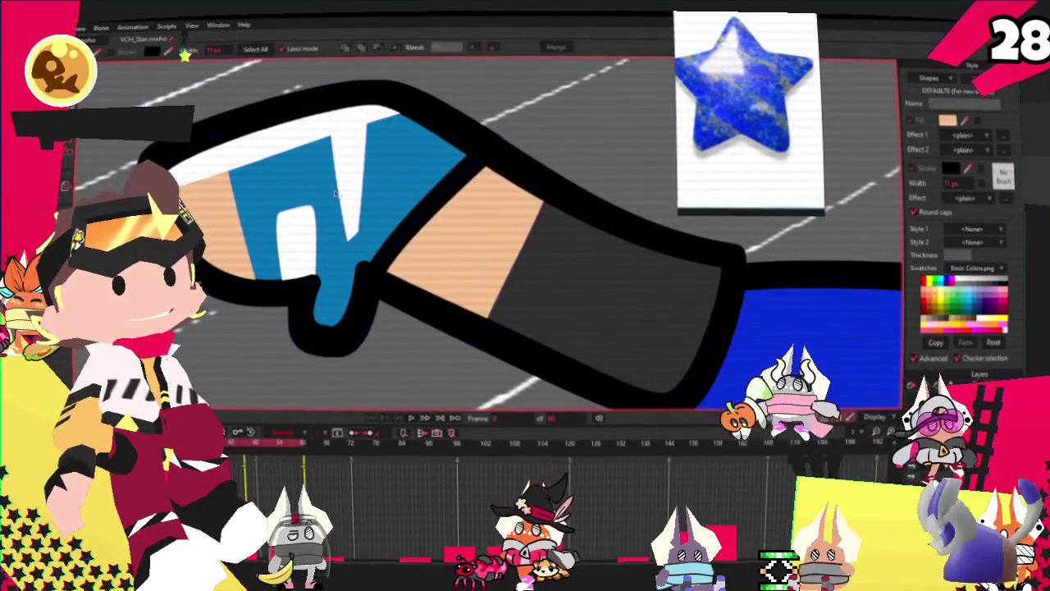
click(349, 176)
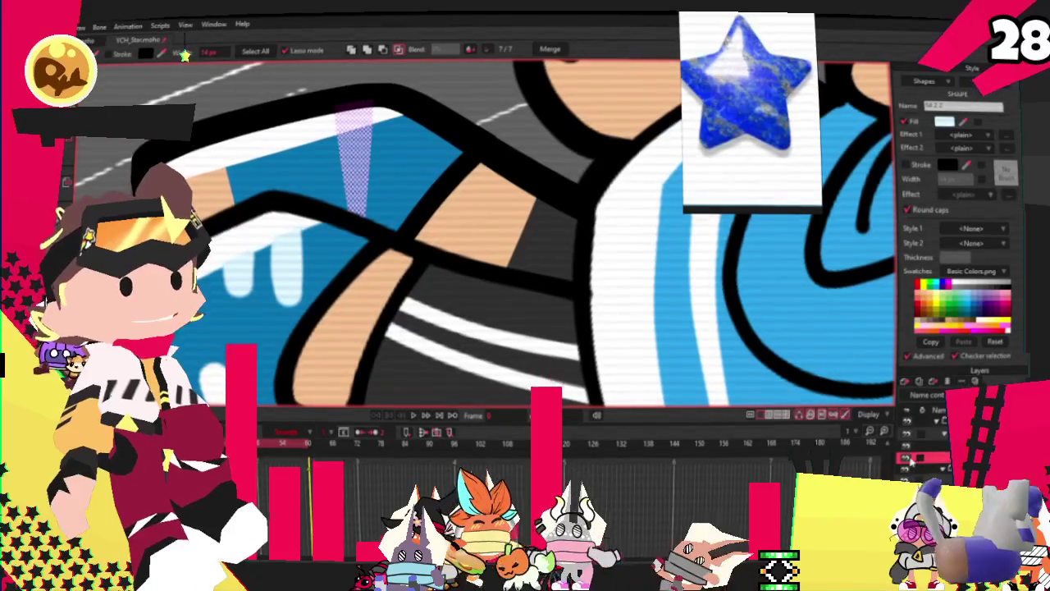
key(Delete)
key(ctrl+z)
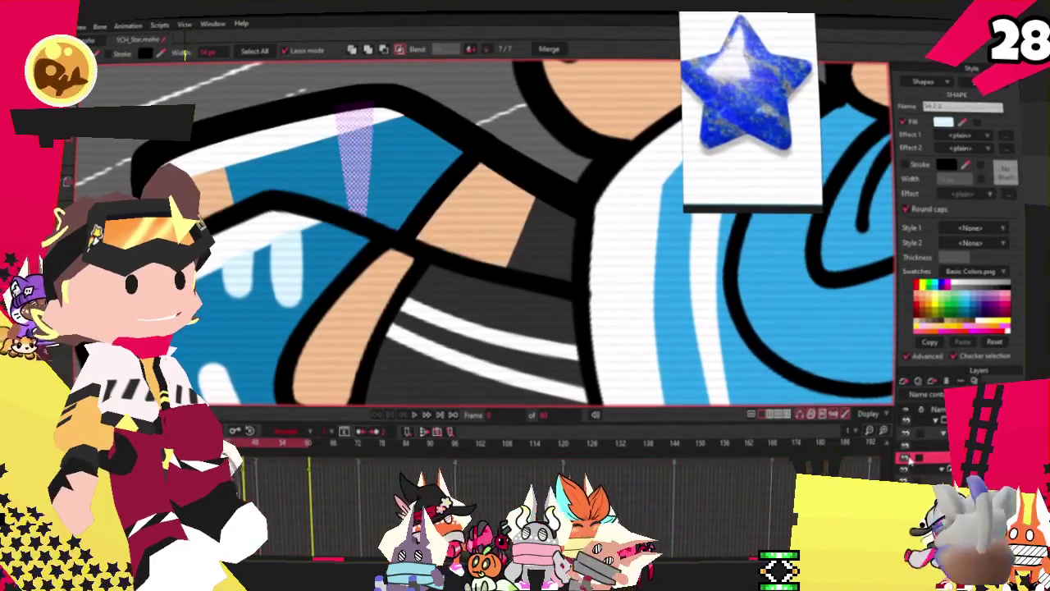
key(ctrl+shift+z)
key(ctrl+z)
key(ctrl+z)
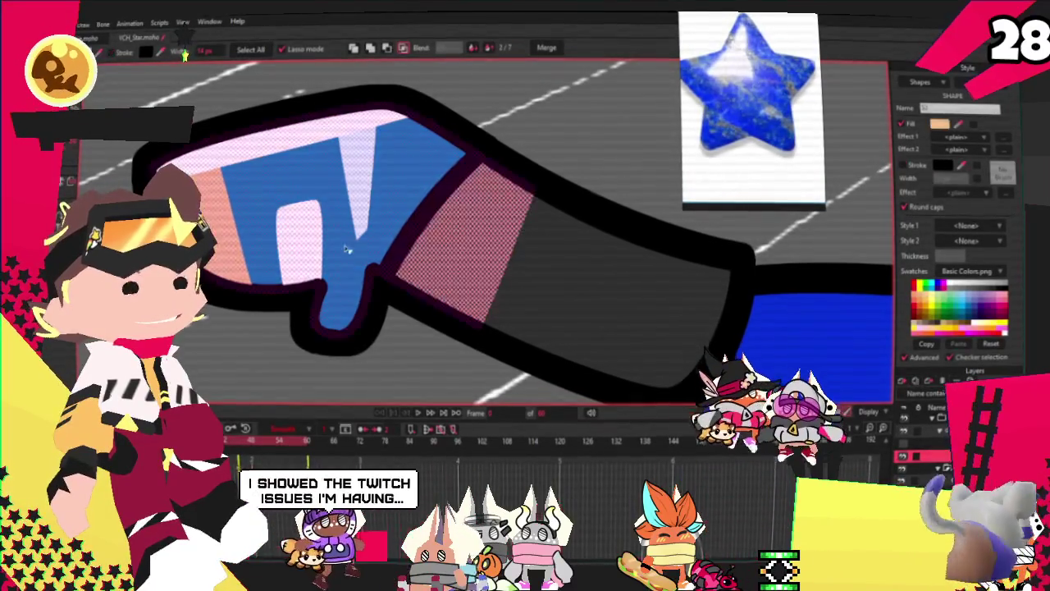
click(271, 339)
click(249, 282)
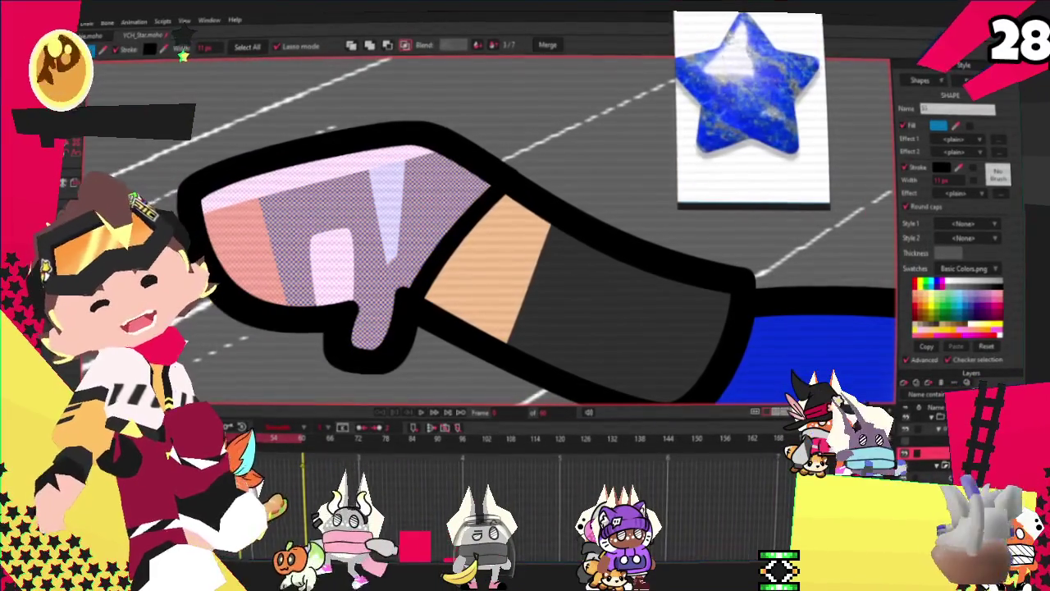
key(t)
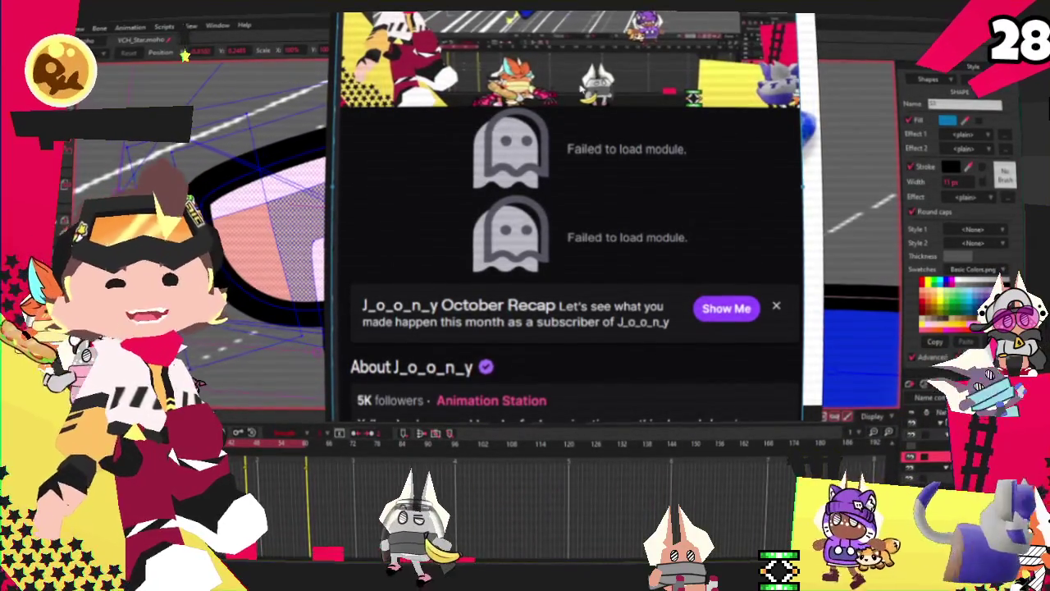
Zoom the Twitch channel page out to see its failed-module errors
key(ctrl+minus)
key(ctrl+minus)
key(ctrl+minus)
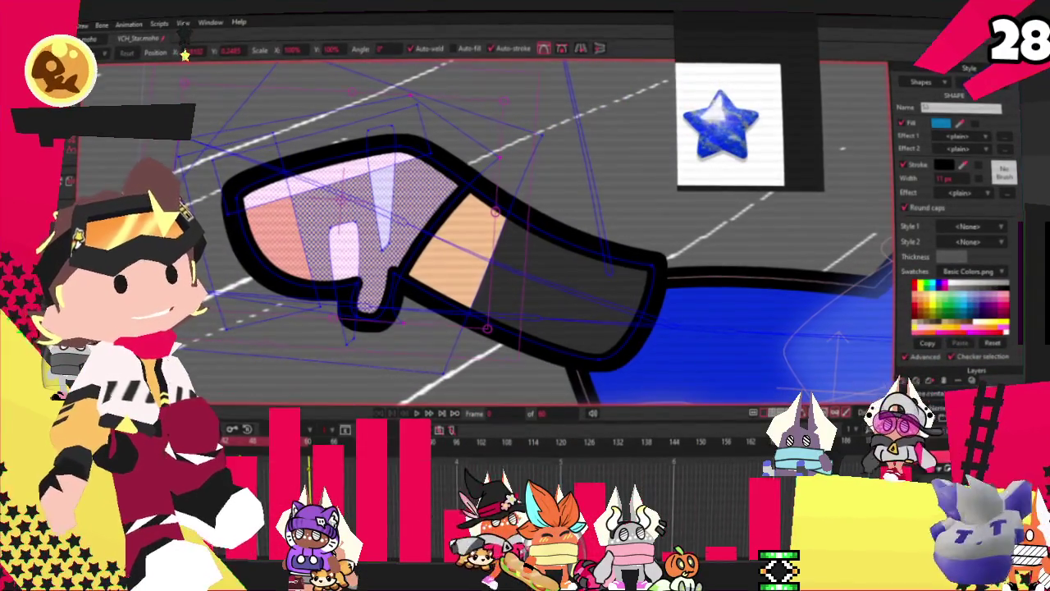
Round off the sharp V tip of the blue shoe's white highlight with the Curvature tool
key(g)
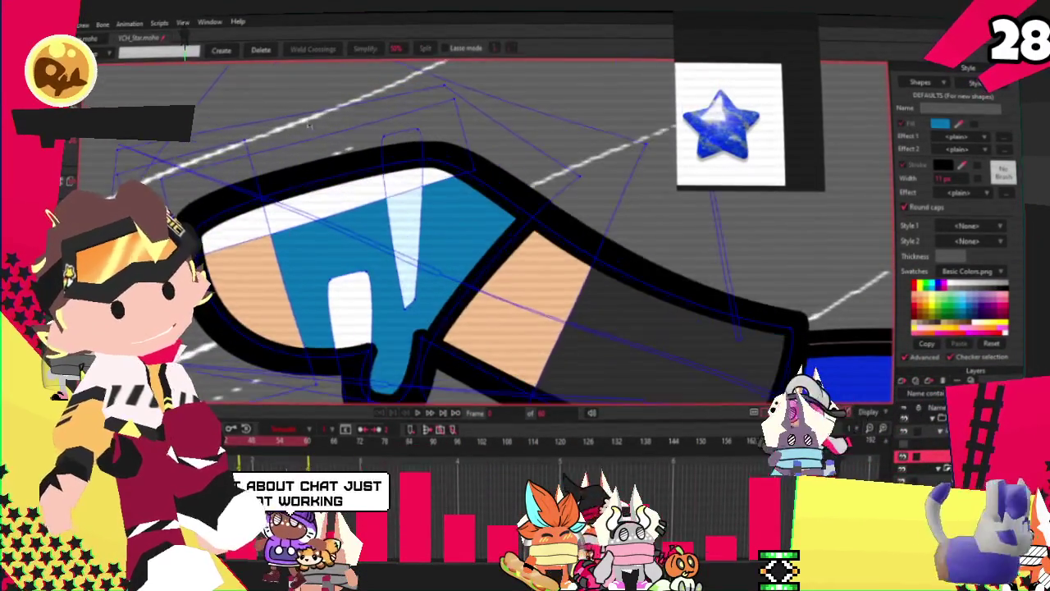
scroll(309, 126, up, 2)
scroll(333, 171, down, 3)
scroll(396, 258, up, 3)
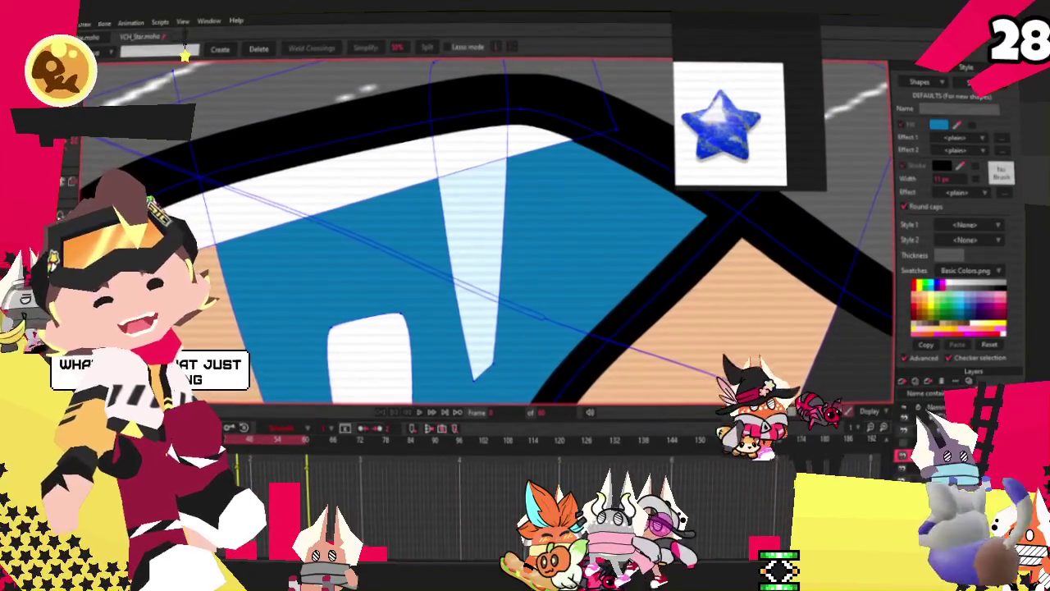
key(c)
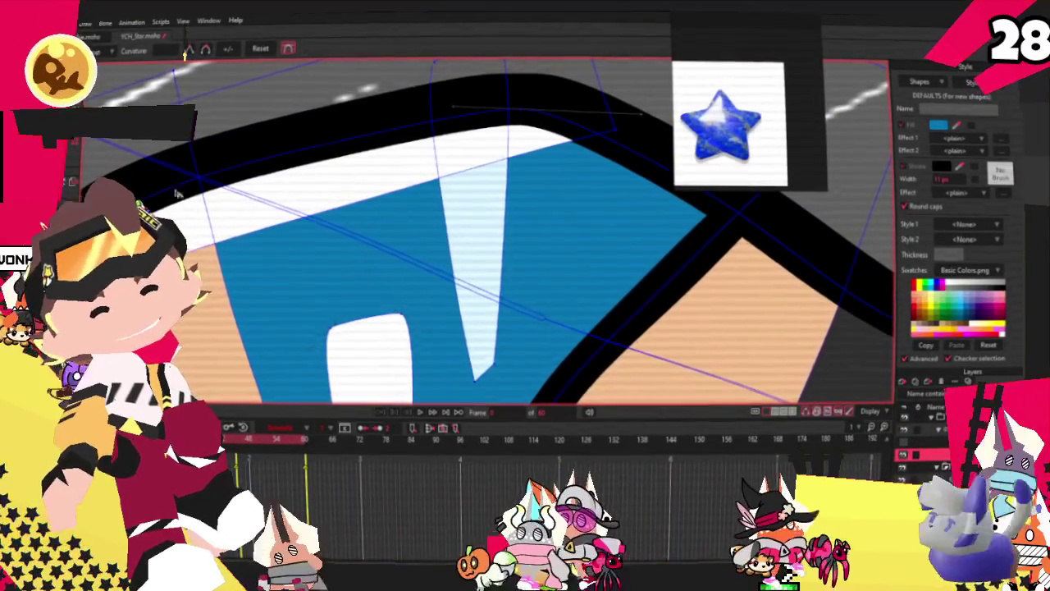
drag(495, 378, 626, 377)
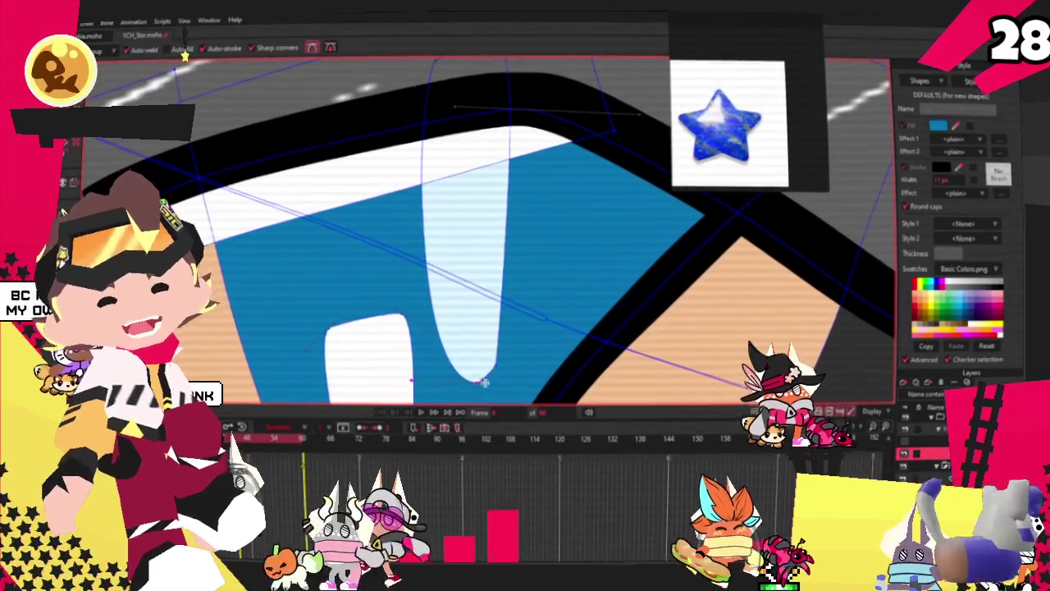
Add a stroke and reshape the shoe highlight into two rounded, elongated lobes
key(a)
drag(495, 365, 461, 153)
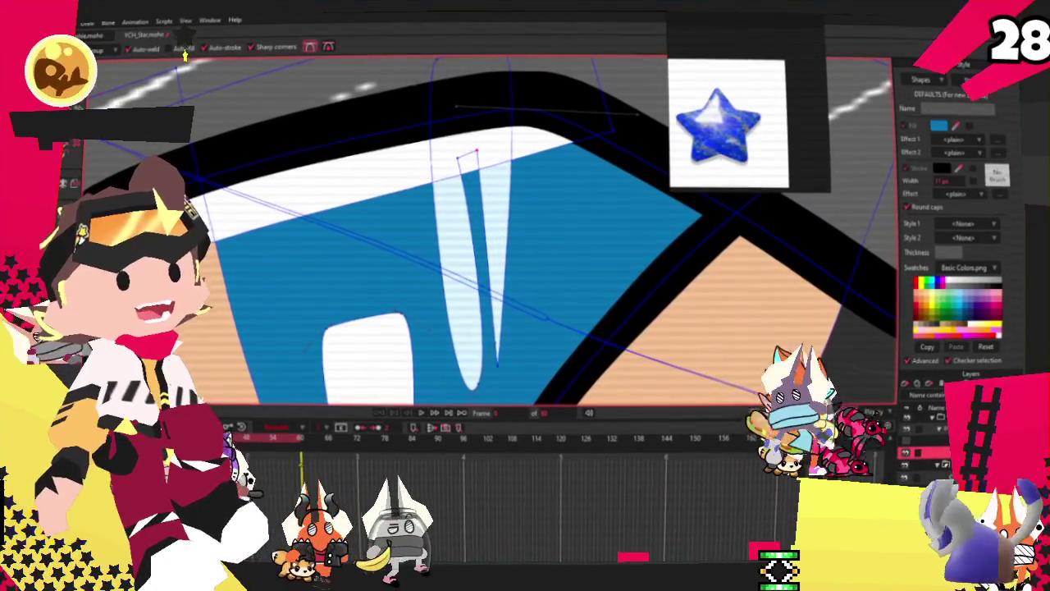
drag(483, 385, 436, 263)
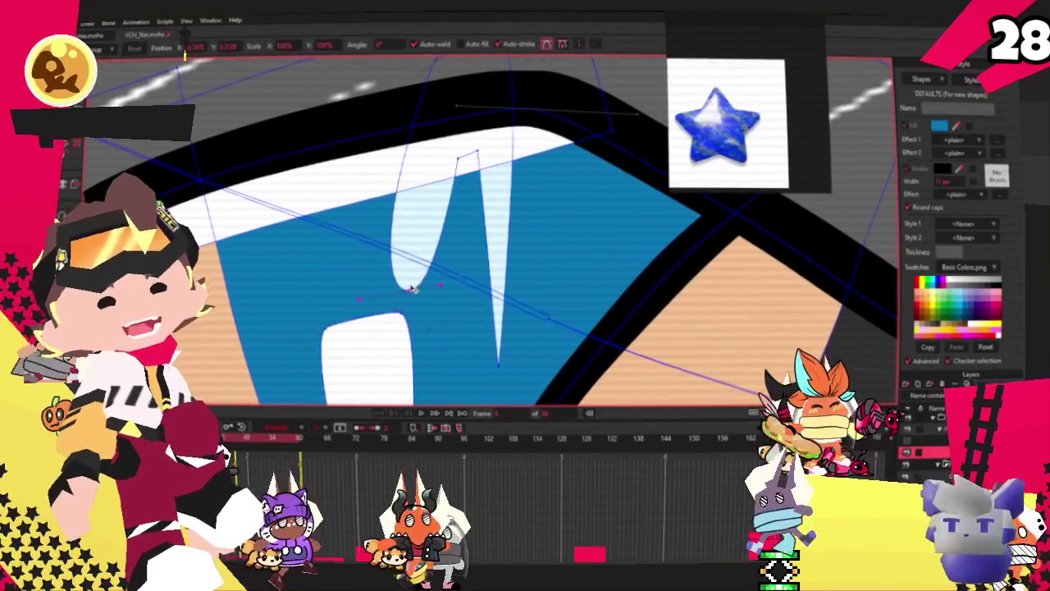
drag(435, 304, 496, 283)
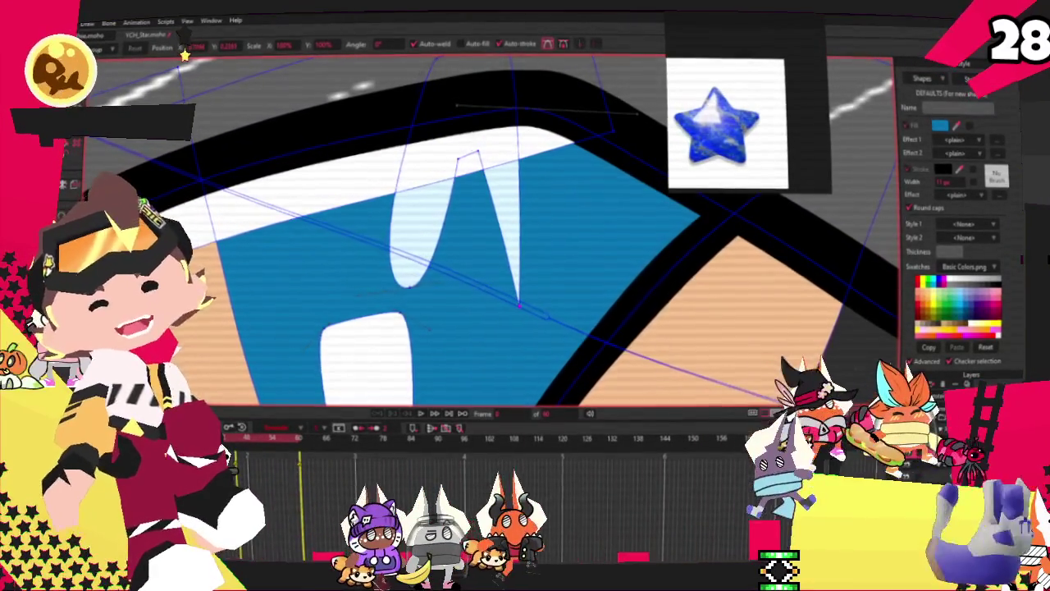
key(c)
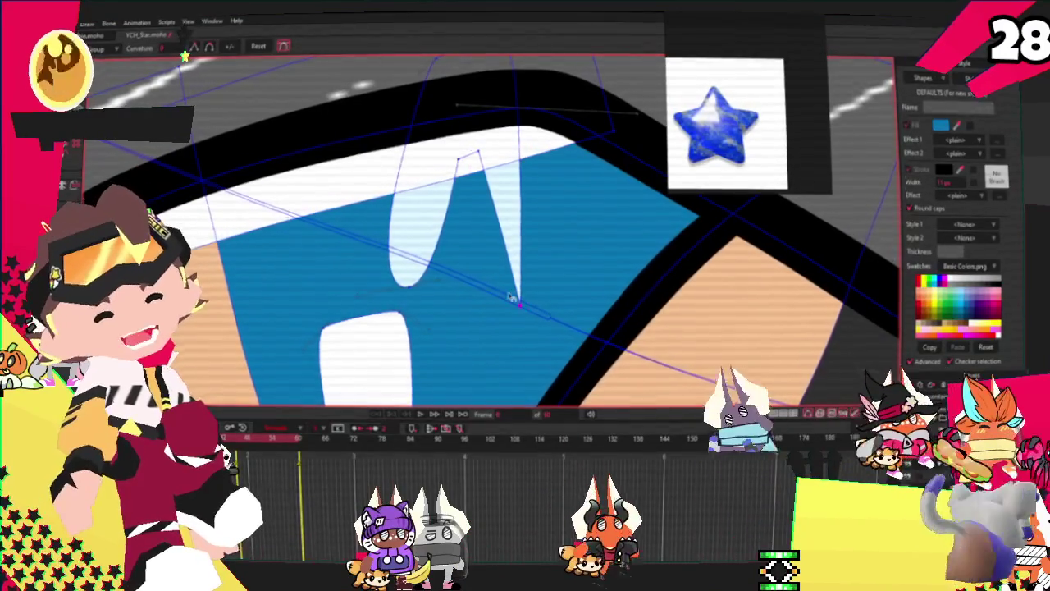
drag(511, 296, 489, 294)
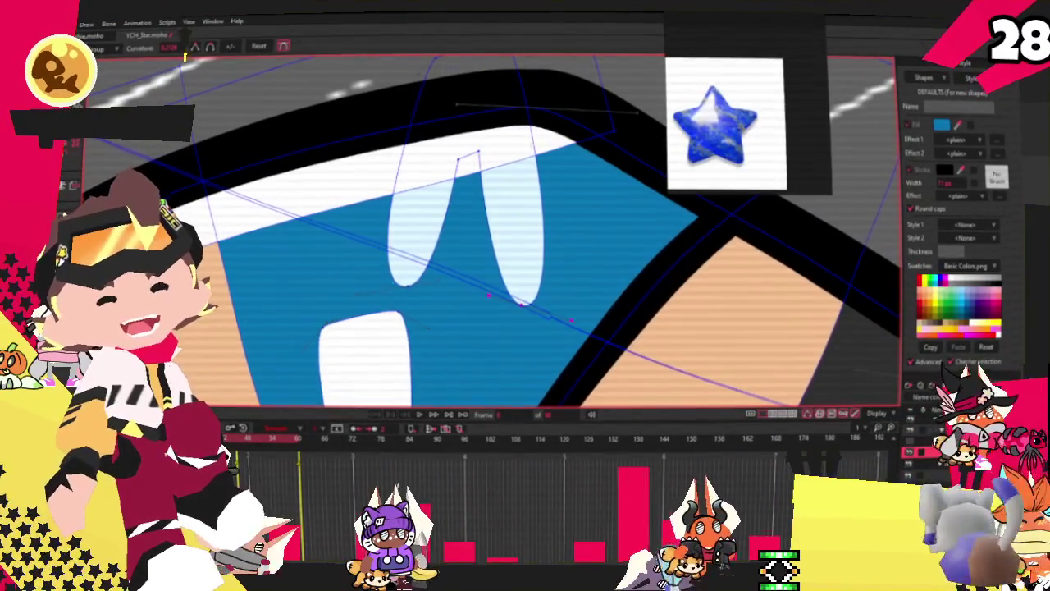
key(t)
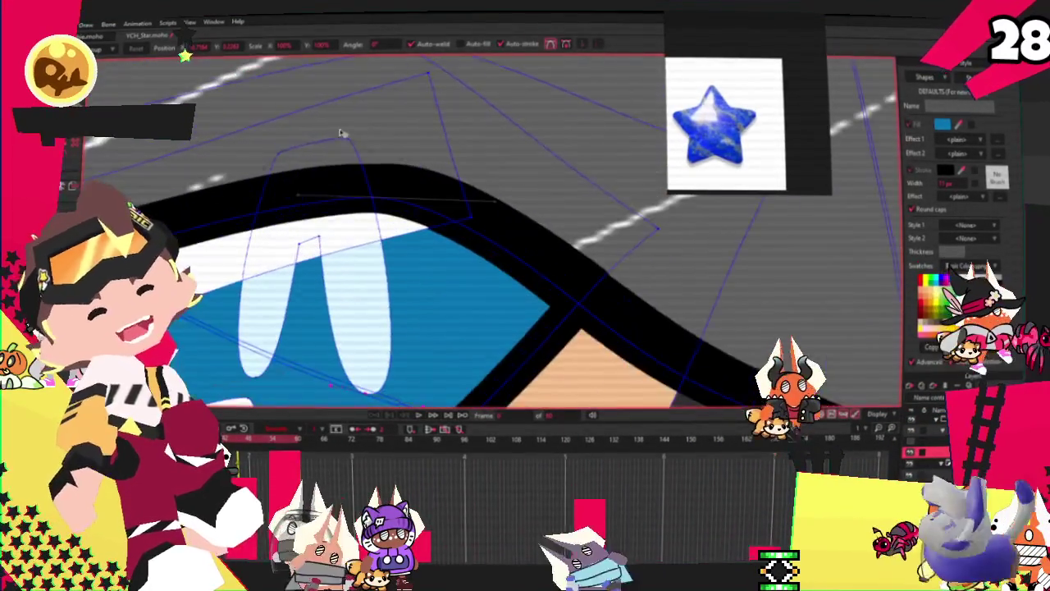
drag(341, 133, 396, 141)
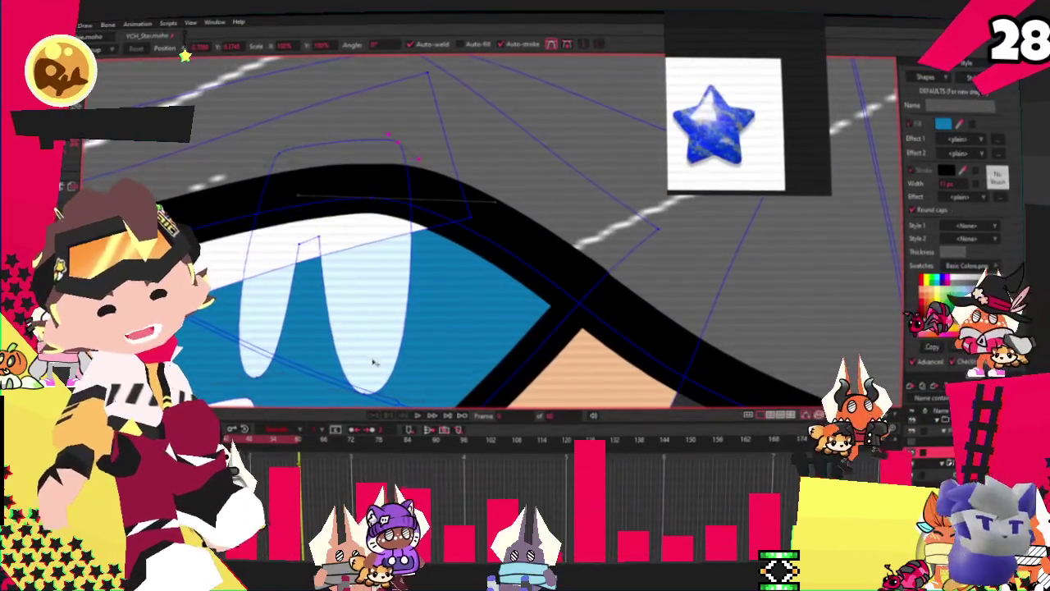
drag(362, 392, 338, 393)
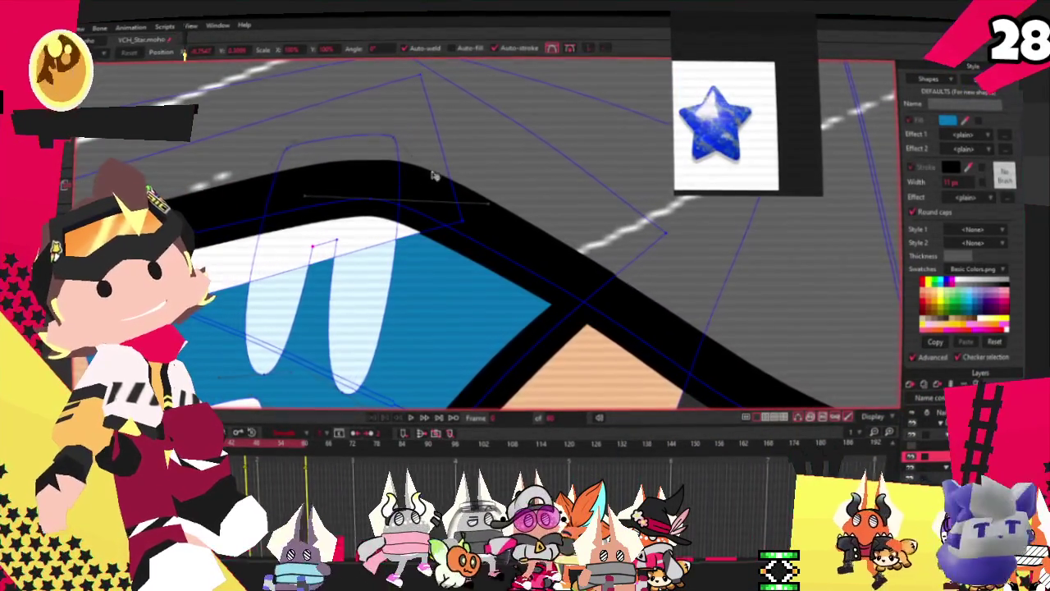
scroll(434, 176, down, 2)
scroll(418, 193, down, 2)
scroll(402, 209, down, 2)
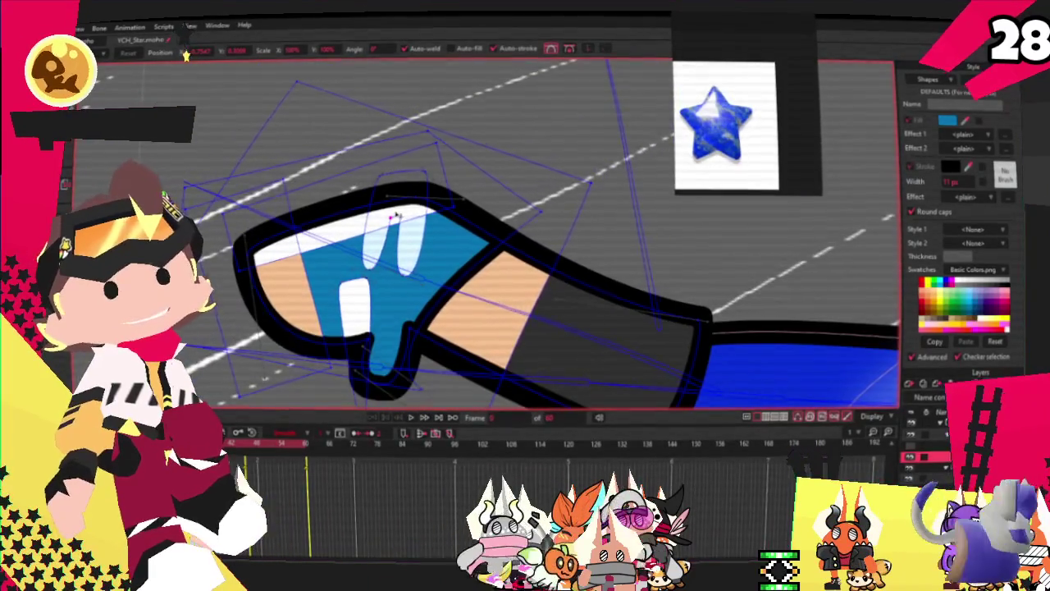
scroll(395, 216, up, 1)
scroll(395, 216, up, 1)
scroll(396, 217, up, 2)
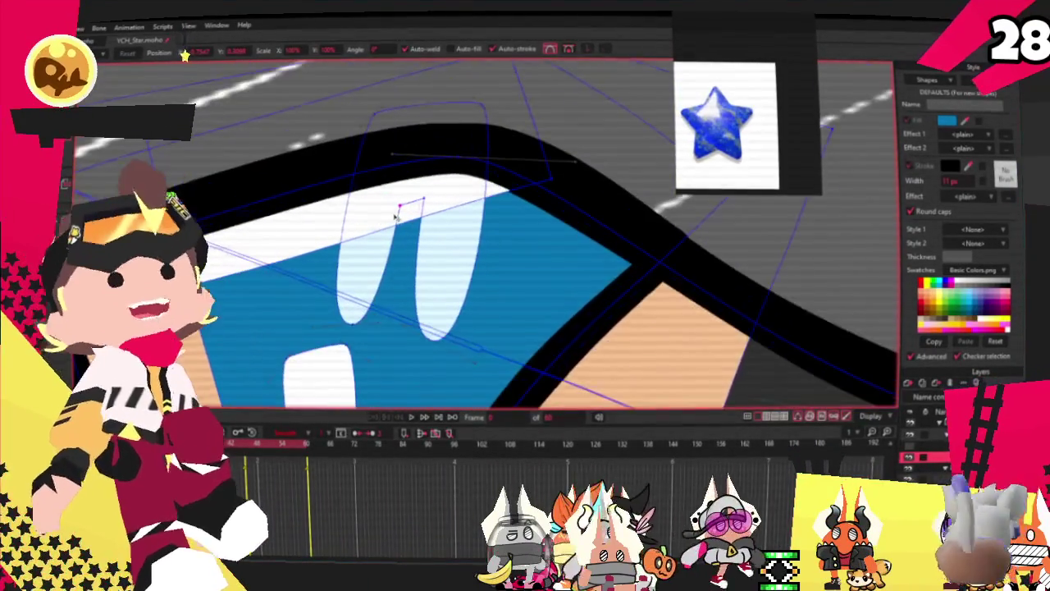
scroll(398, 212, up, 1)
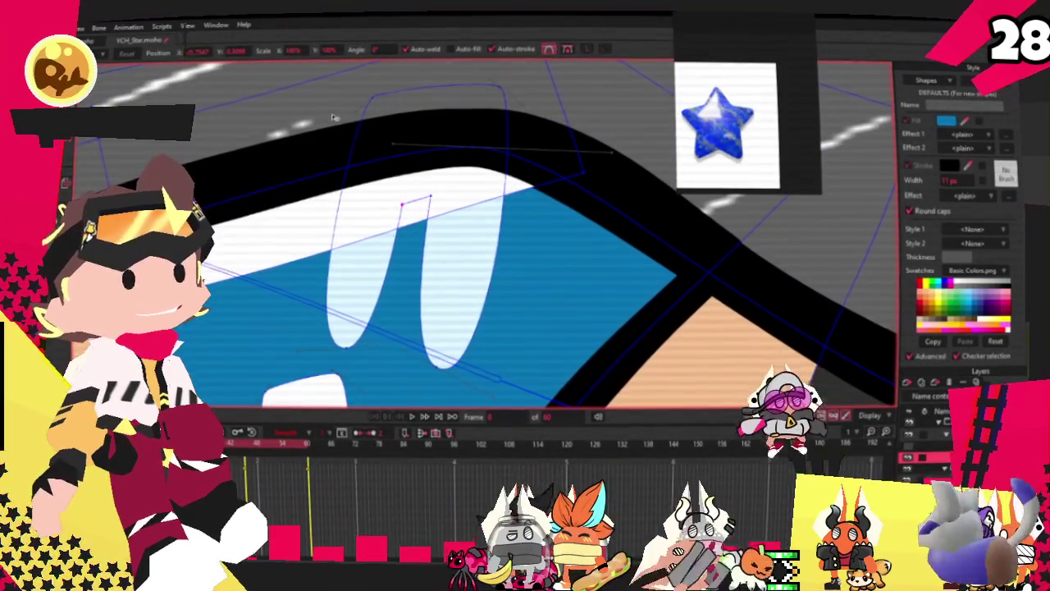
click(382, 85)
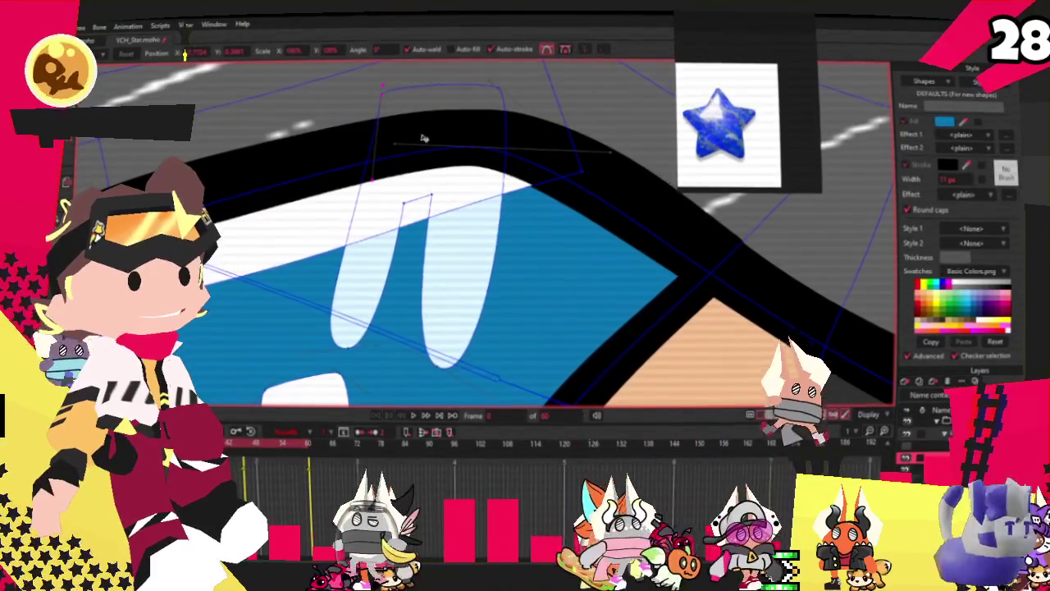
scroll(415, 123, down, 1)
scroll(402, 151, down, 2)
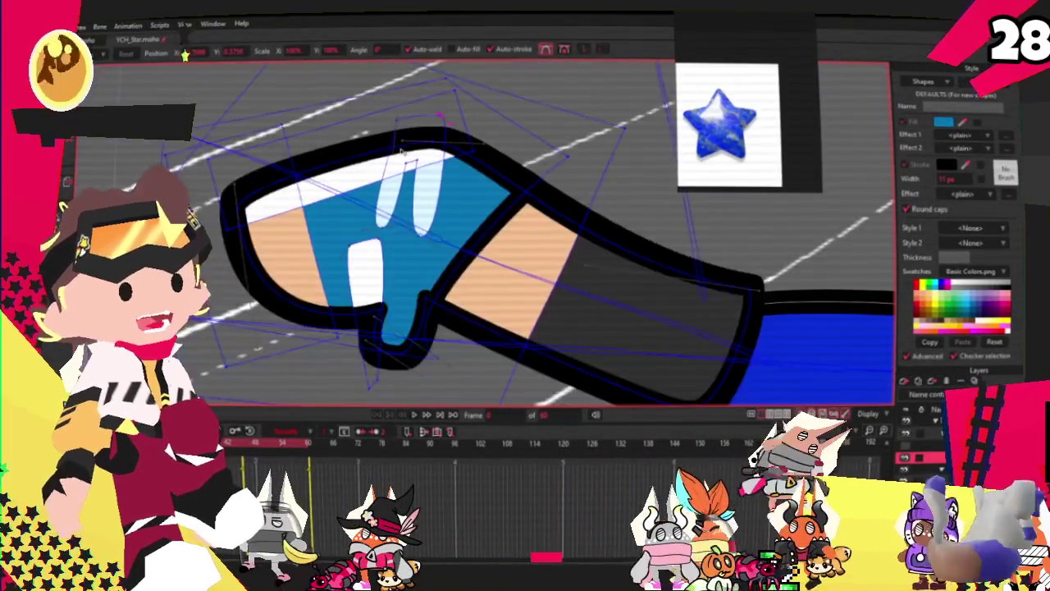
scroll(400, 151, up, 2)
key(g)
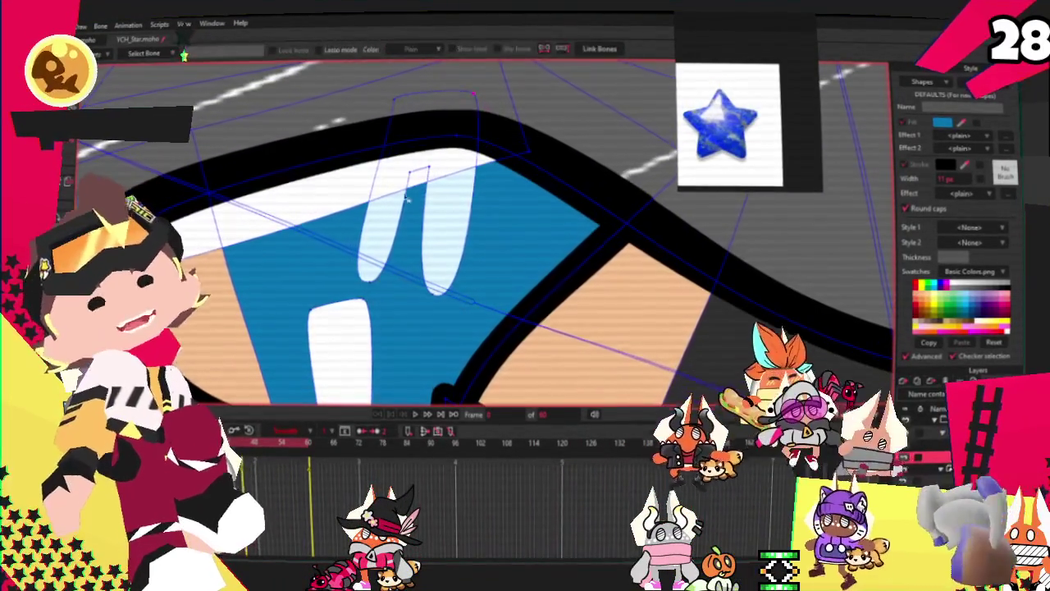
scroll(404, 197, down, 1)
scroll(411, 203, down, 1)
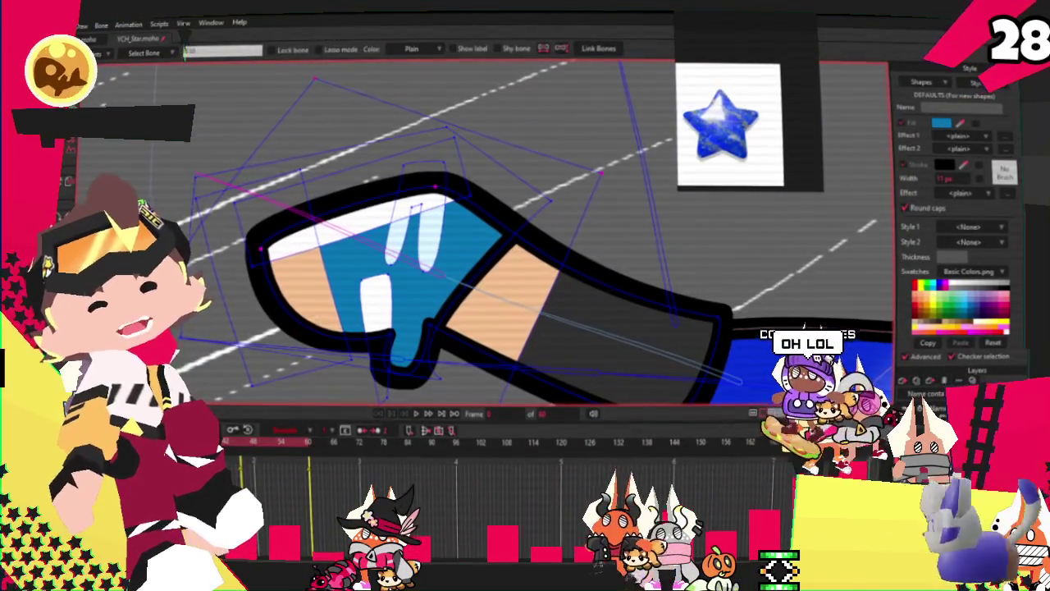
key(g)
scroll(468, 135, up, 1)
scroll(468, 135, up, 1)
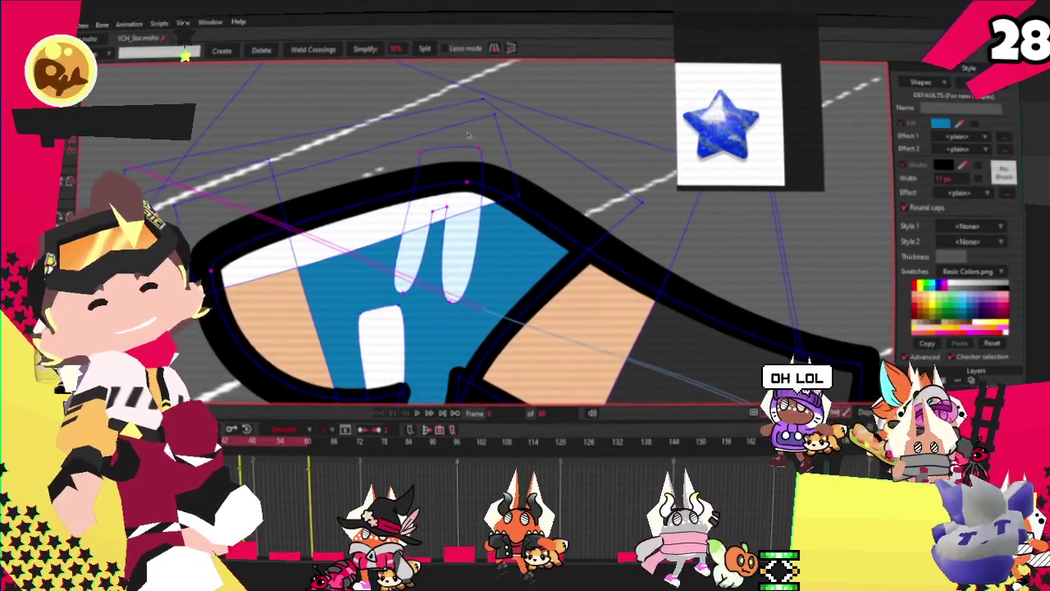
scroll(374, 286, down, 1)
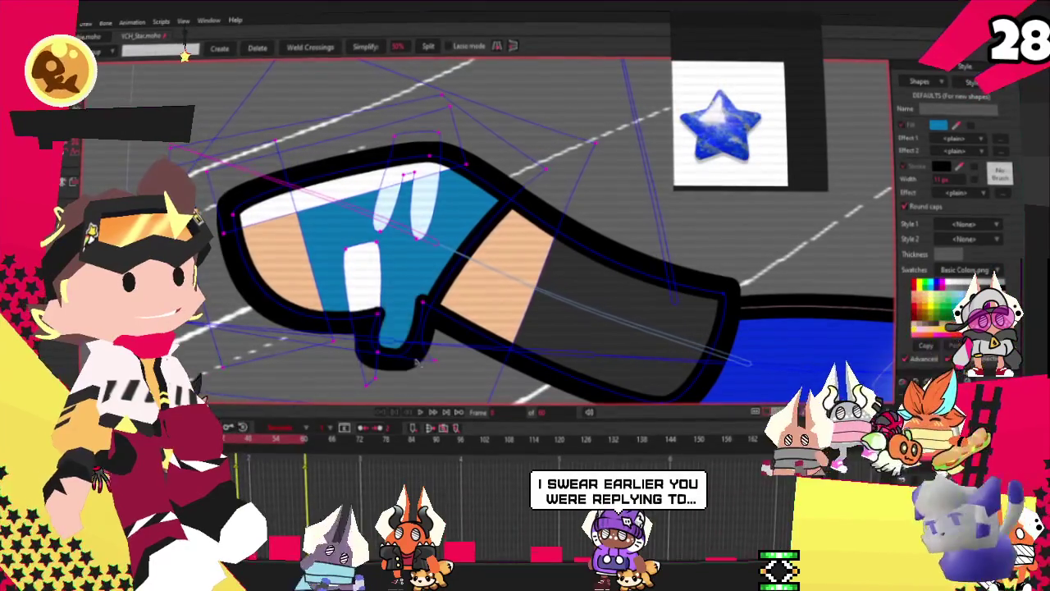
key(g)
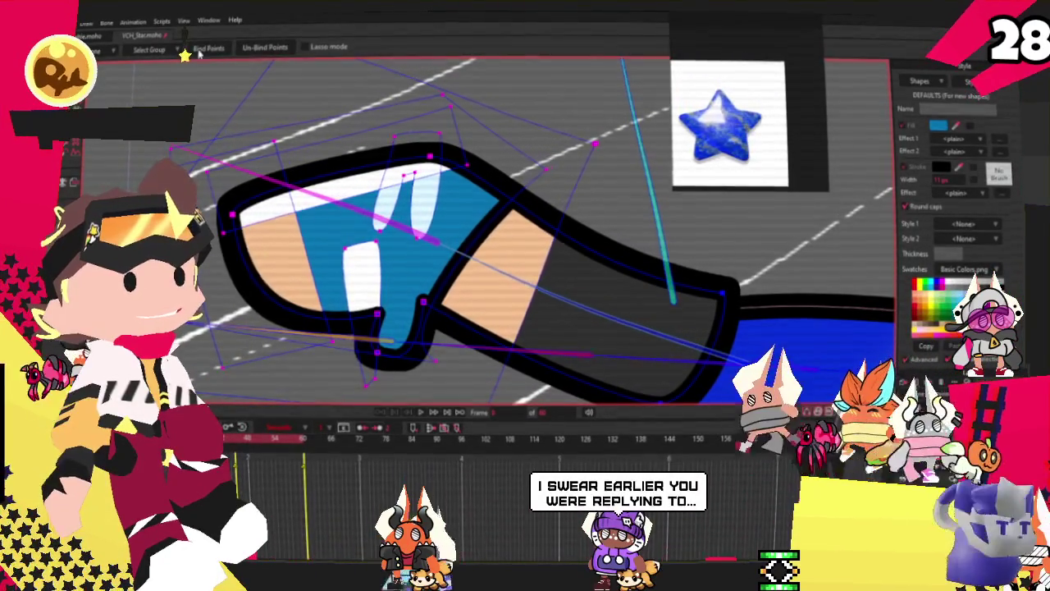
scroll(372, 352, down, 5)
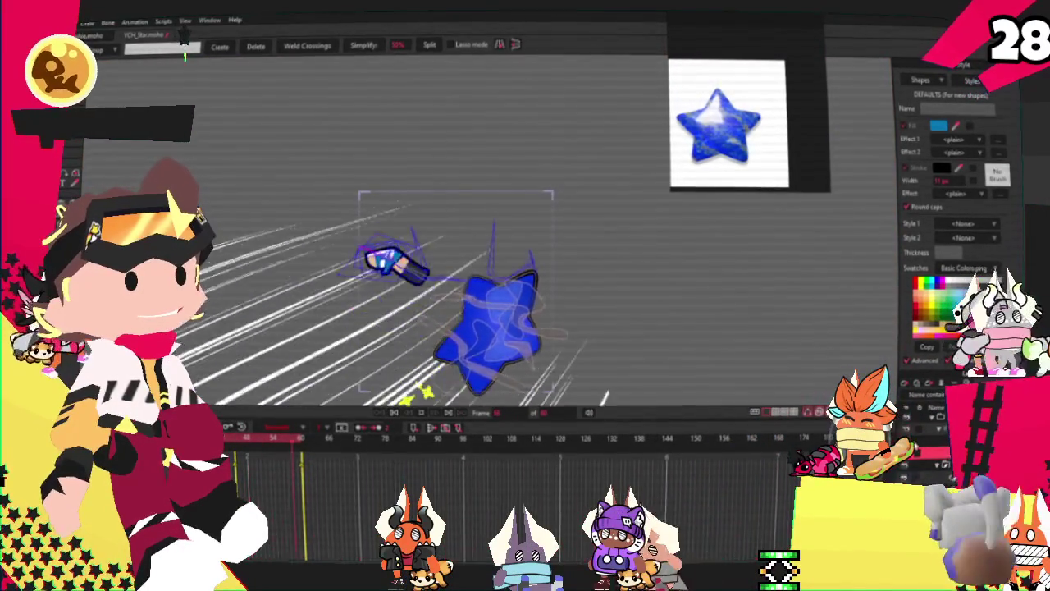
scroll(447, 303, up, 2)
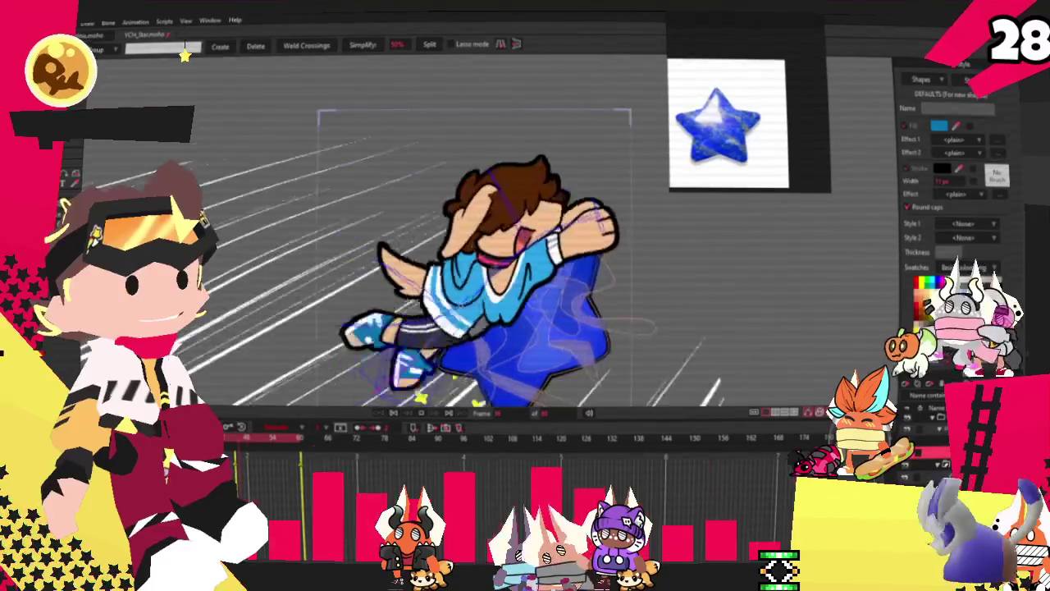
scroll(447, 304, up, 2)
scroll(447, 304, up, 2)
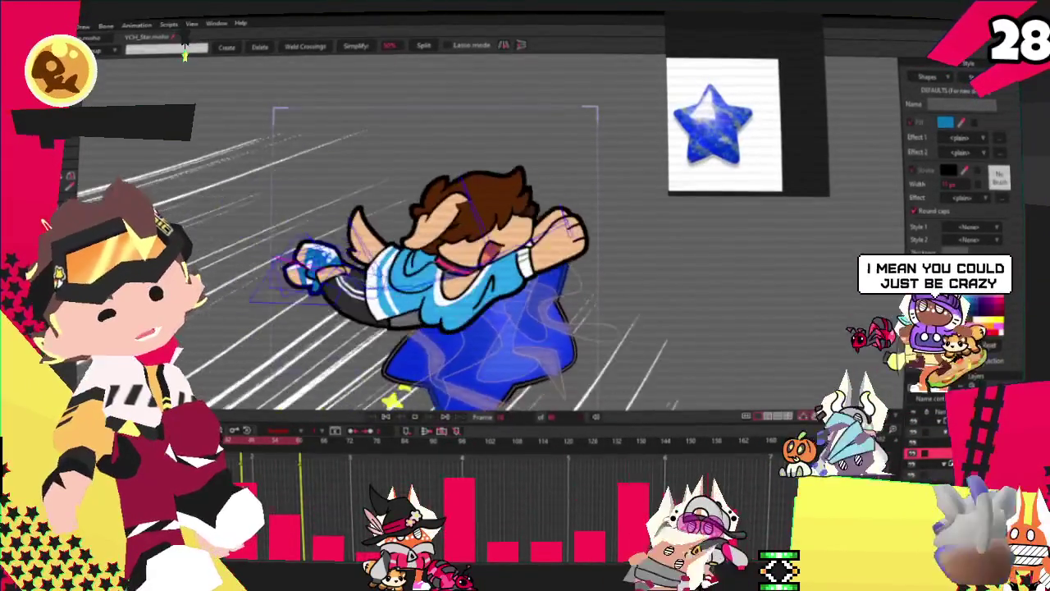
key(t)
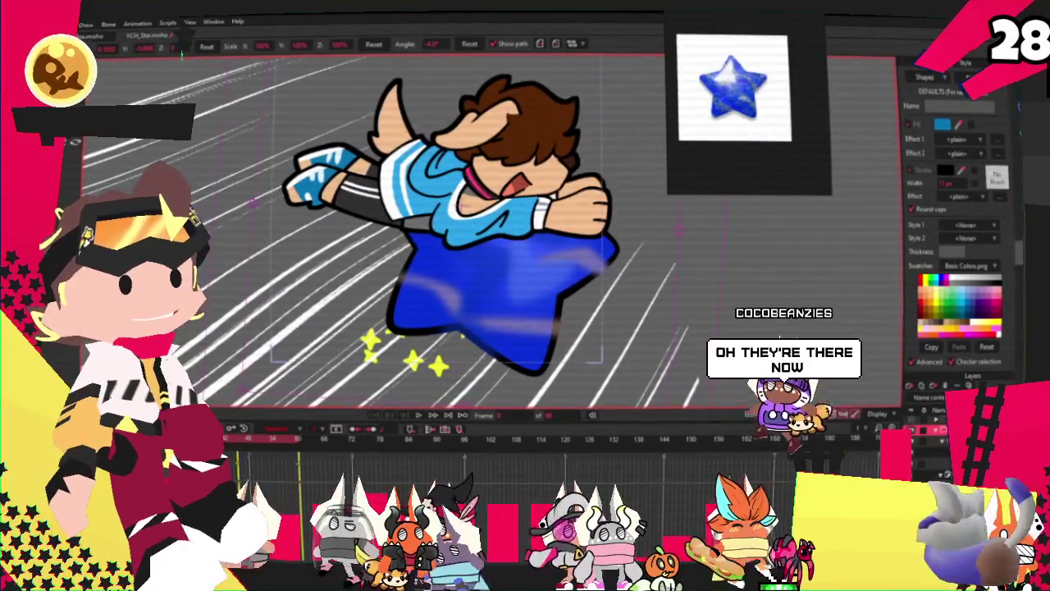
double_click(952, 435)
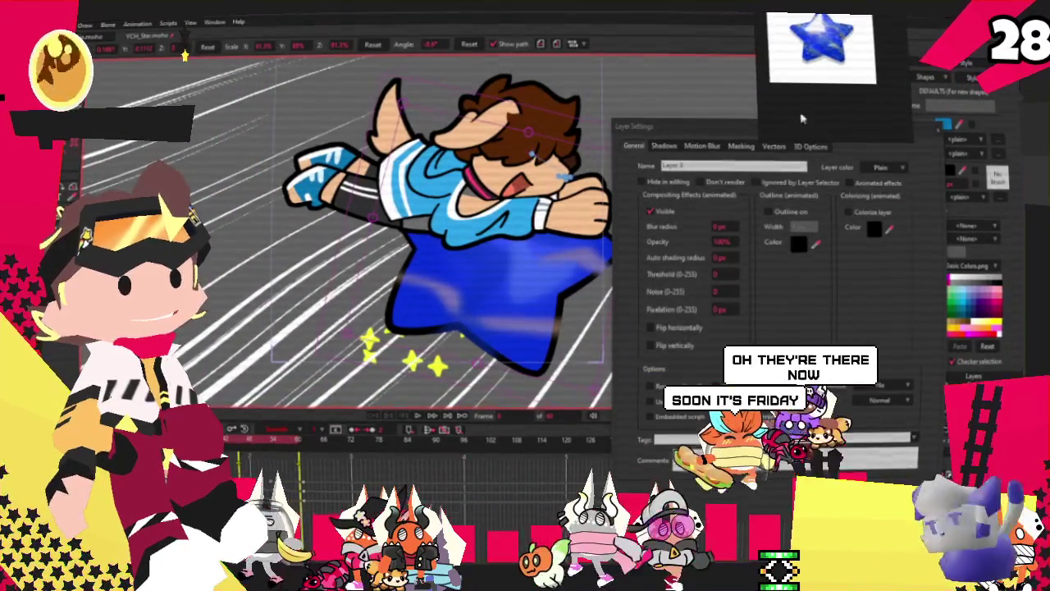
click(741, 146)
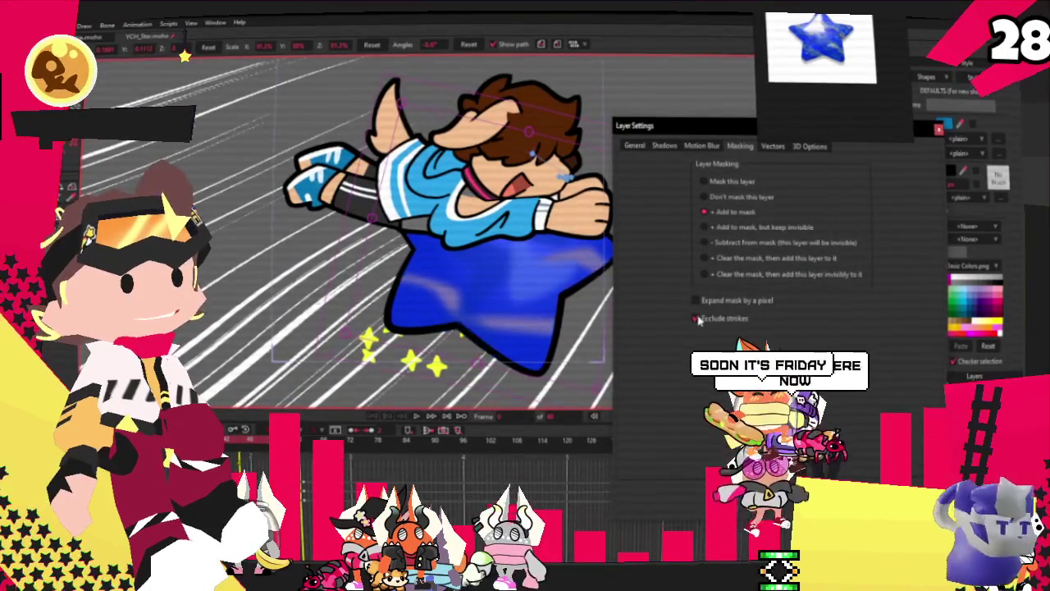
key(Return)
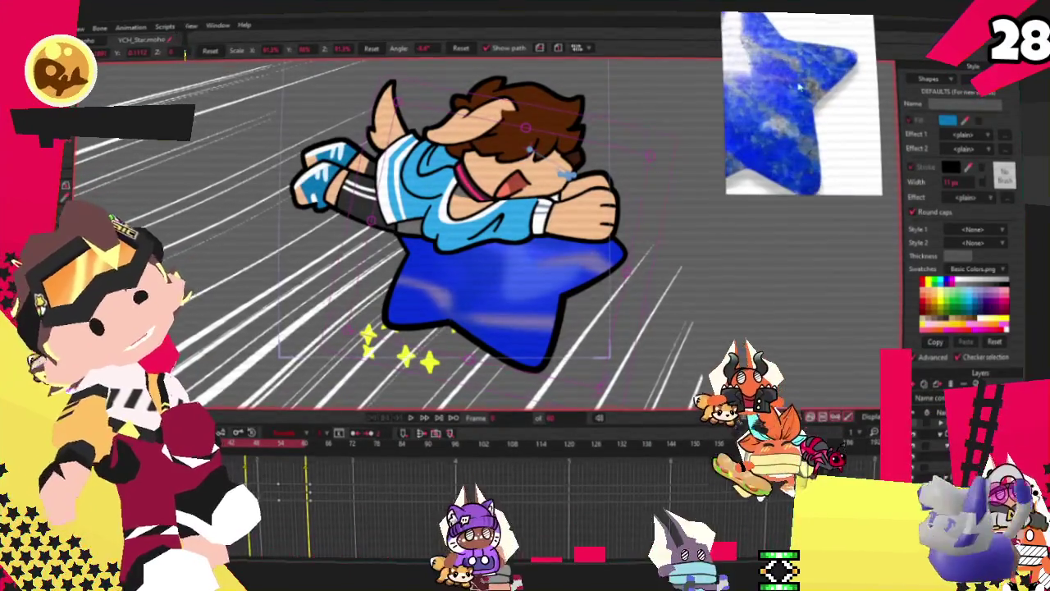
key(ctrl+z)
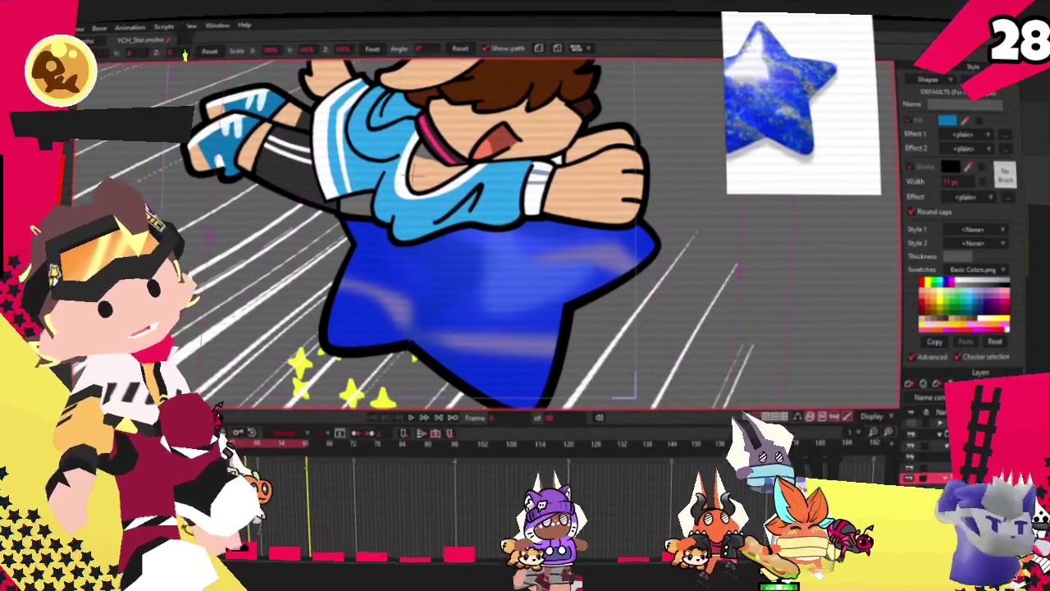
double_click(927, 423)
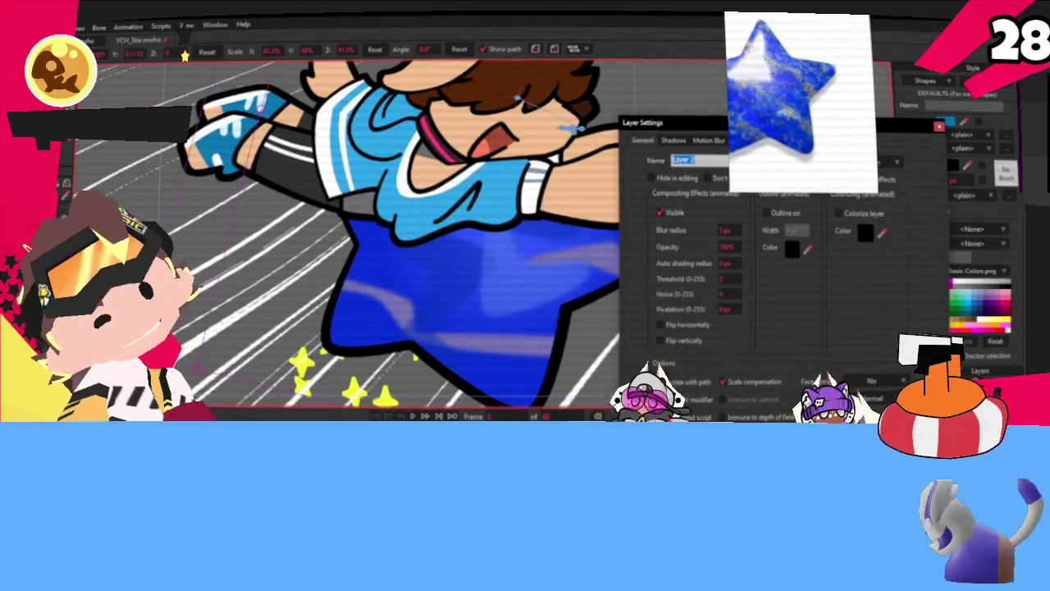
key(Return)
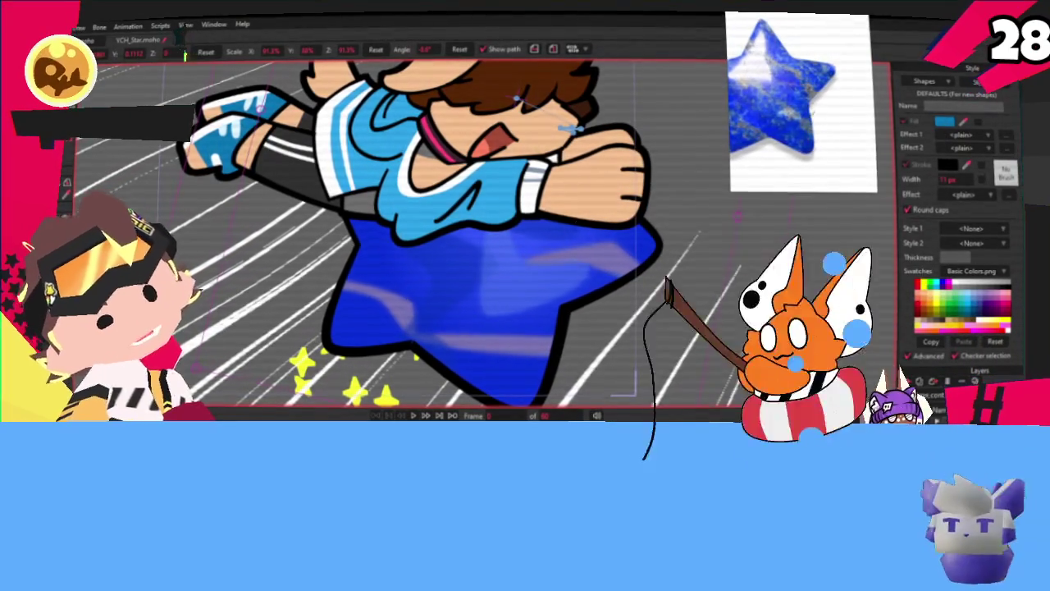
scroll(834, 87, down, 2)
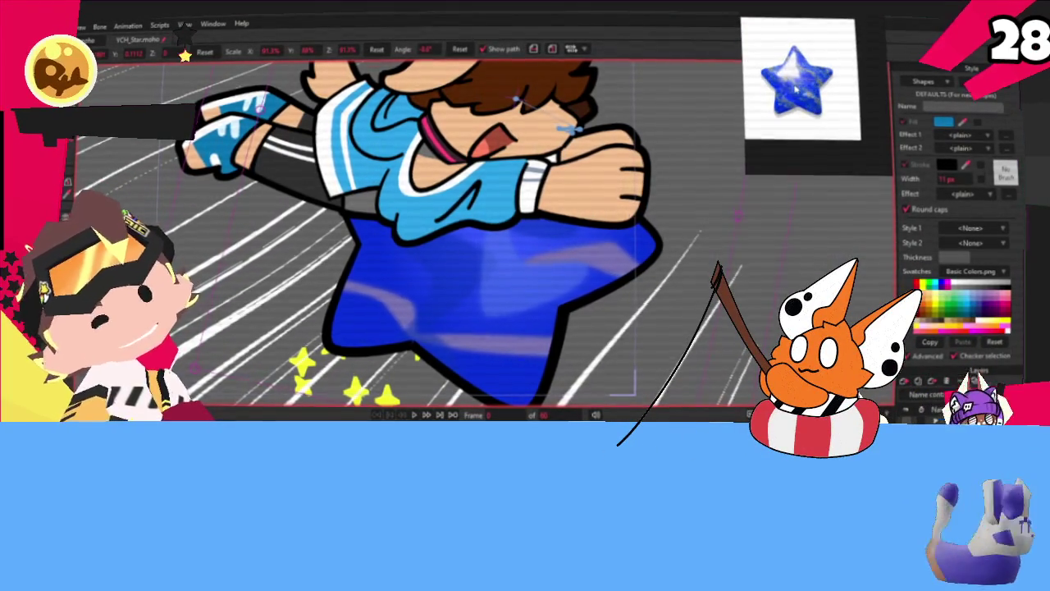
scroll(460, 213, down, 2)
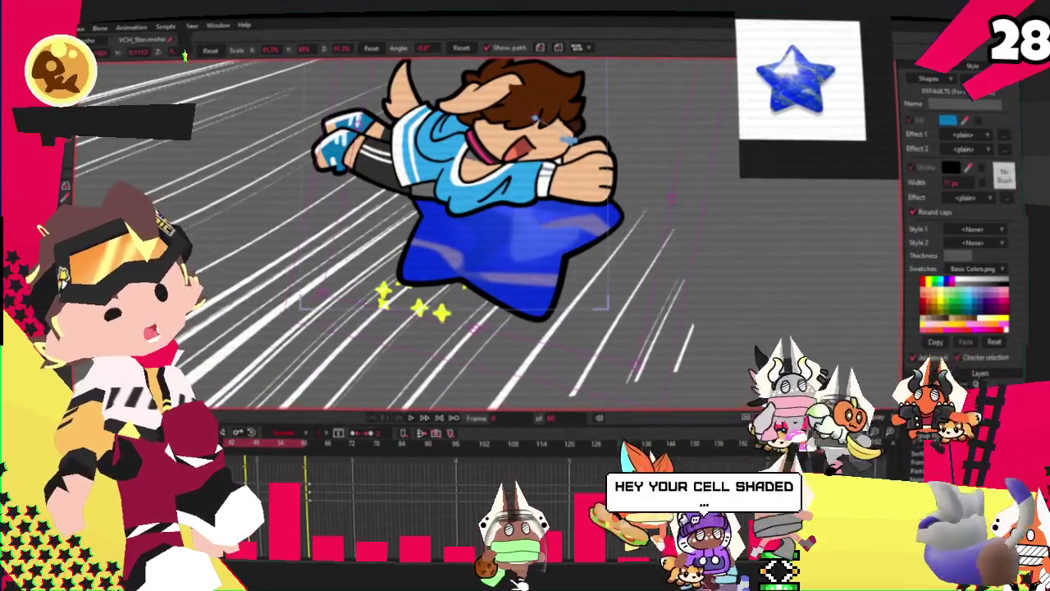
key(ctrl+shift+i)
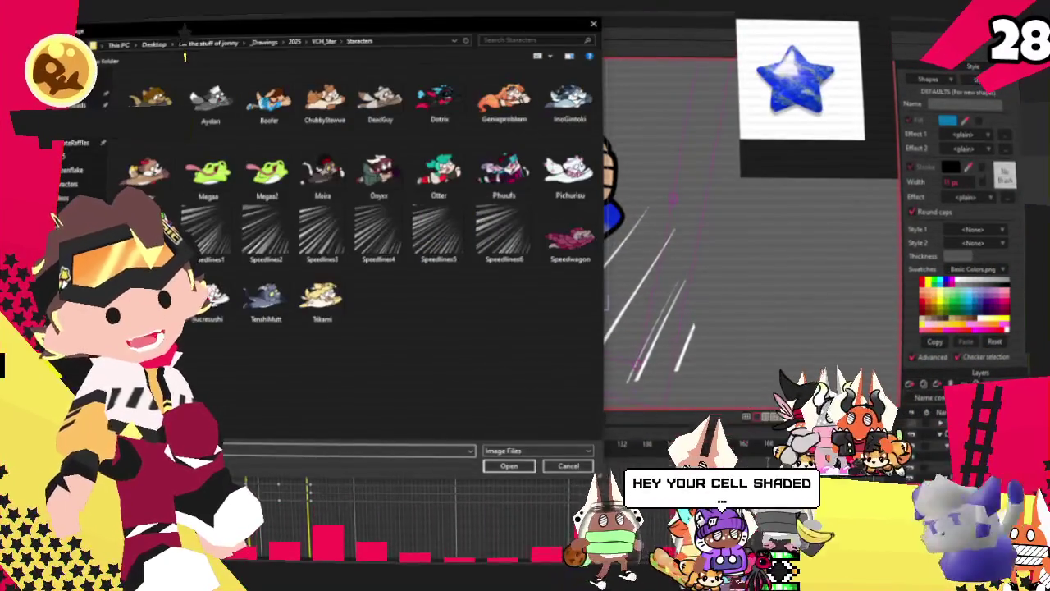
Browse the Open dialog to Downloads, then preview the rider on the lapis-textured star
click(58, 218)
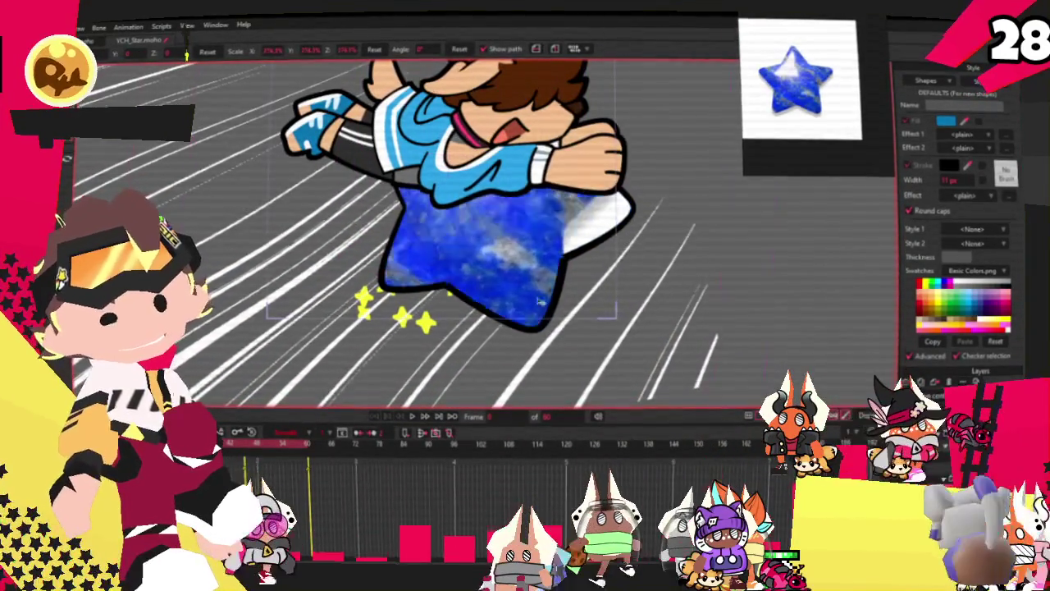
scroll(537, 294, down, 3)
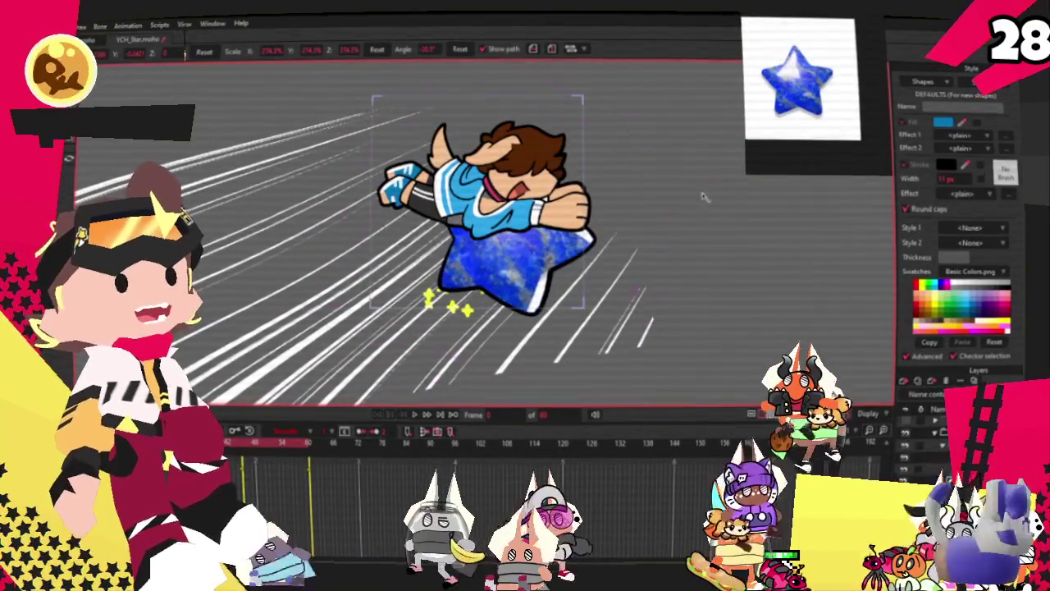
scroll(691, 237, up, 2)
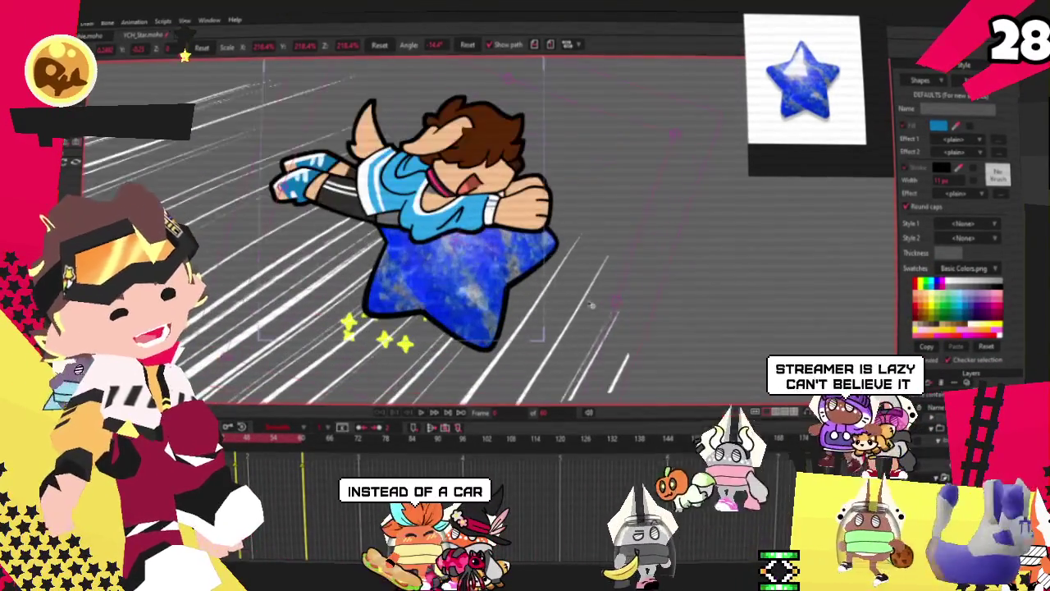
click(431, 413)
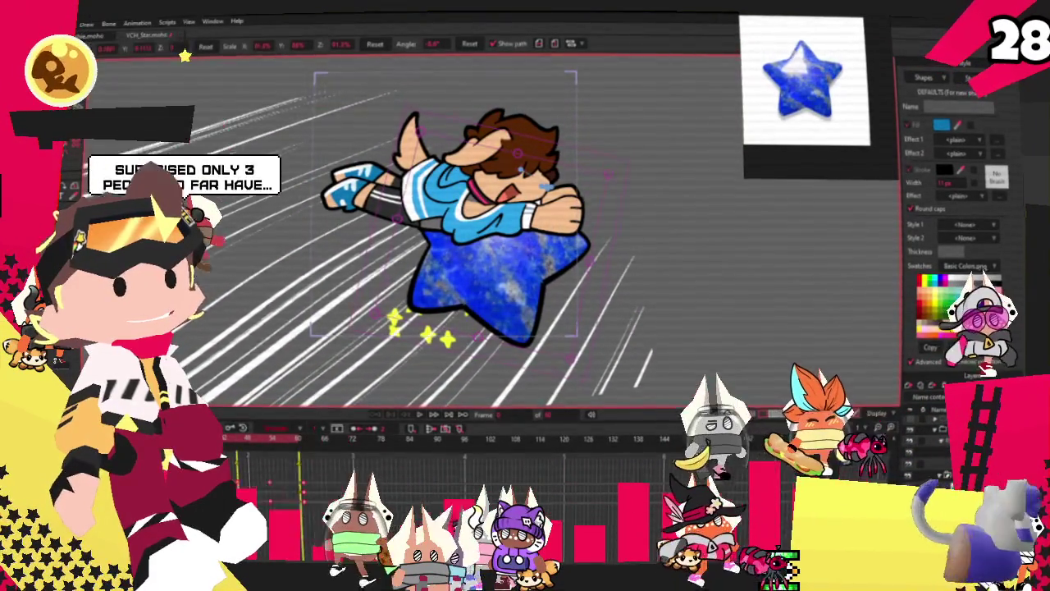
At a frame near 144, drag the lapis texture to cover the star, then play to check
click(653, 467)
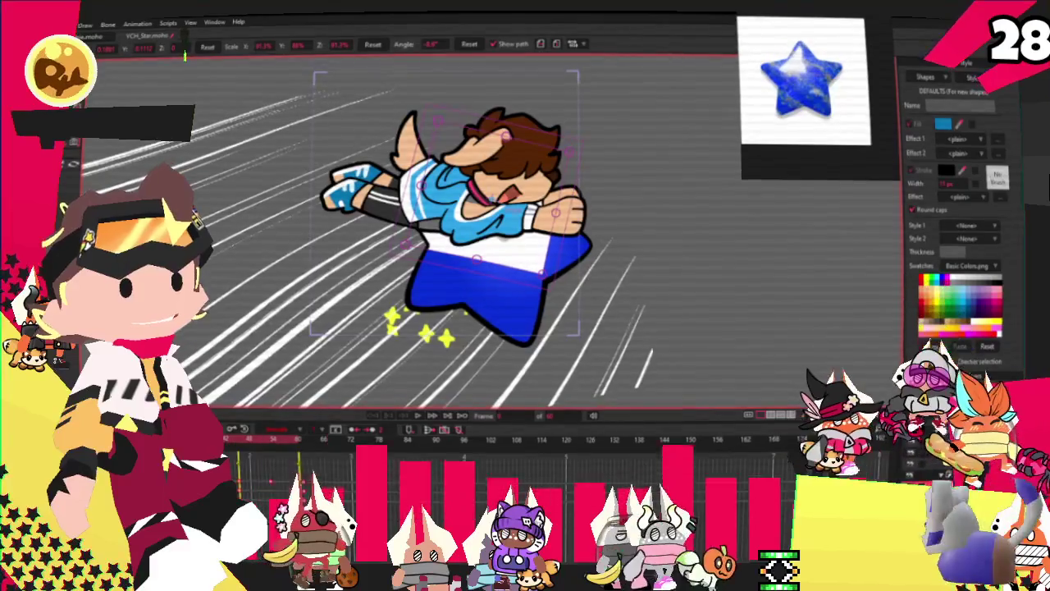
scroll(574, 285, up, 2)
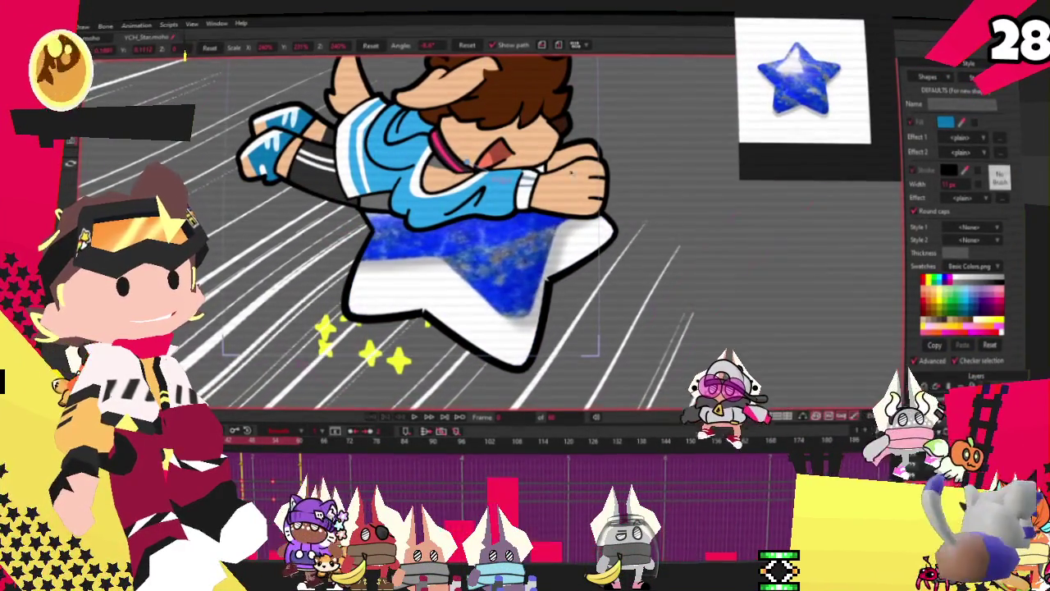
drag(572, 173, 490, 368)
scroll(495, 337, down, 3)
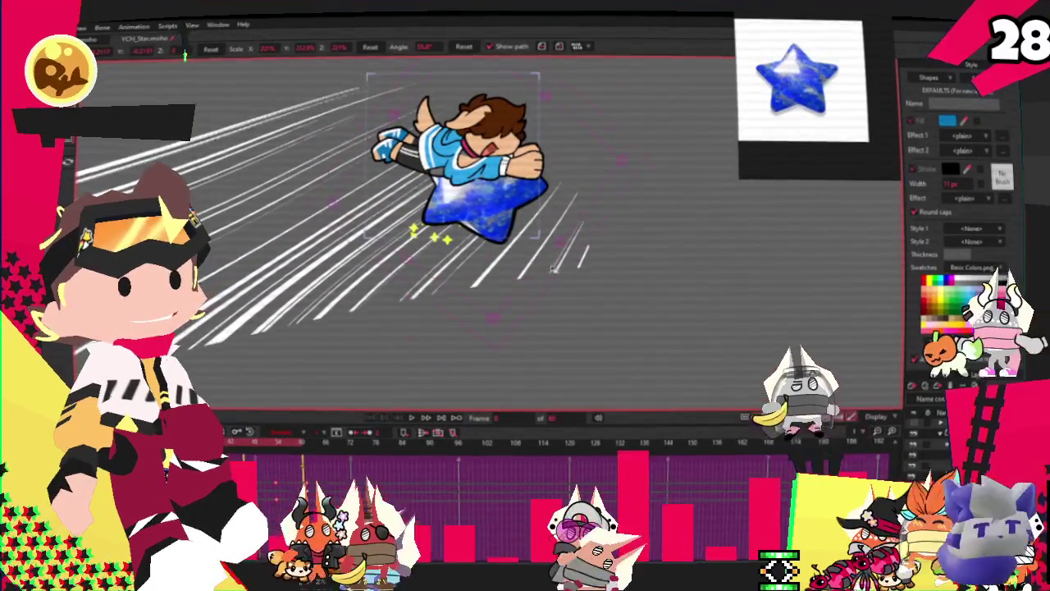
scroll(556, 267, up, 2)
drag(526, 261, 494, 256)
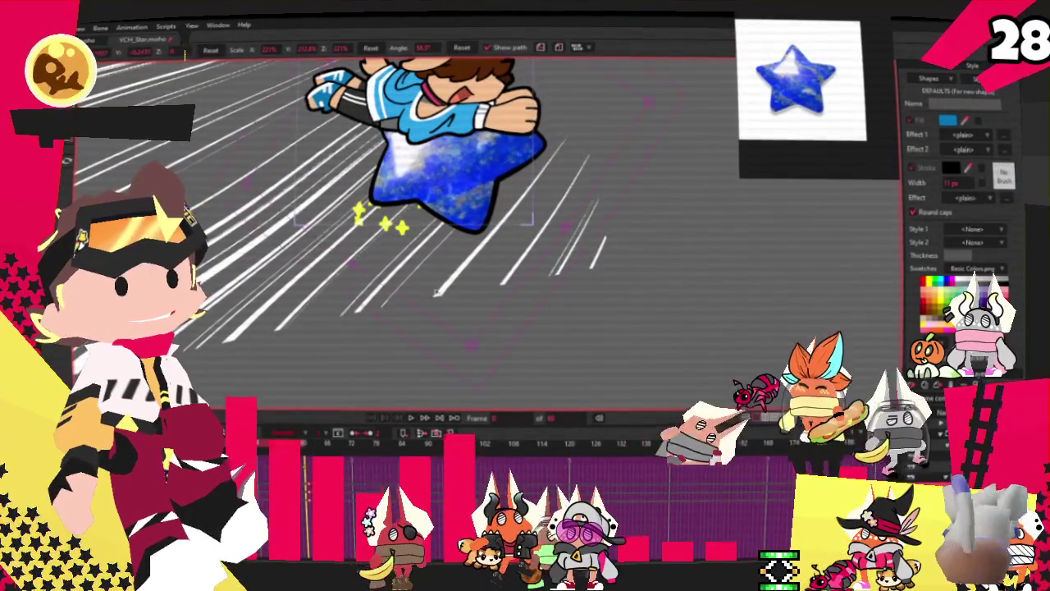
click(411, 419)
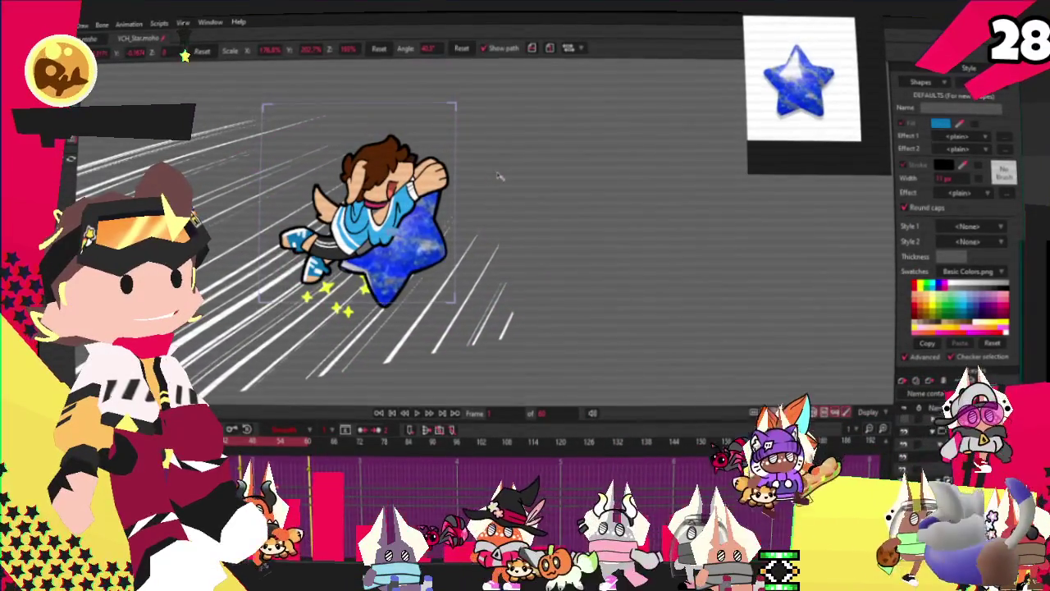
key(ctrl+z)
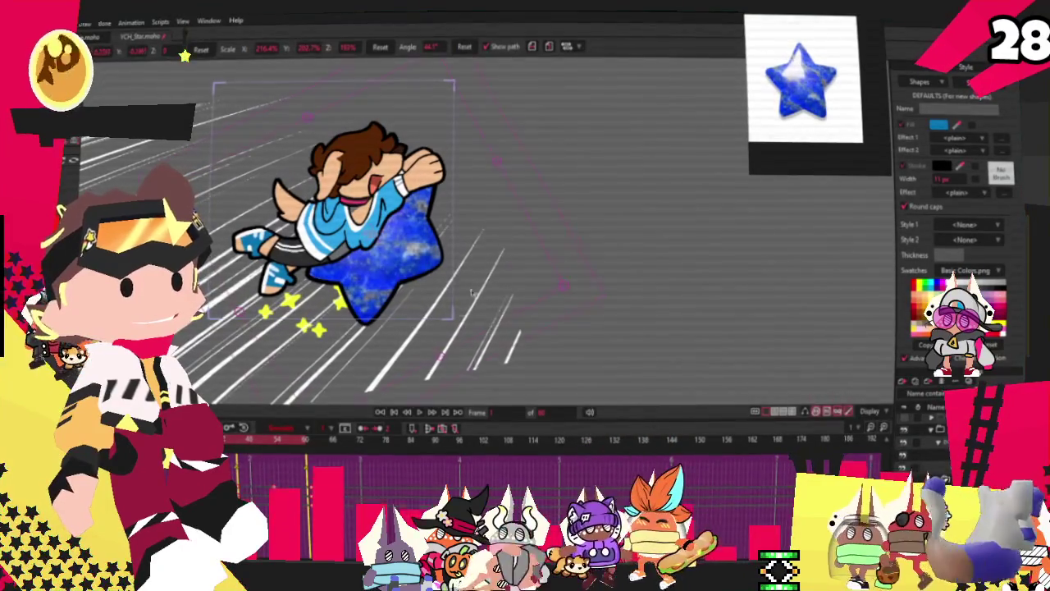
click(420, 414)
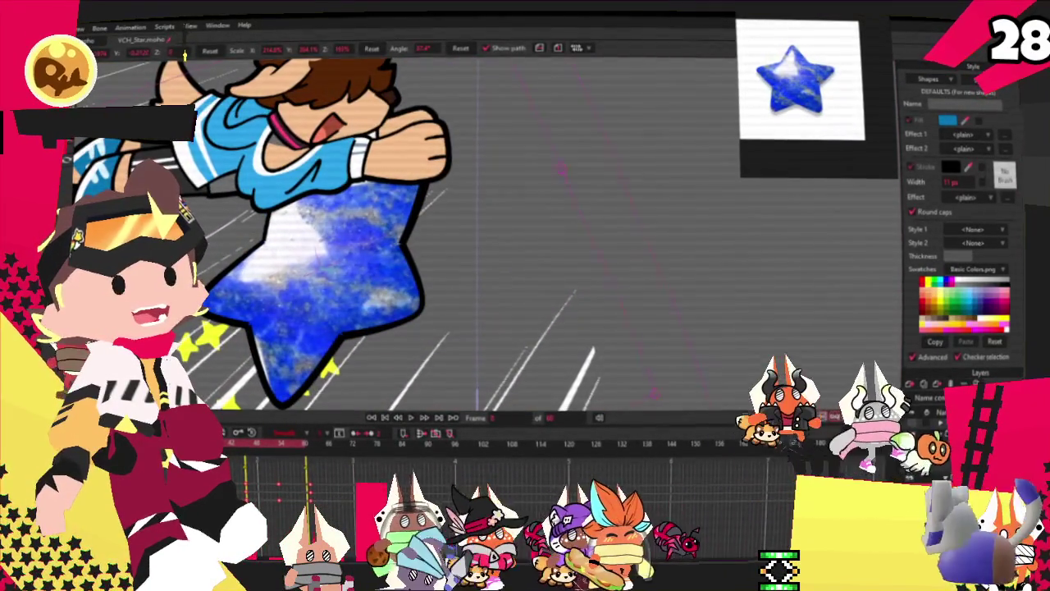
Shift the lapis texture upward inside the star with Translate Layer, then shrink it with Scale Layer
key(q)
mouse_move(418, 146)
mouse_down()
mouse_move(396, 250)
mouse_move(420, 191)
mouse_up()
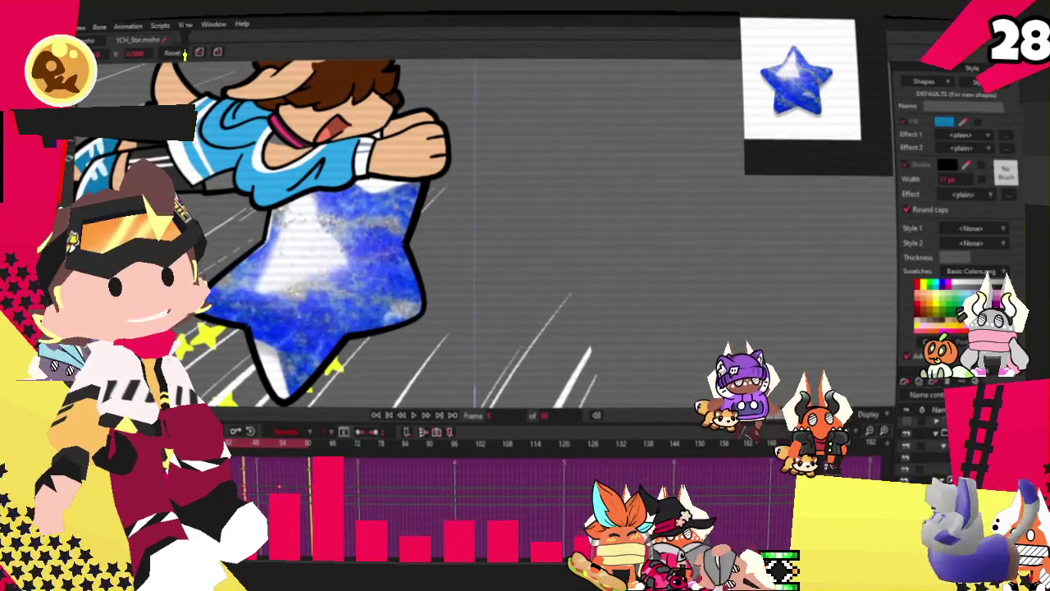
drag(372, 277, 348, 261)
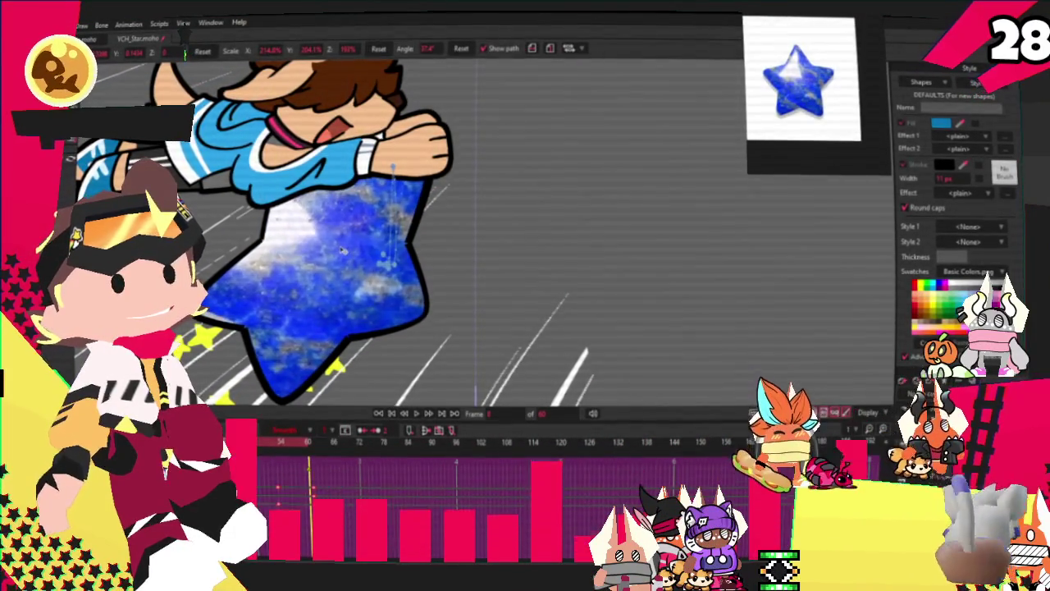
drag(343, 257, 361, 164)
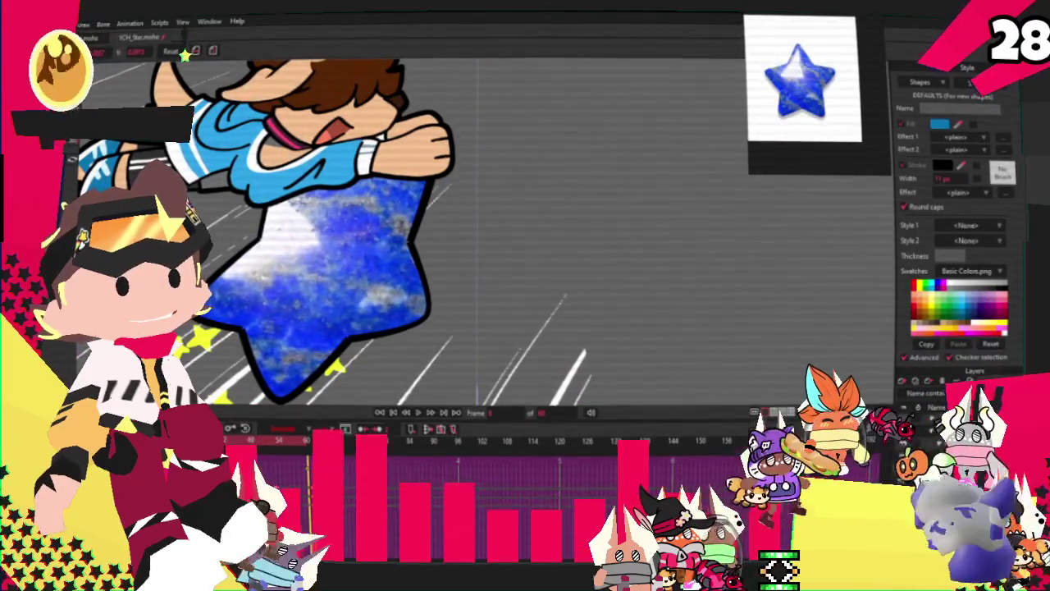
key(m)
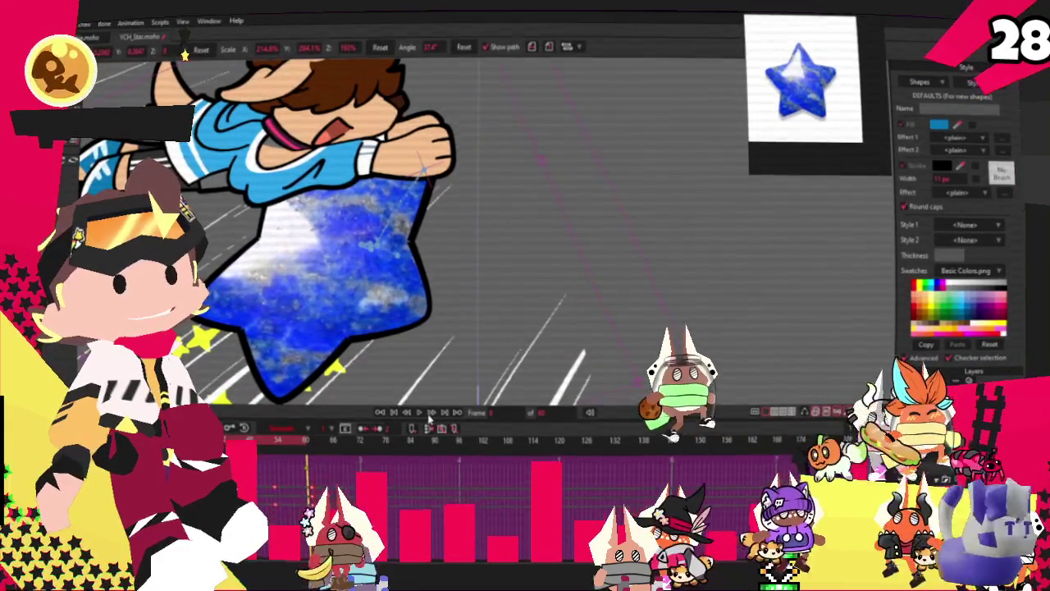
mouse_move(369, 358)
mouse_down()
mouse_move(345, 328)
mouse_move(383, 213)
mouse_up()
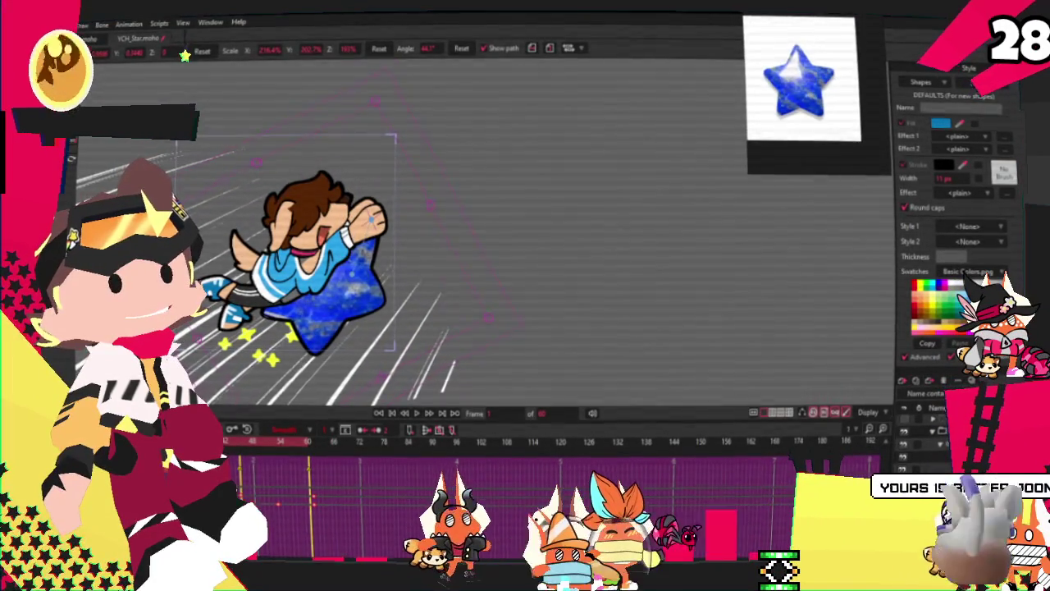
scroll(373, 305, up, 2)
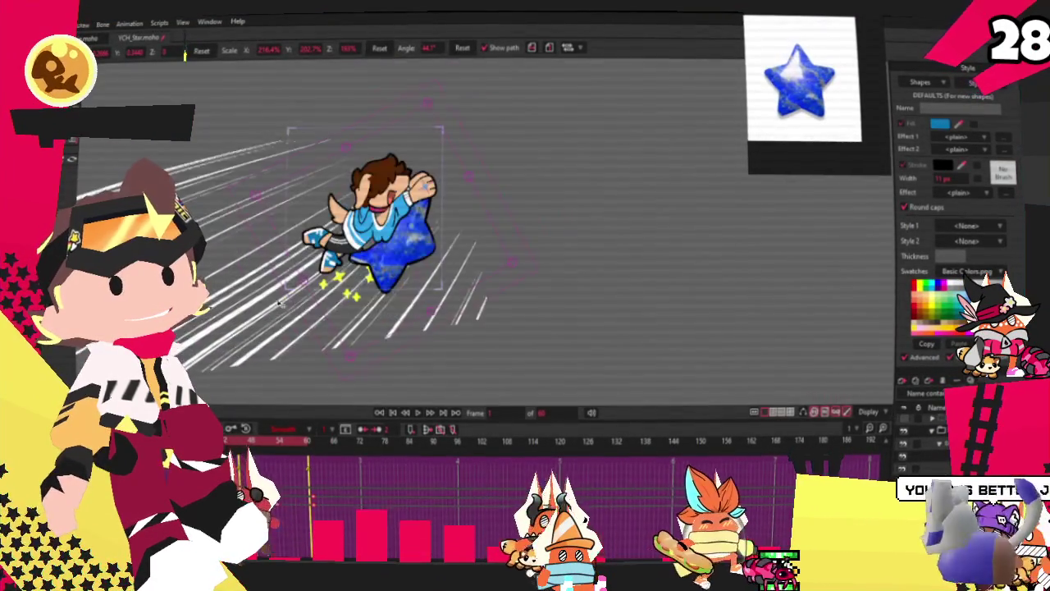
scroll(328, 295, up, 2)
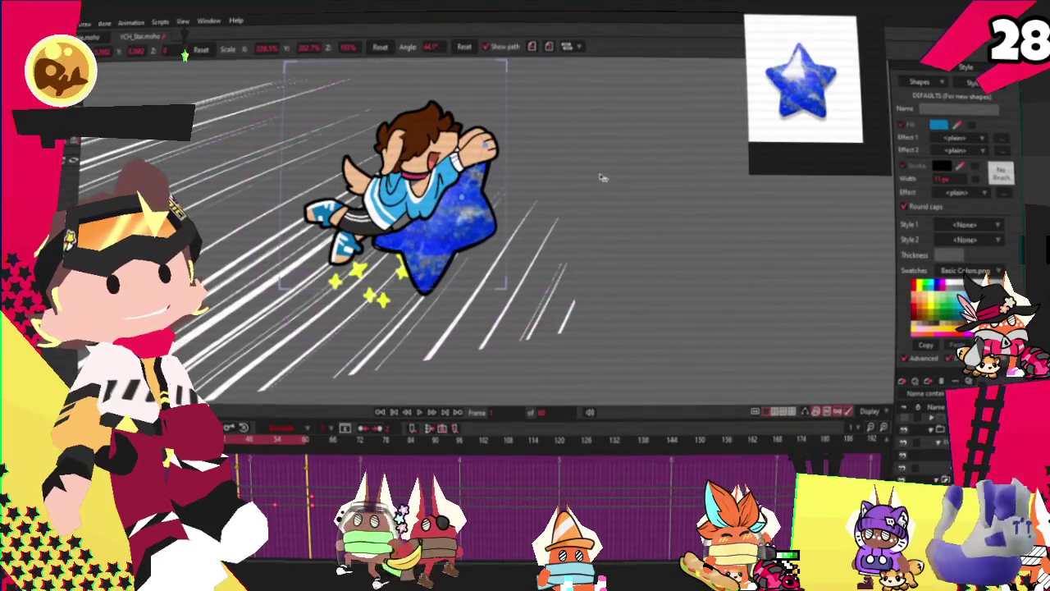
scroll(493, 209, up, 2)
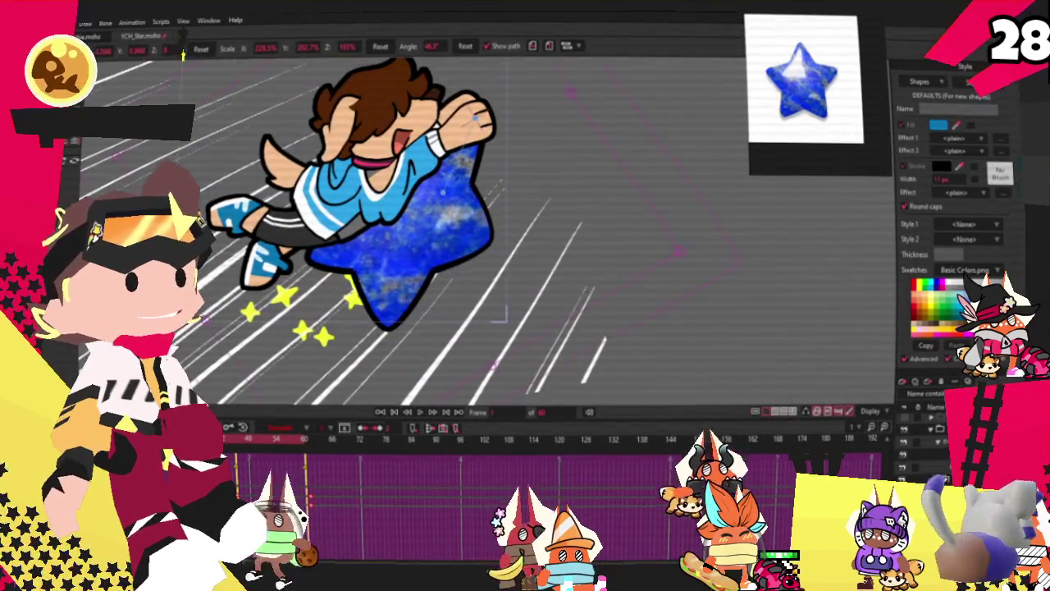
key(space)
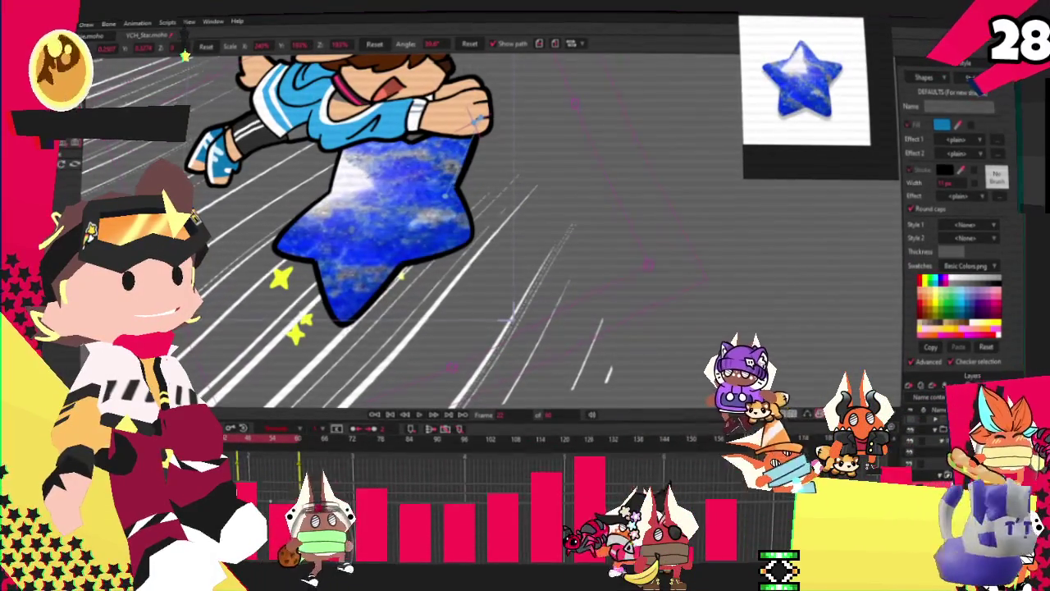
key(space)
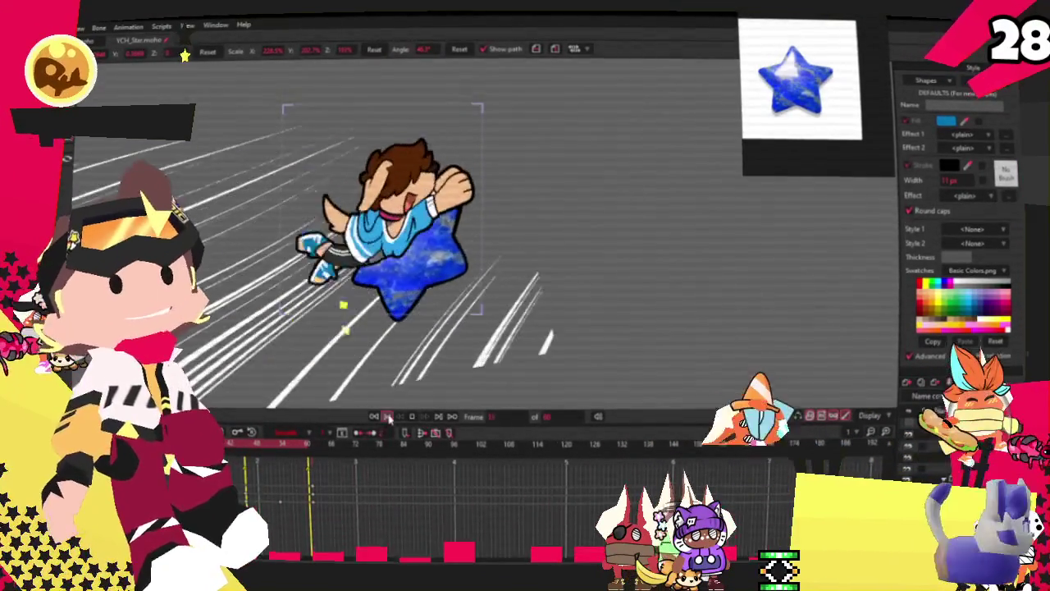
Set the image2.png texture layer's opacity to 30 in Layer Settings
double_click(928, 409)
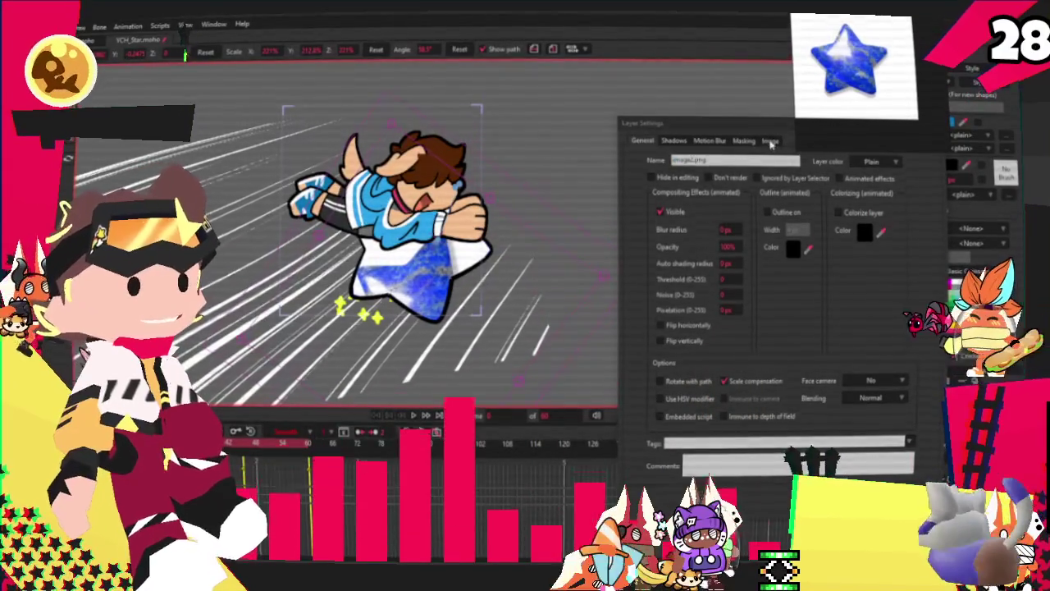
click(770, 140)
click(644, 141)
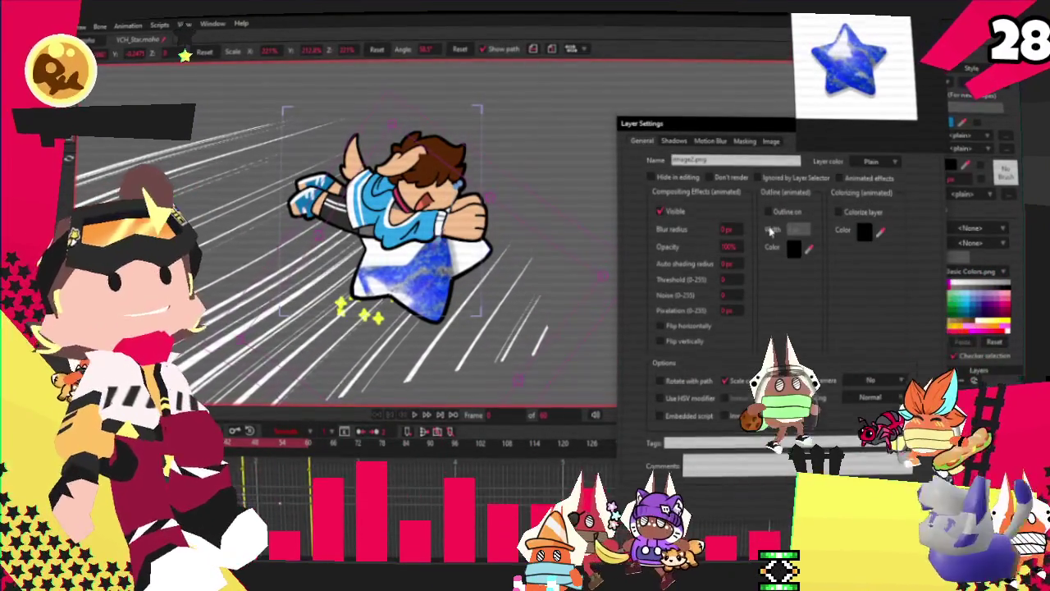
double_click(734, 245)
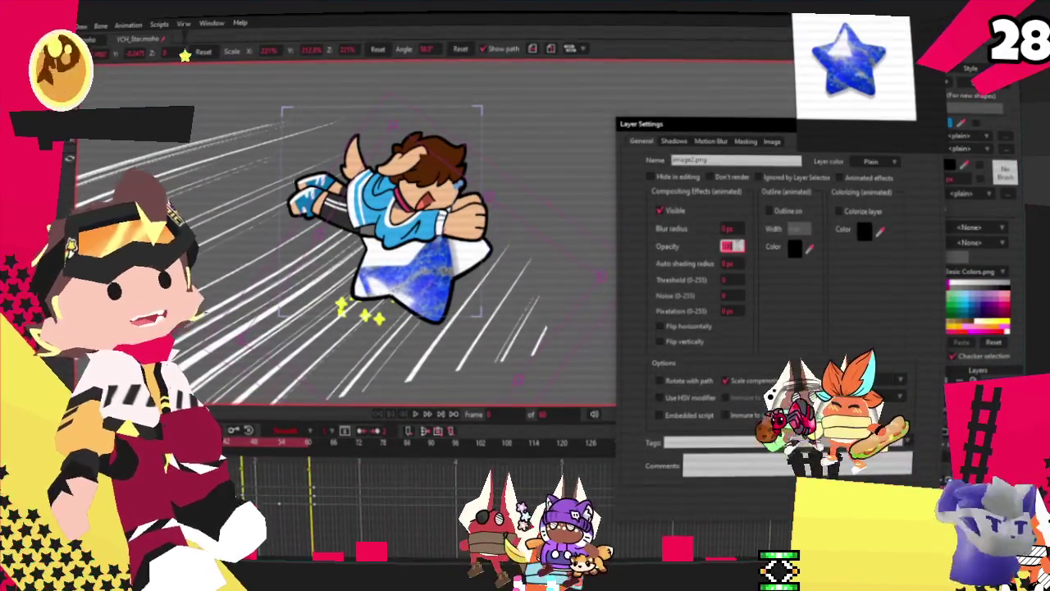
text(30)
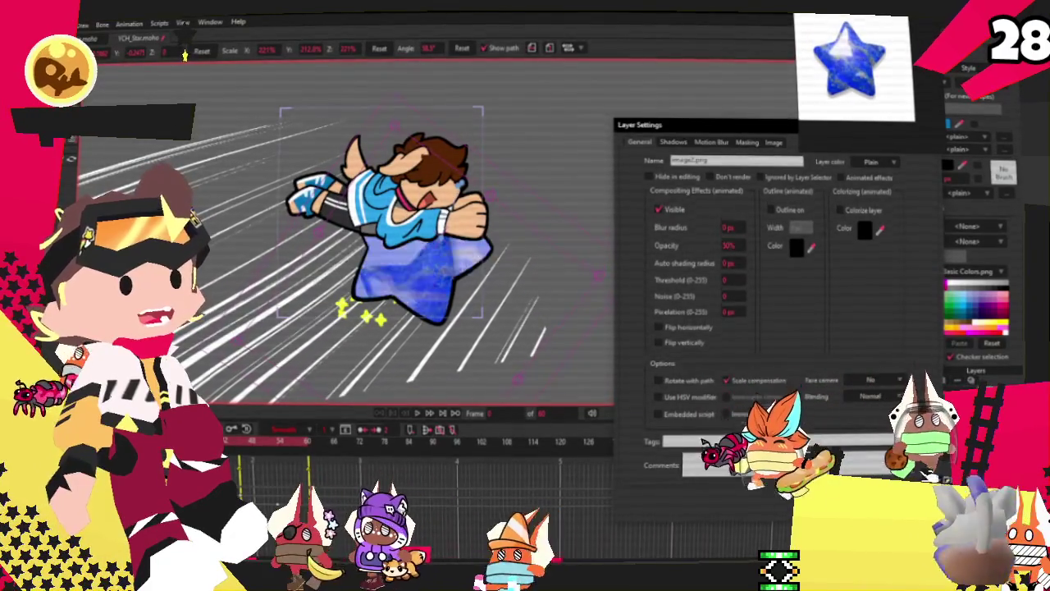
key(Return)
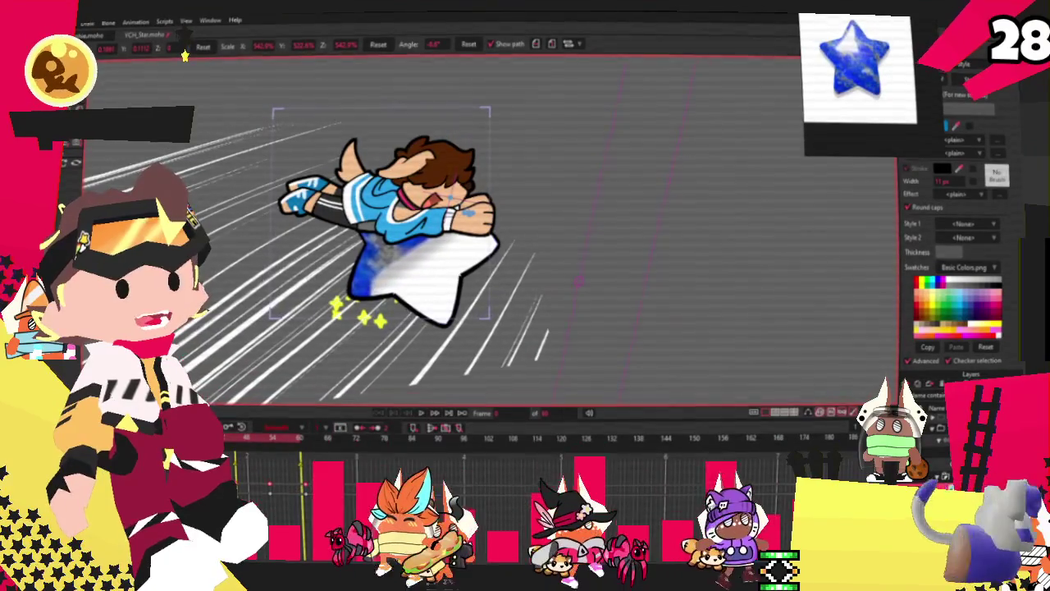
Show the lapis fill, enlarge the rider-on-star layer, then preview and stop the animation
click(439, 313)
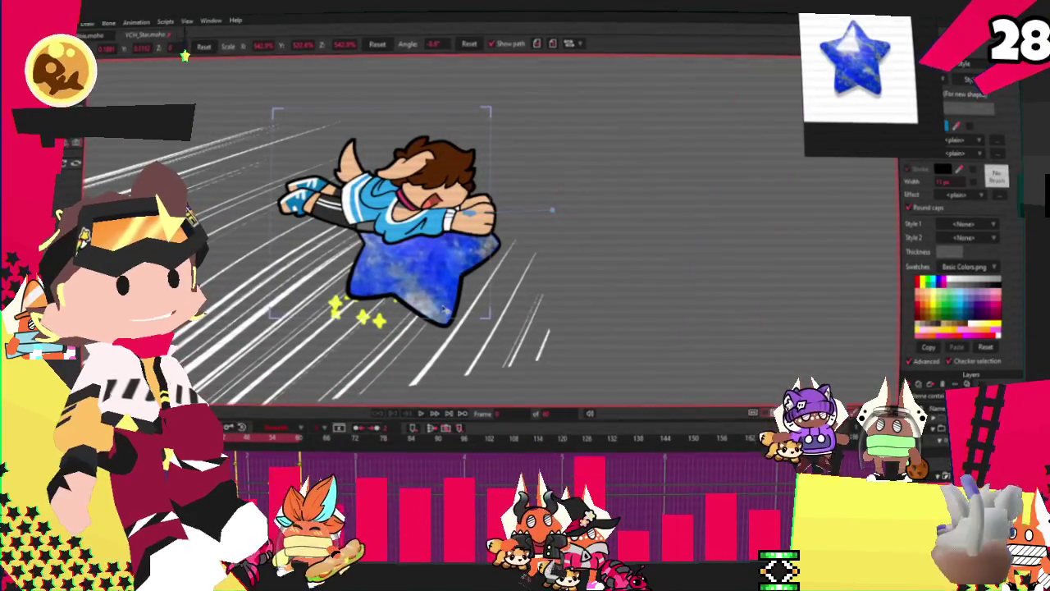
click(410, 421)
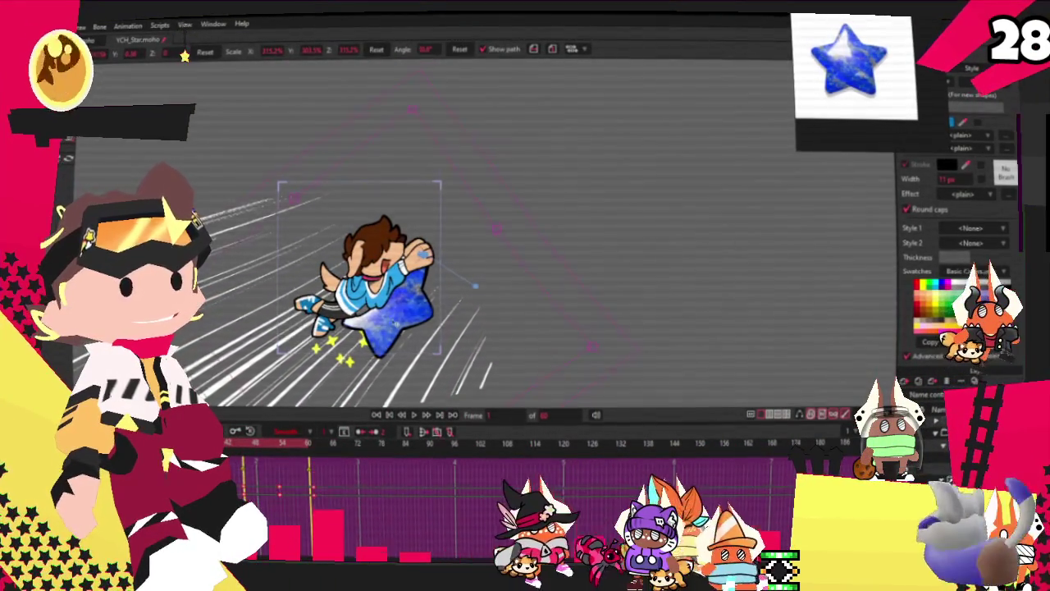
drag(393, 326, 401, 320)
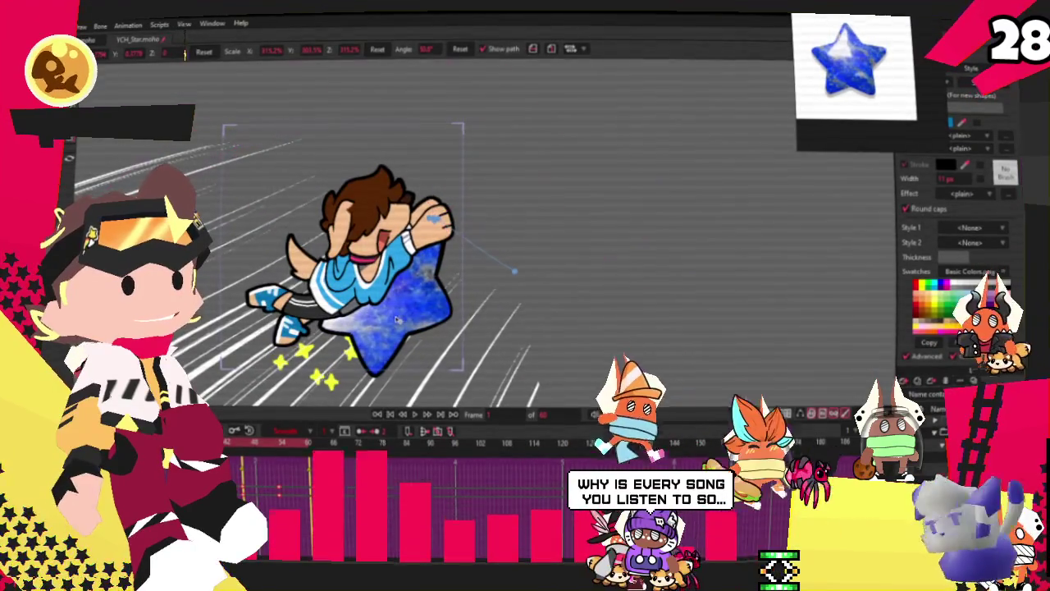
click(412, 415)
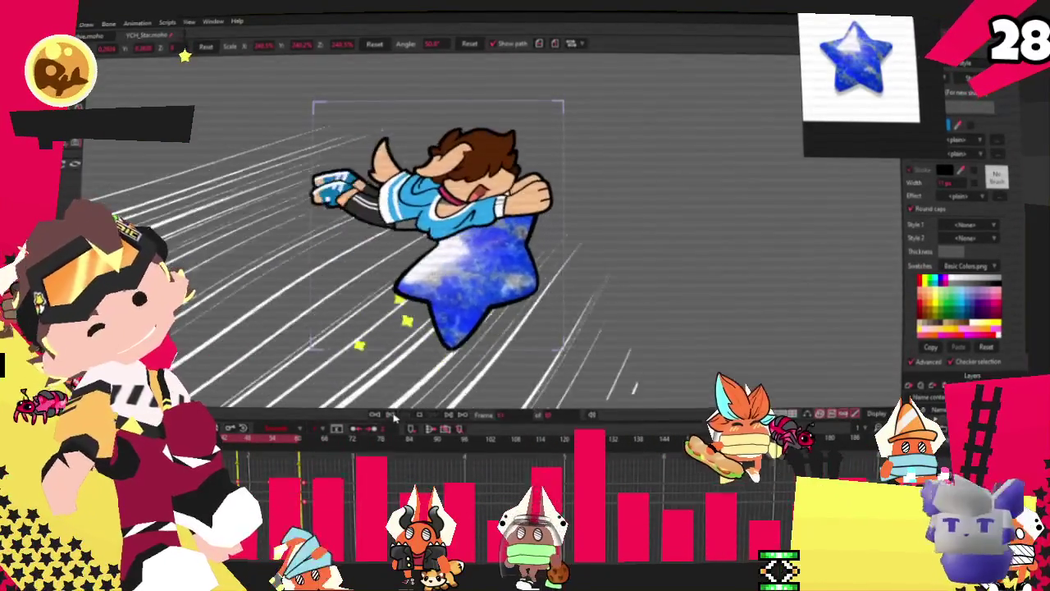
click(411, 415)
key(alt+f)
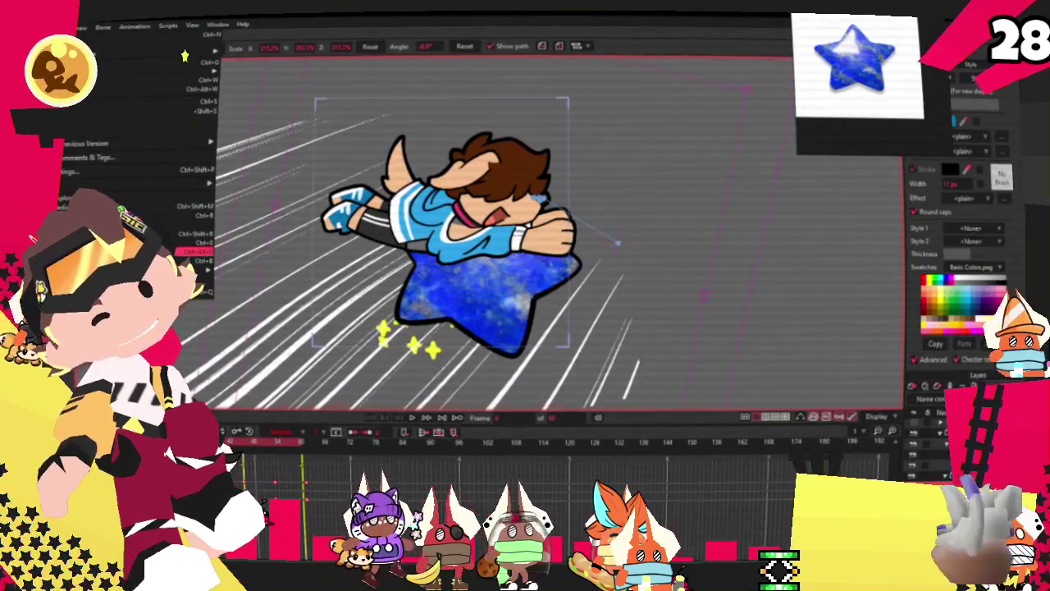
Dismiss the File menu
key(Escape)
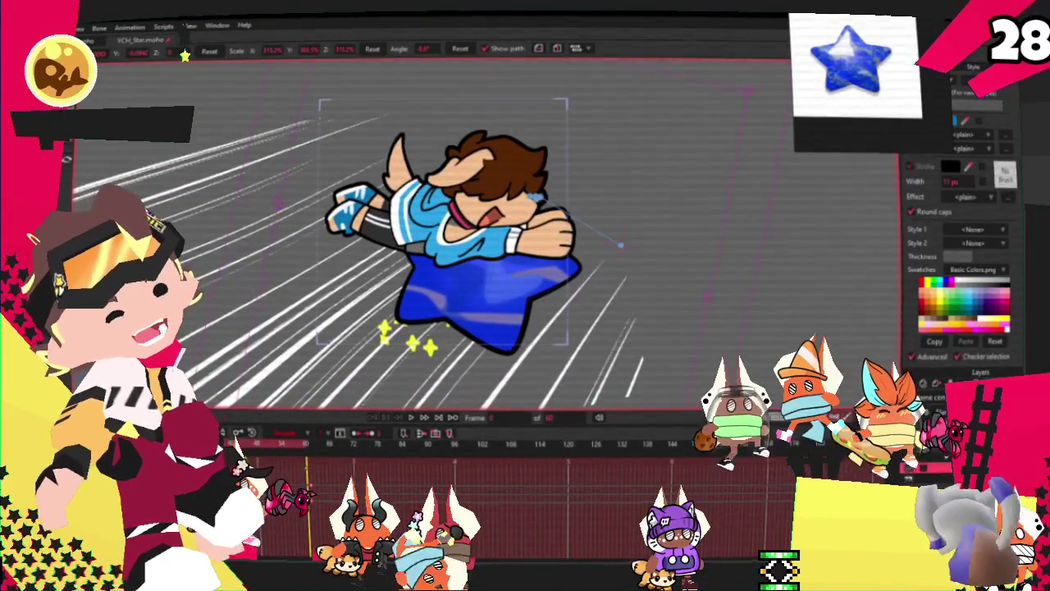
Set the sparkle layer's outline and colorize colours to the star's blue, with a slightly lighter outline
double_click(960, 410)
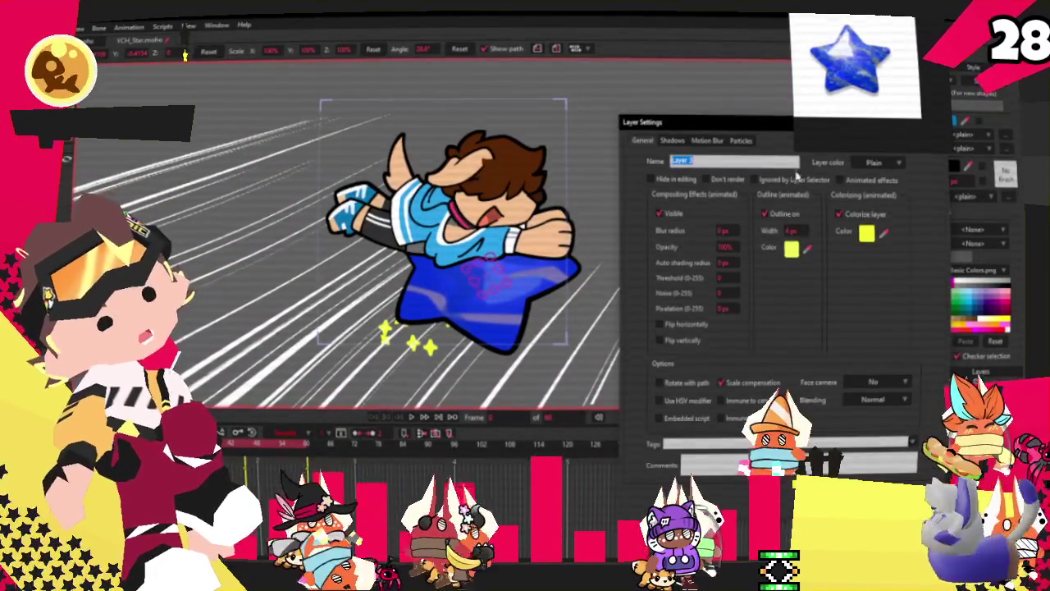
click(804, 253)
click(525, 280)
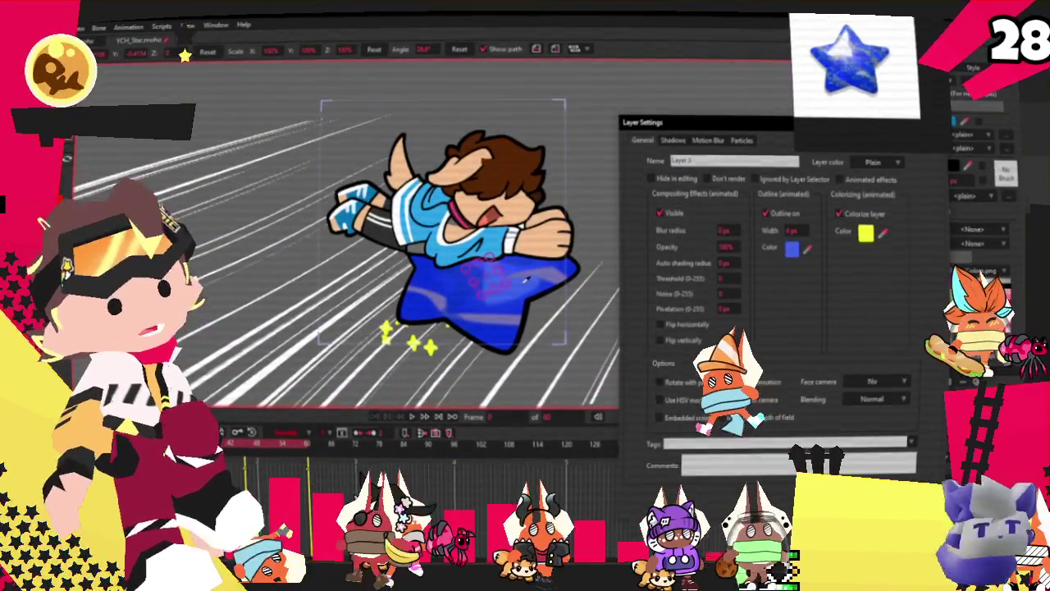
click(882, 233)
click(792, 248)
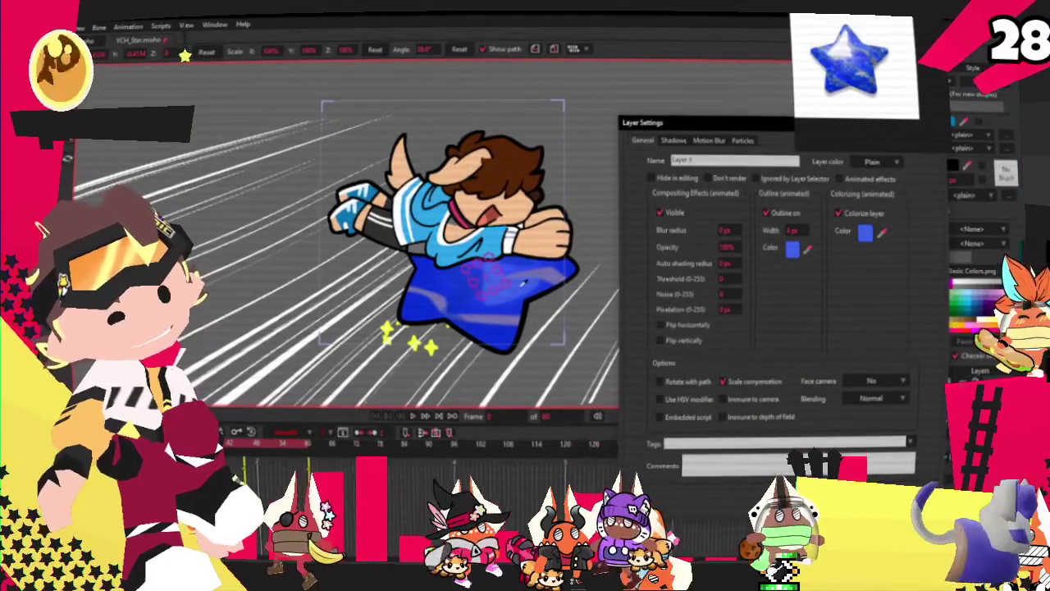
click(793, 249)
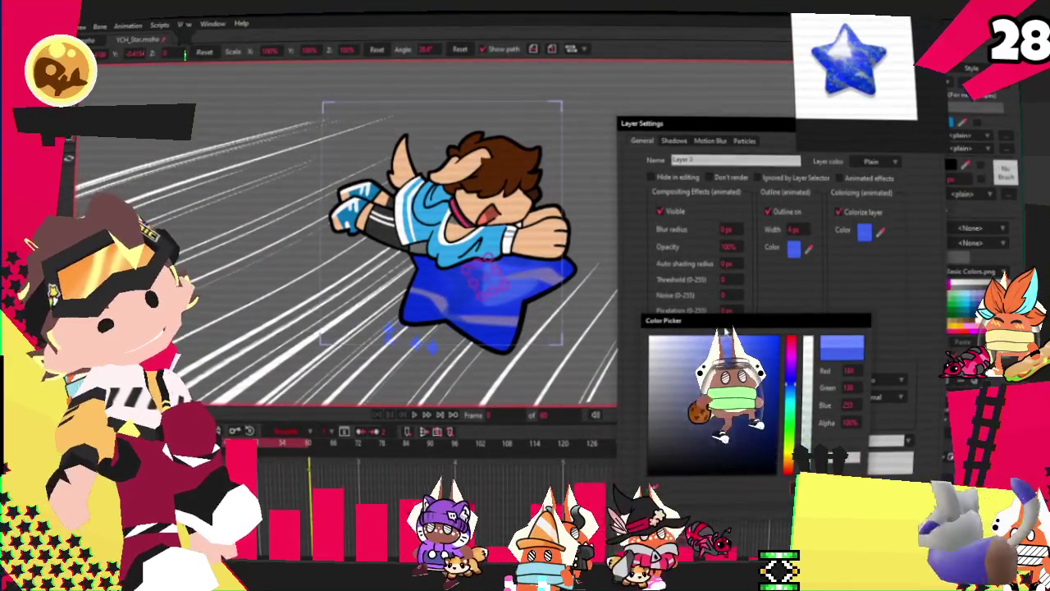
drag(729, 338, 718, 339)
key(Return)
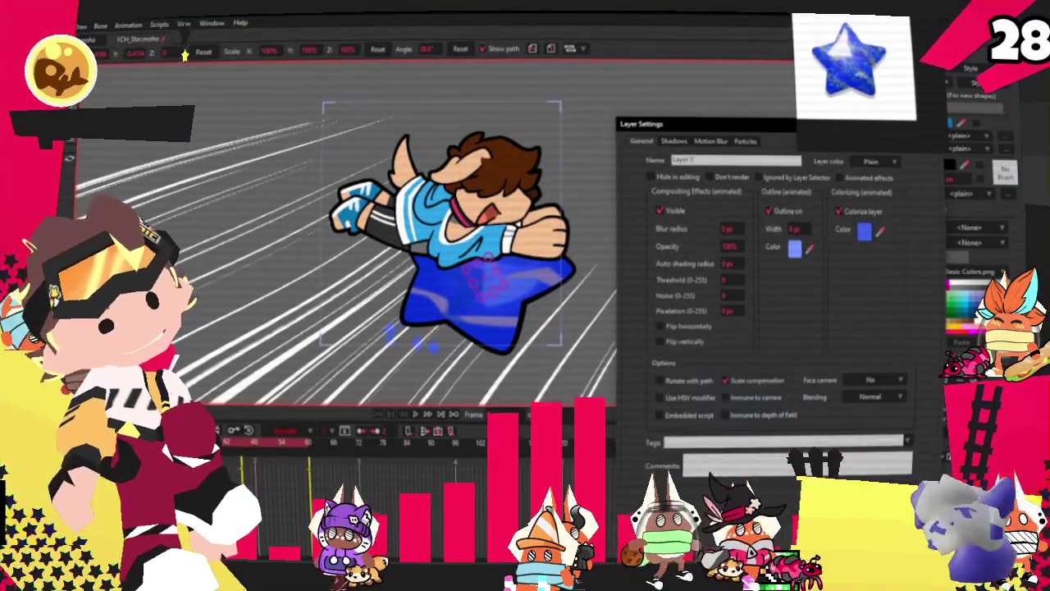
key(Return)
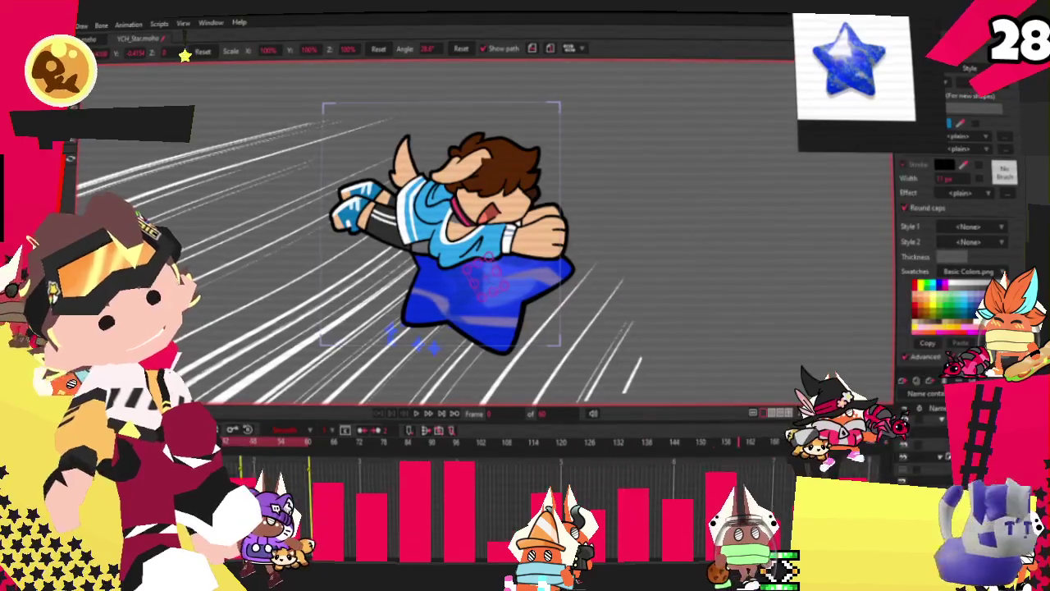
double_click(936, 419)
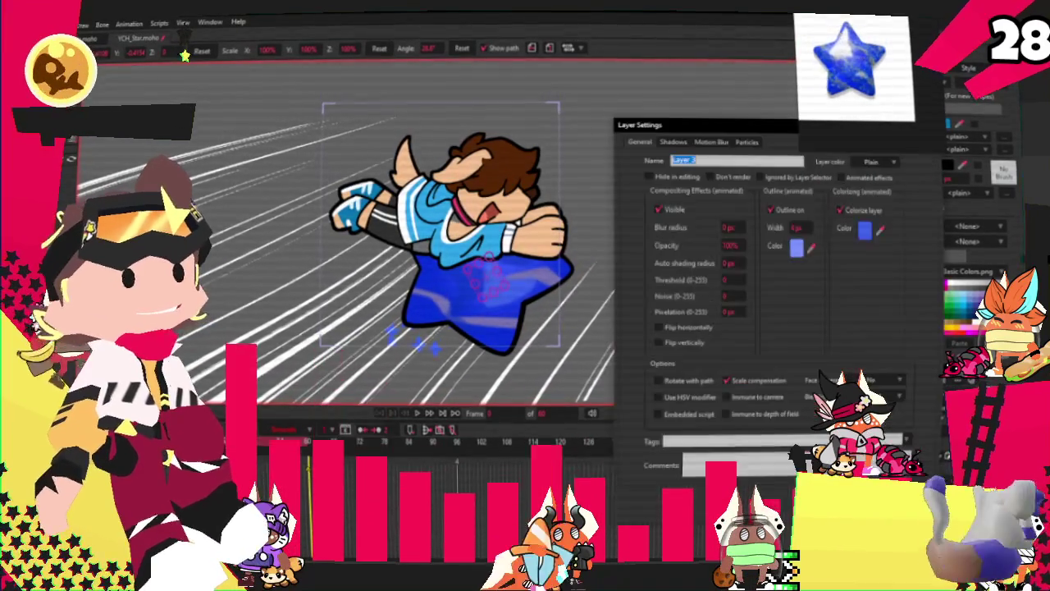
Lighten the sparkles' colorize colour to a pale lavender blue
click(865, 233)
drag(739, 373, 689, 349)
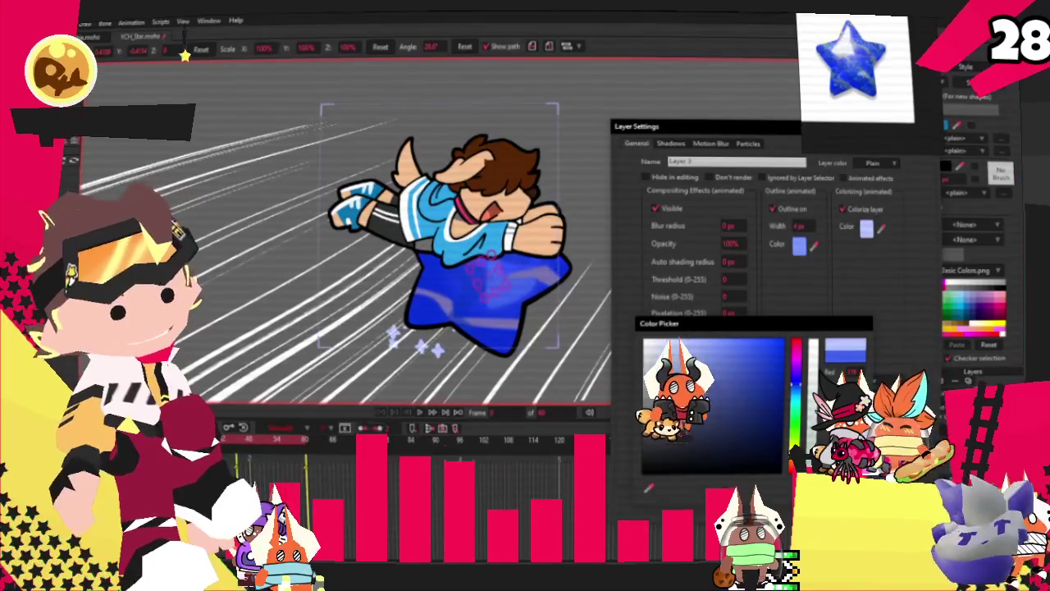
key(Return)
key(Return)
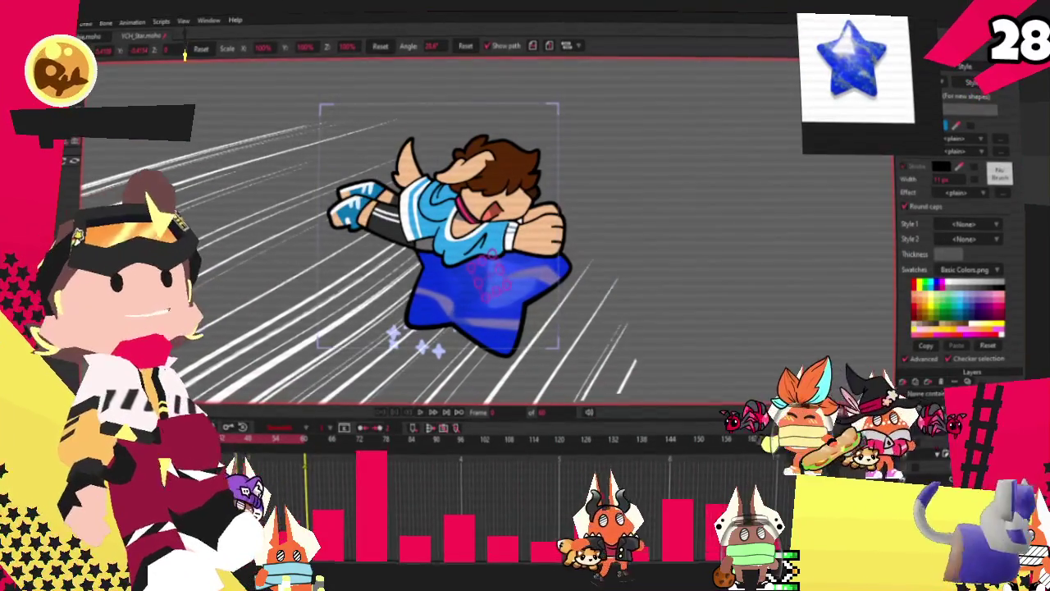
Recheck the sparkle layer's colorize colour and close its settings unchanged
click(74, 20)
mouse_move(95, 191)
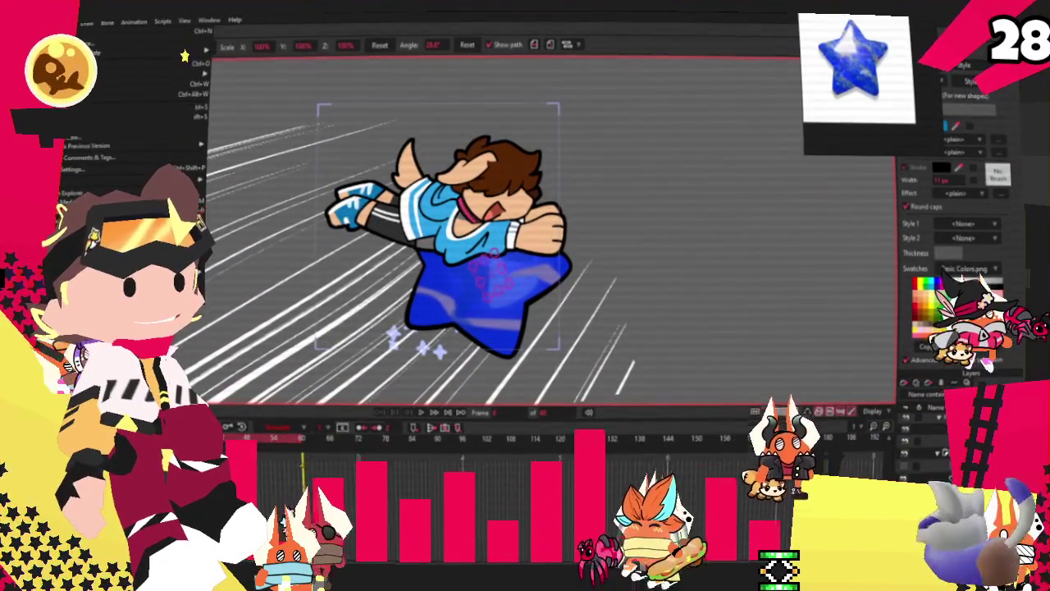
key(Escape)
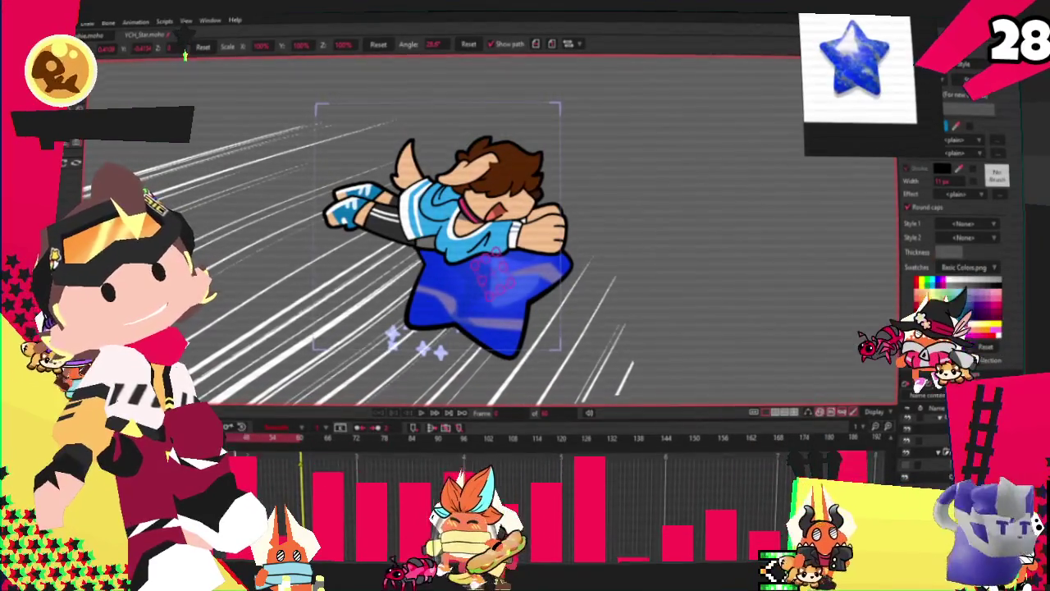
double_click(969, 394)
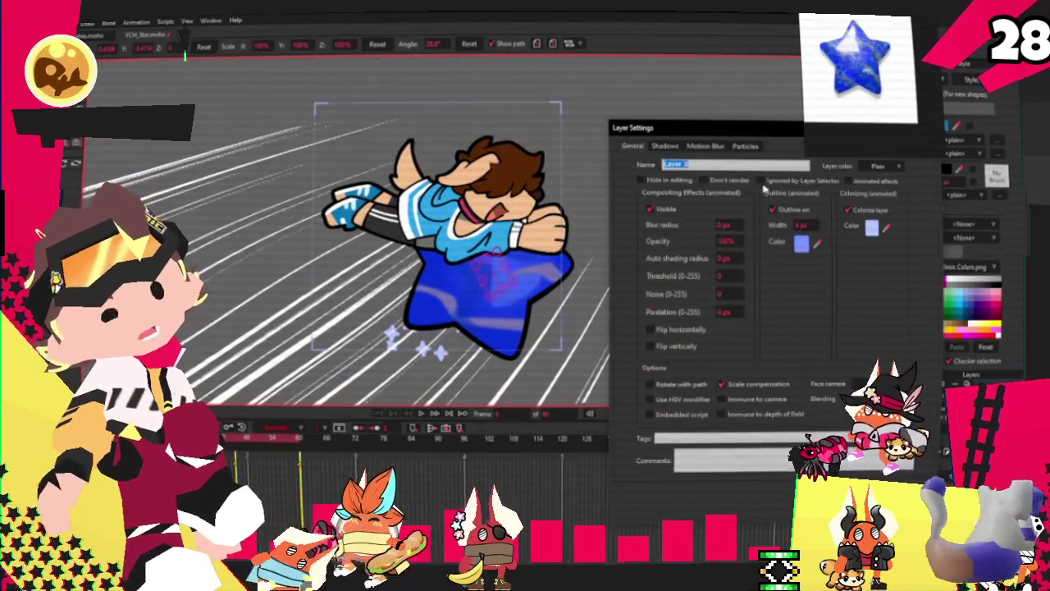
click(873, 228)
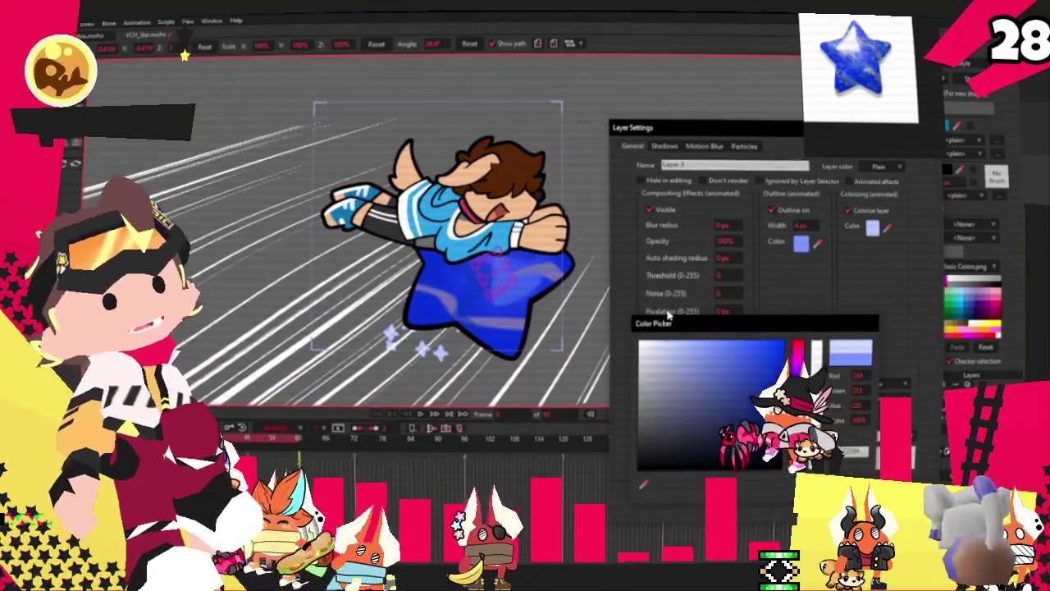
key(Escape)
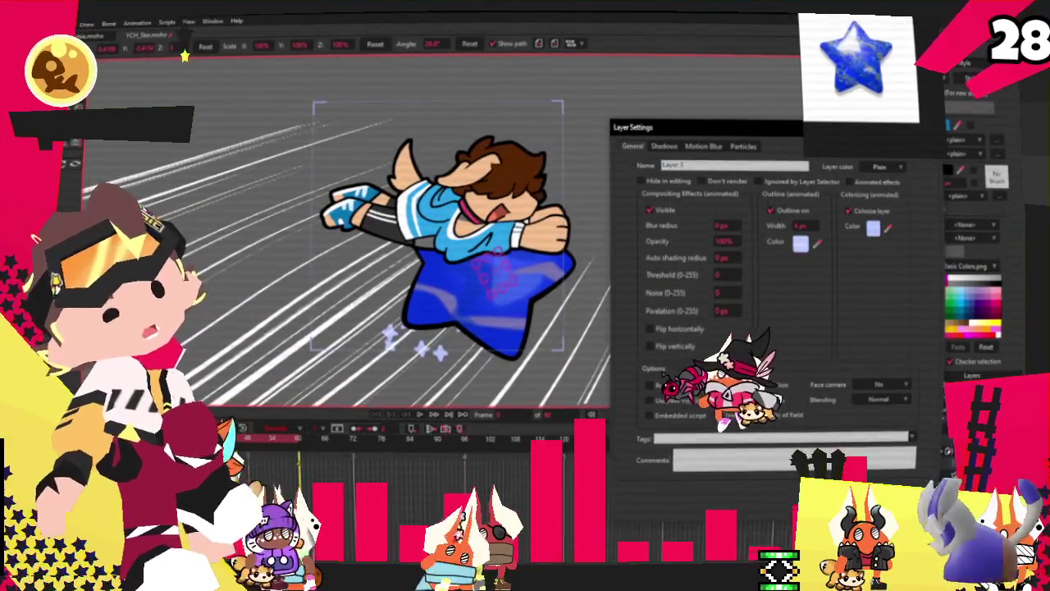
key(Return)
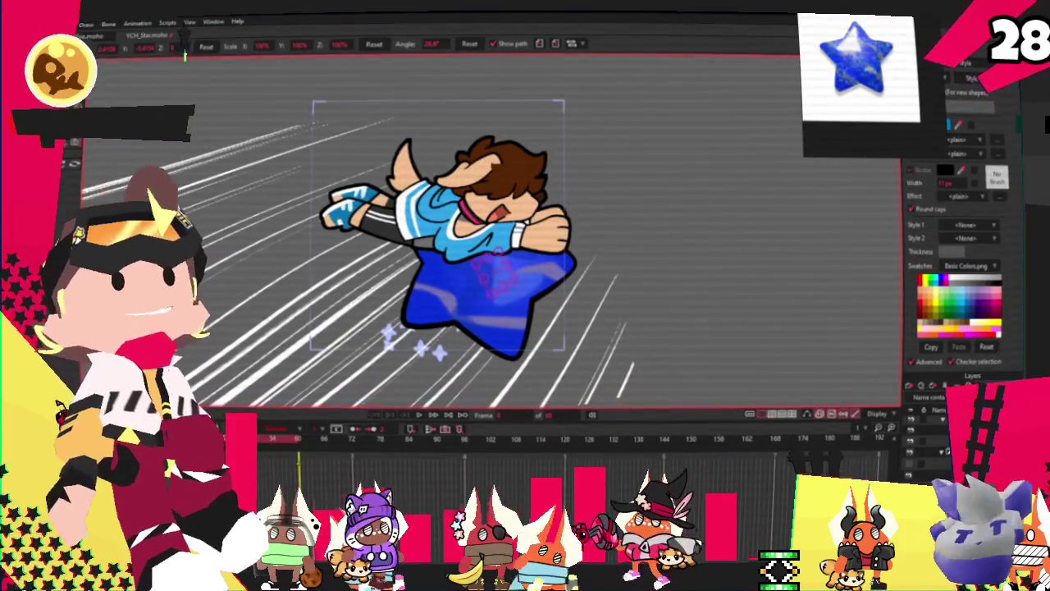
key(alt+f)
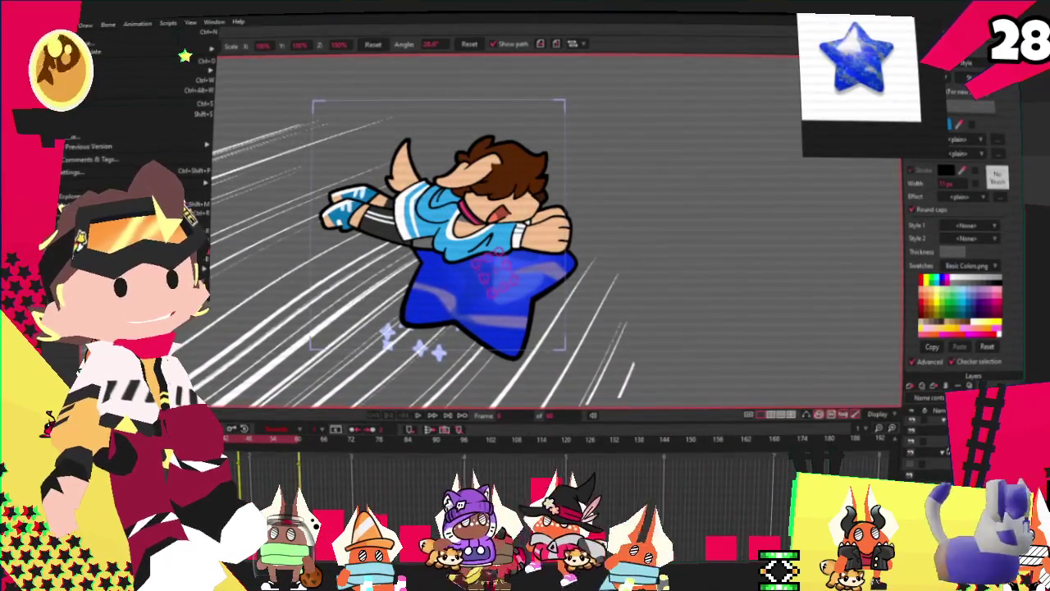
Check the File menu, then reopen the sparkle layer's Layer Settings (4 px outline, pale lilac colorize)
key(Escape)
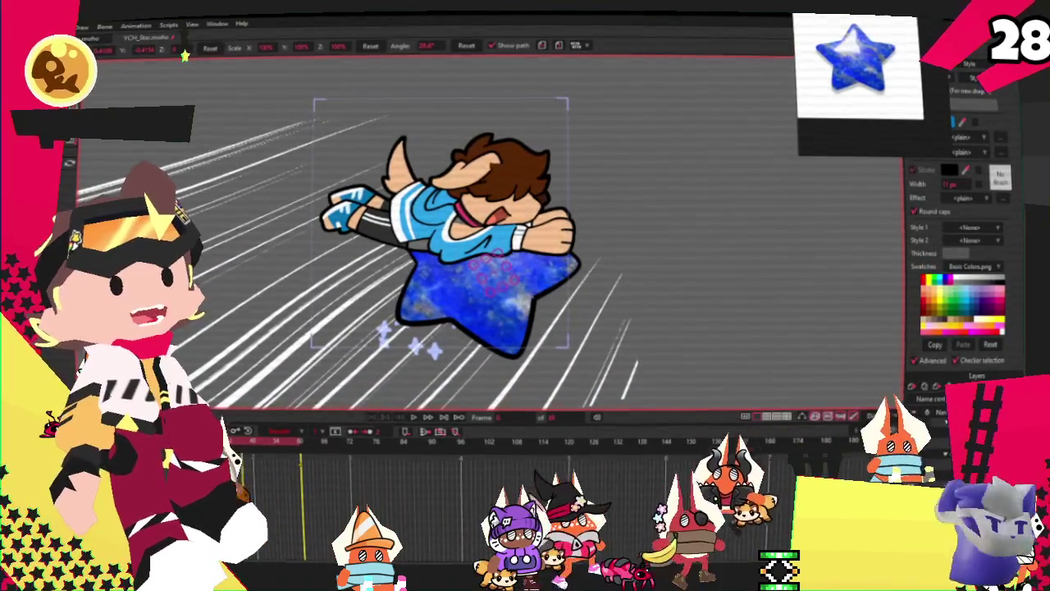
key(alt+f)
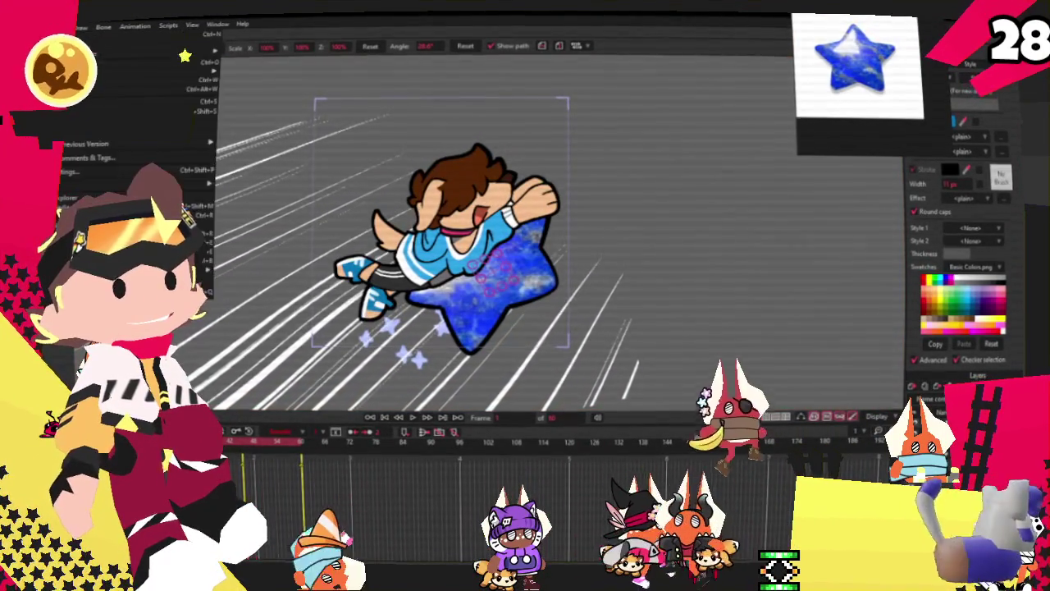
key(Escape)
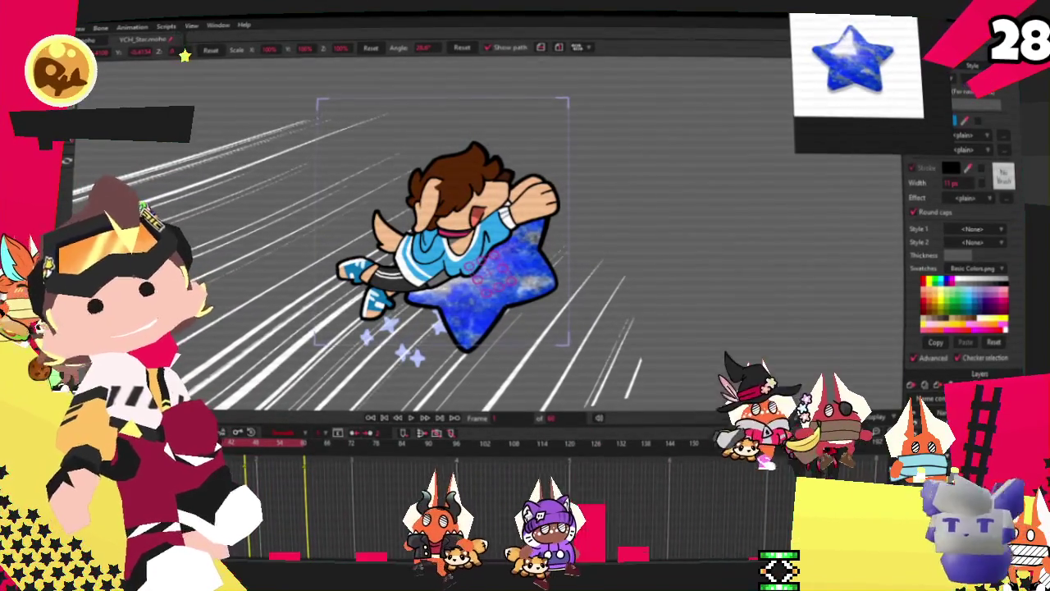
key(alt+f)
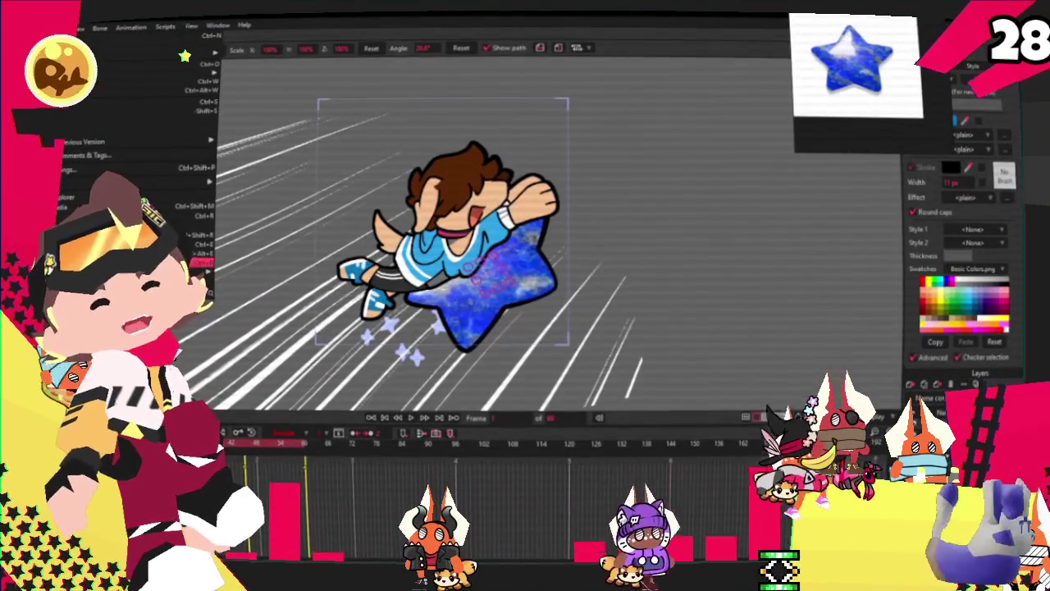
key(Escape)
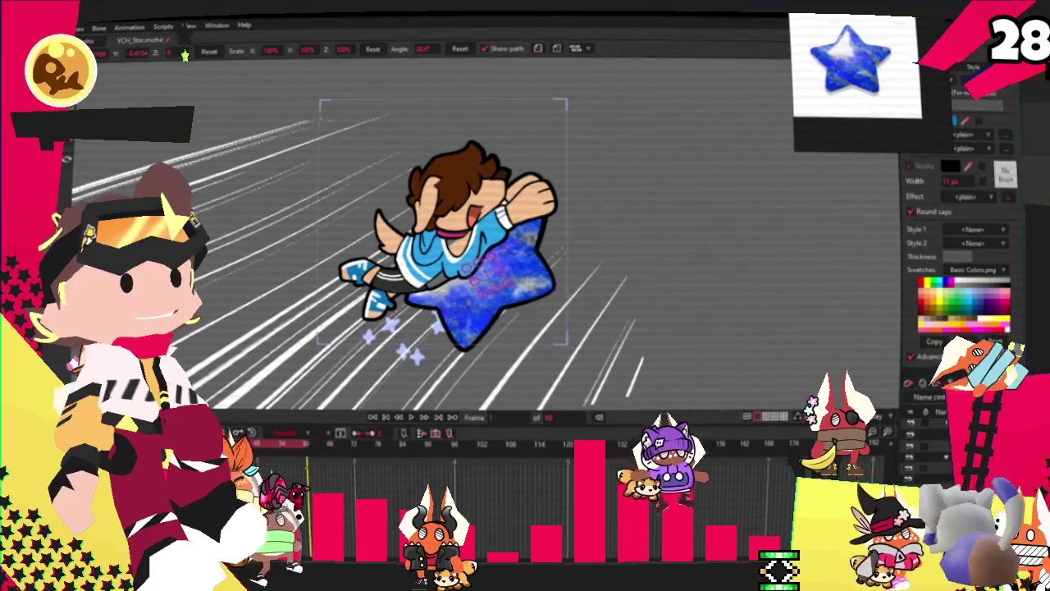
key(ctrl+l)
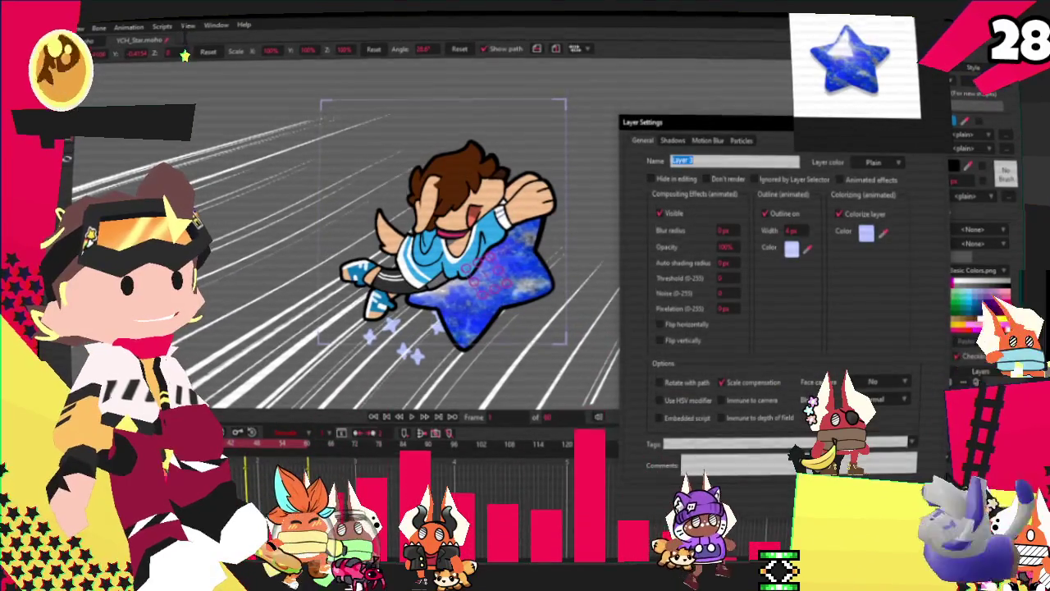
key(Escape)
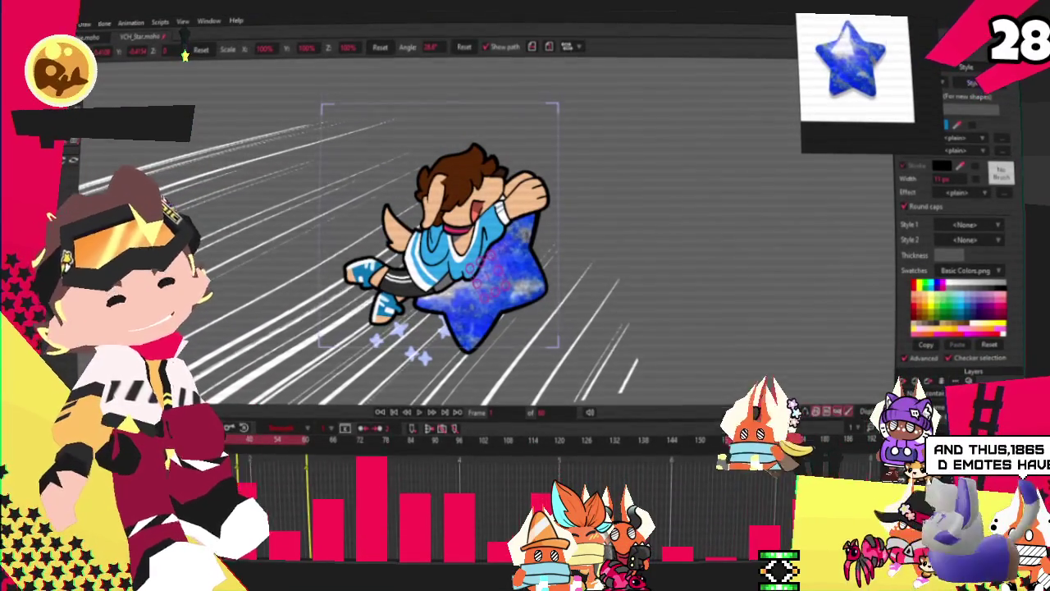
double_click(764, 145)
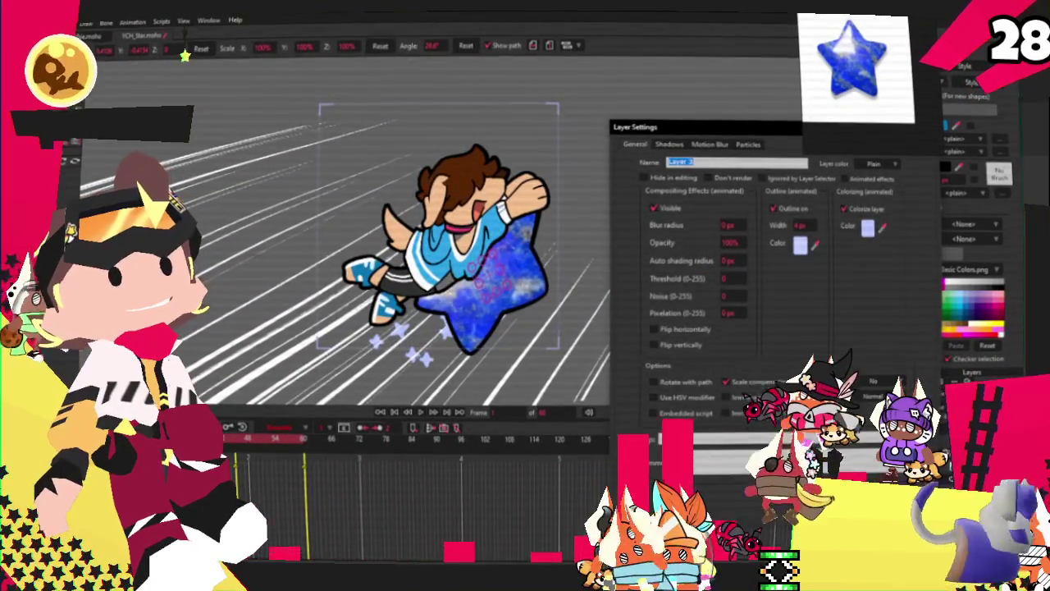
key(Return)
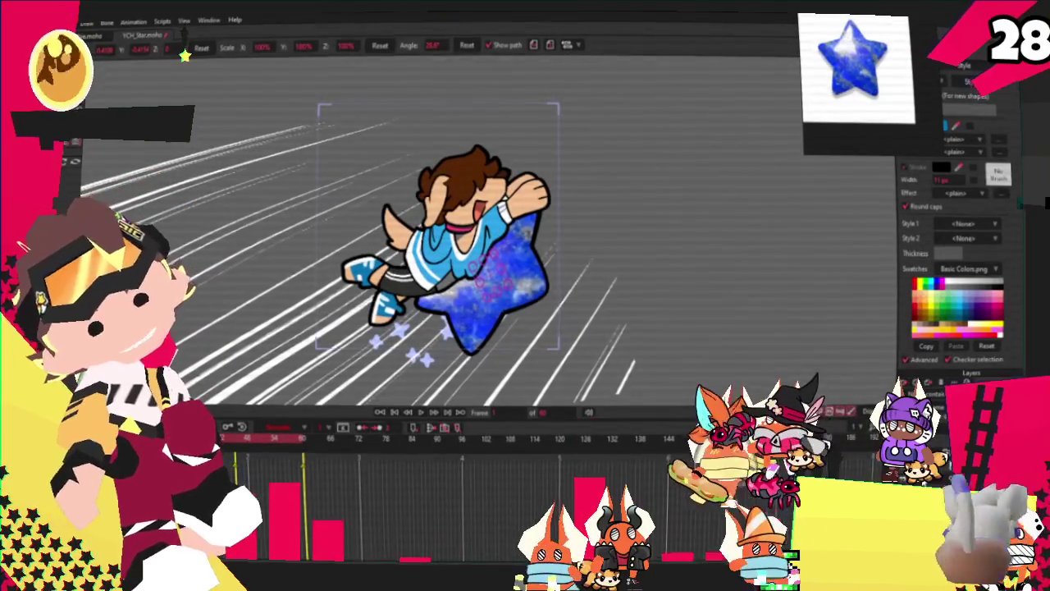
double_click(968, 390)
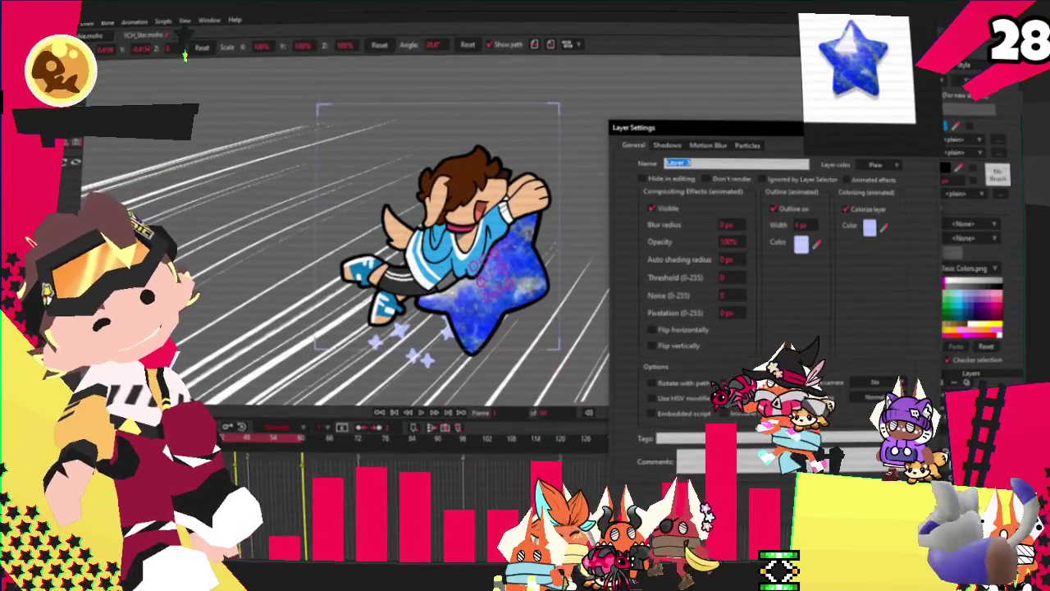
key(Return)
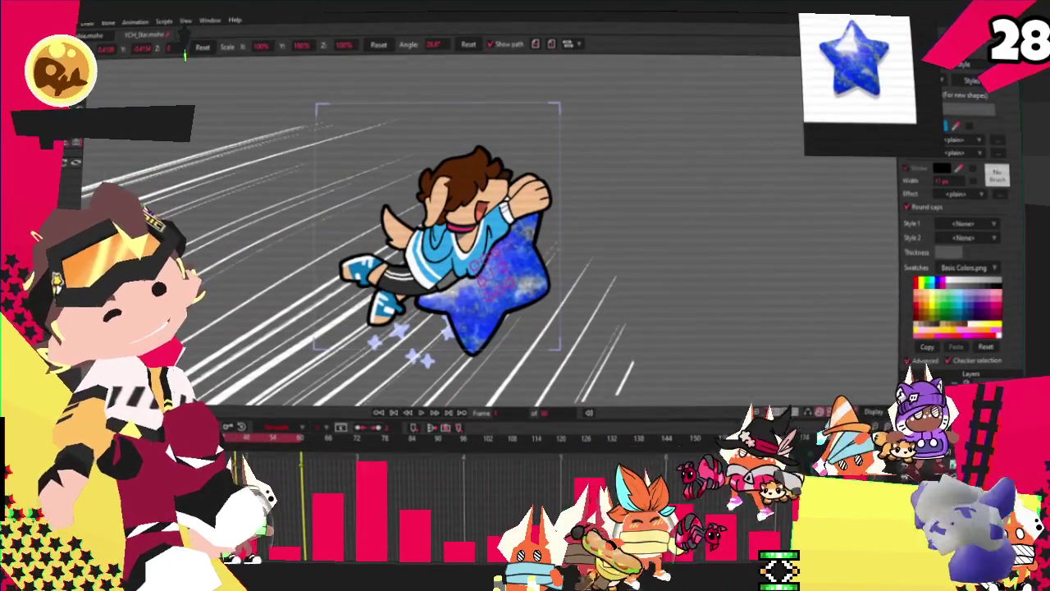
double_click(968, 389)
key(Return)
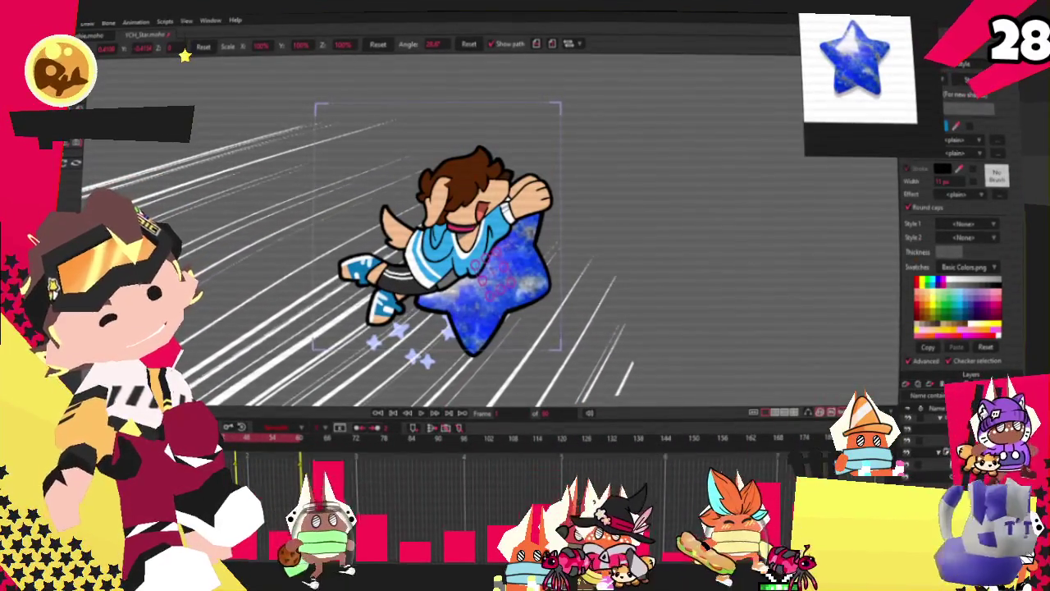
double_click(969, 390)
key(Return)
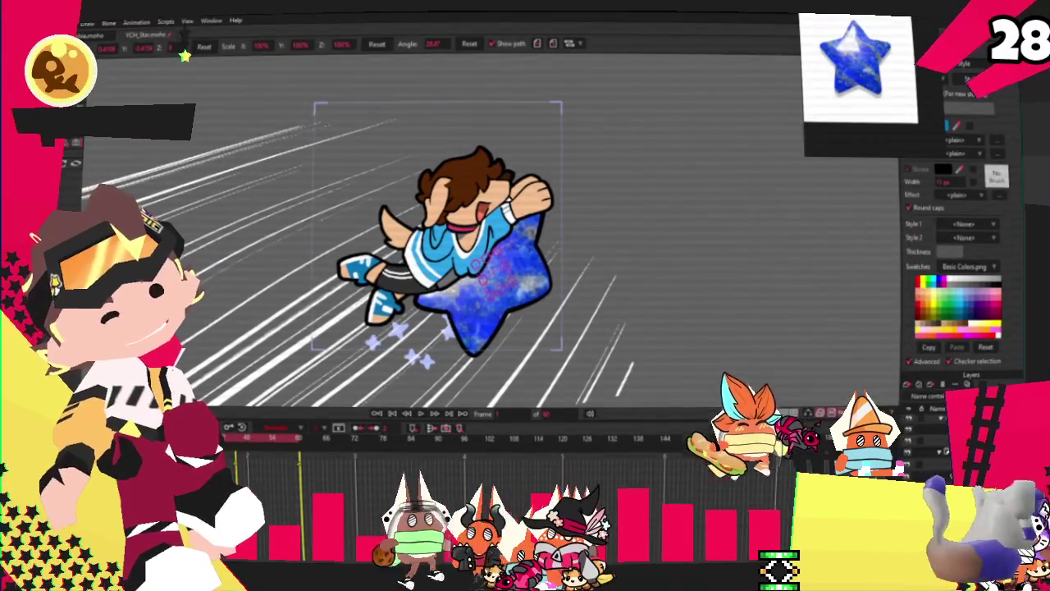
double_click(969, 390)
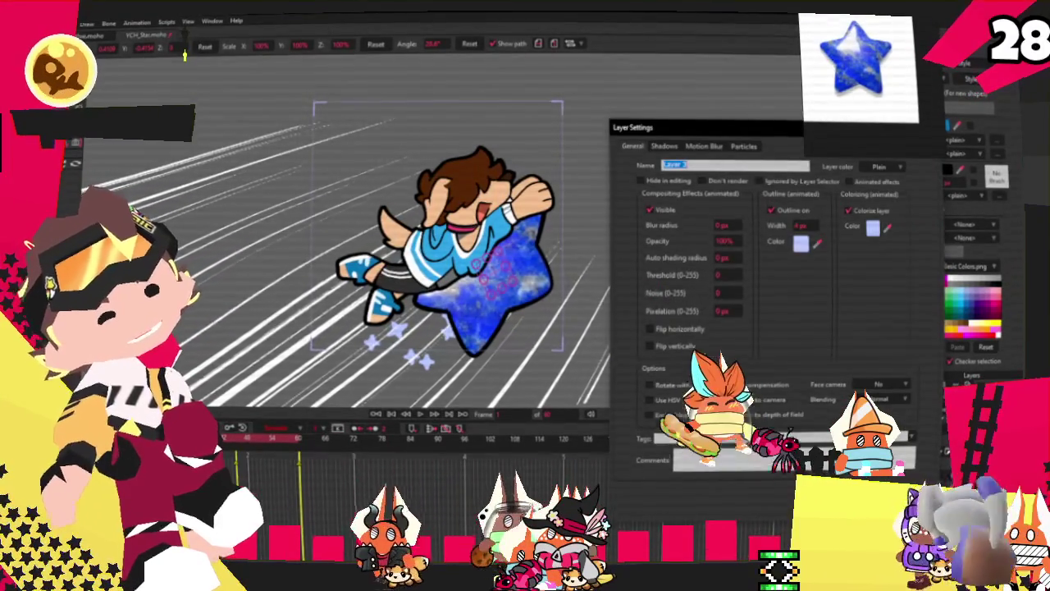
key(Return)
scroll(141, 161, up, 2)
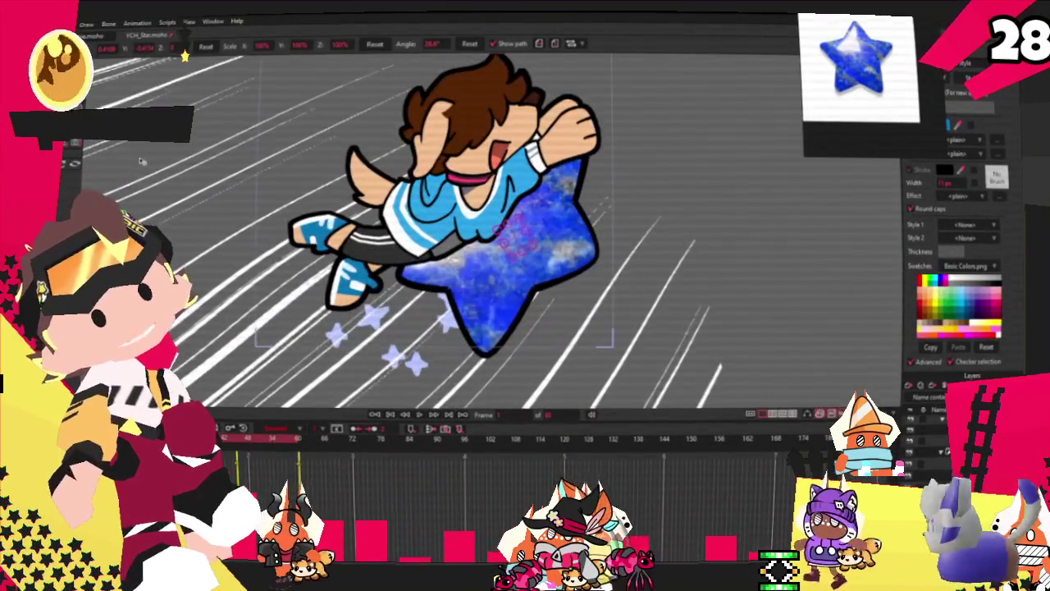
scroll(414, 357, up, 2)
scroll(417, 358, up, 2)
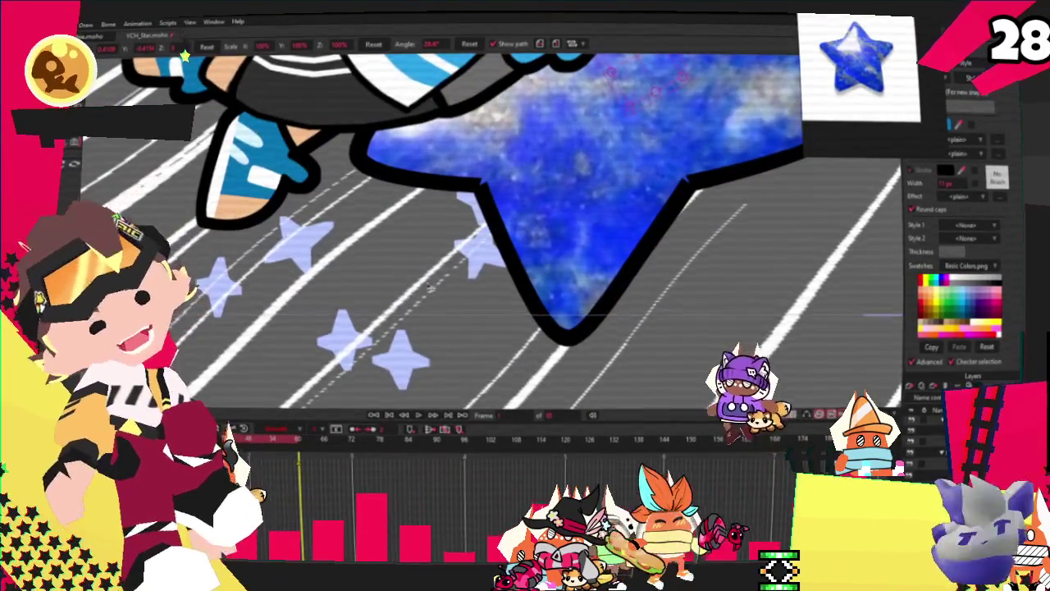
scroll(429, 286, down, 2)
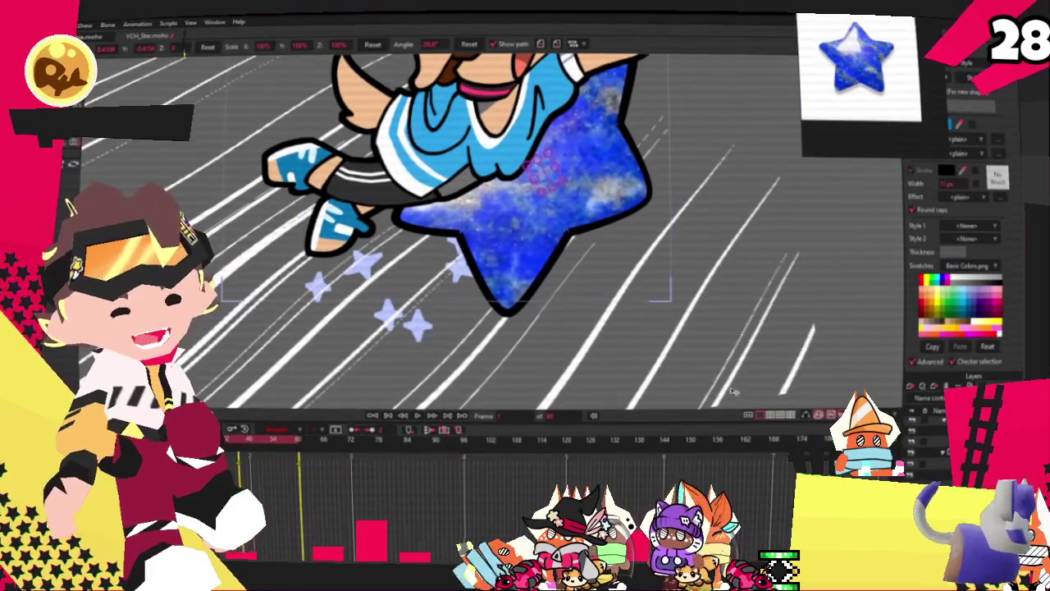
scroll(554, 278, down, 3)
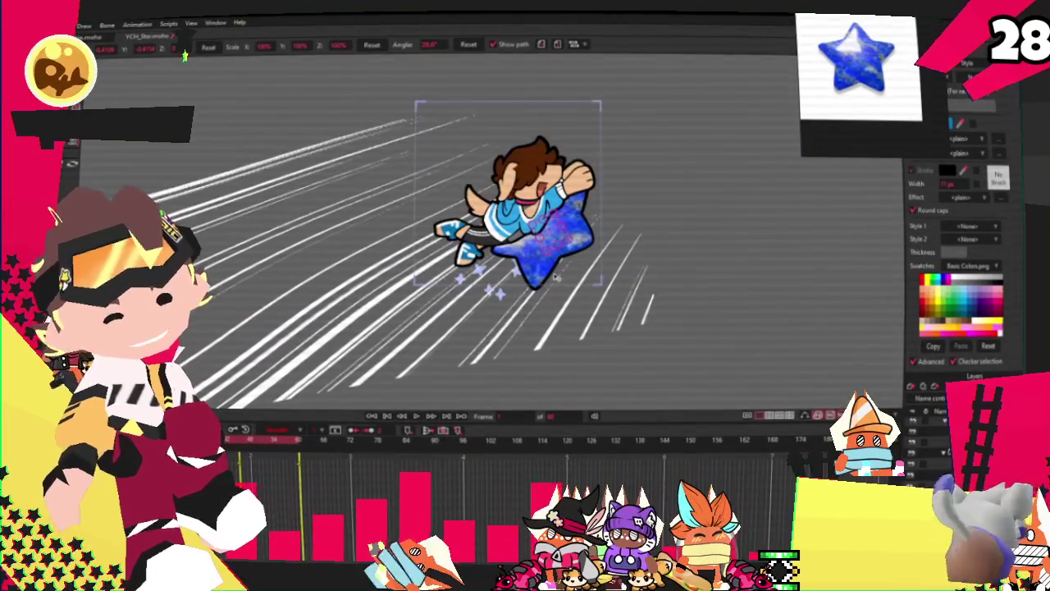
scroll(556, 277, up, 2)
scroll(540, 273, up, 2)
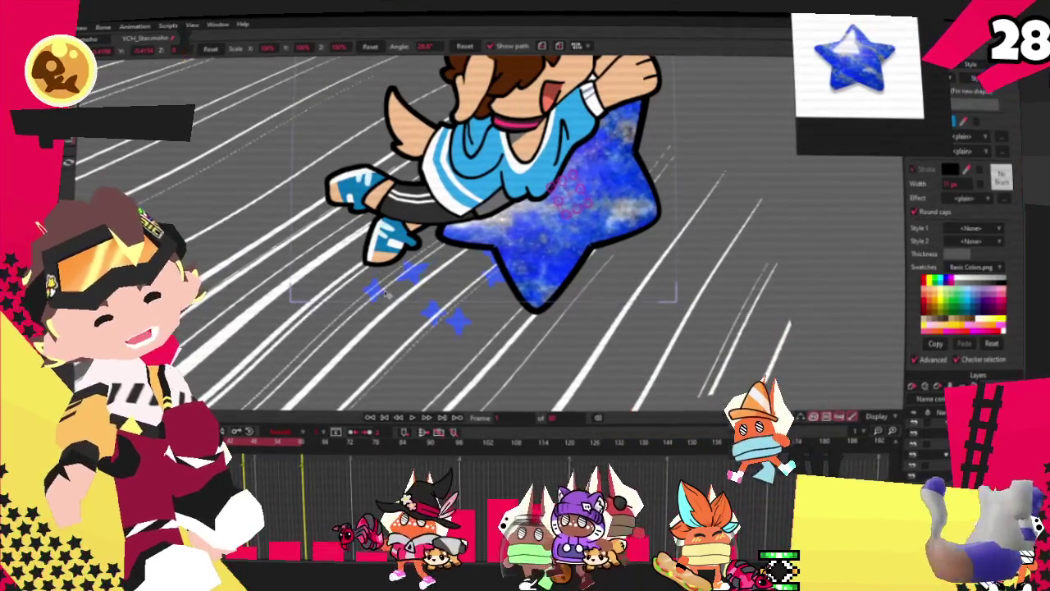
scroll(386, 294, up, 2)
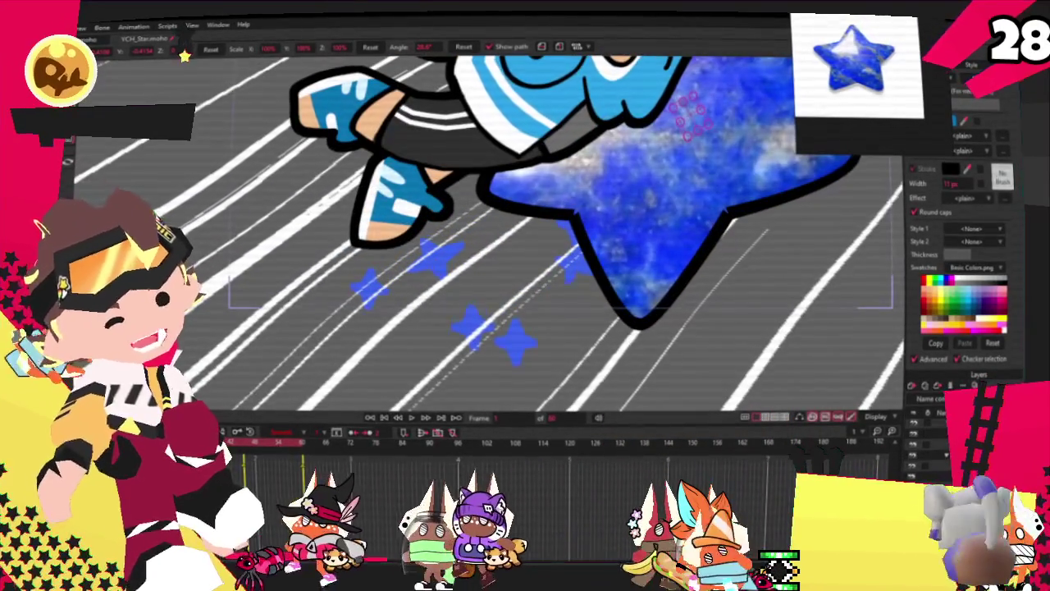
double_click(936, 410)
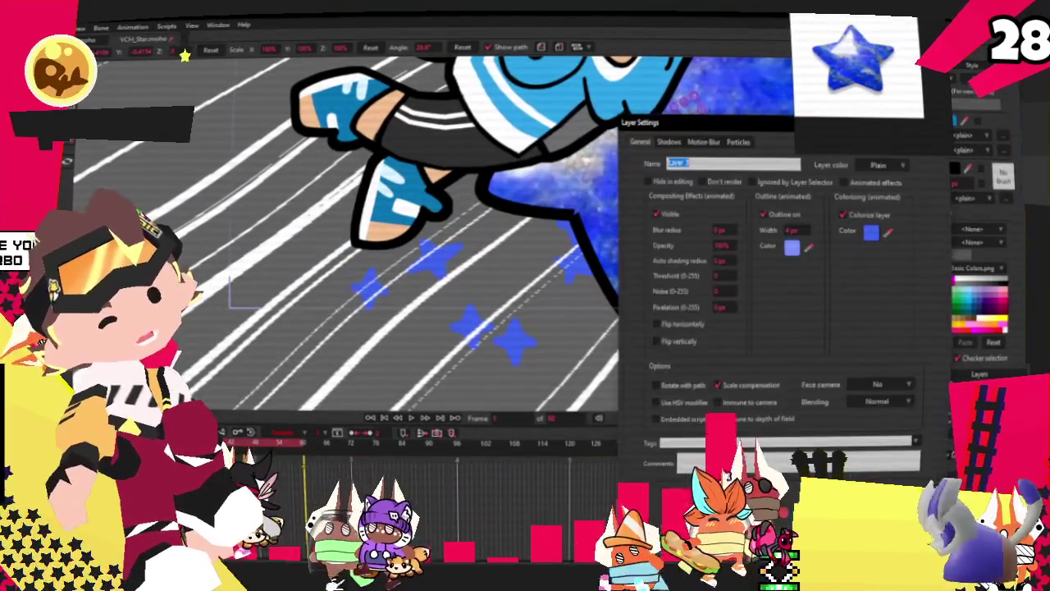
key(Escape)
scroll(465, 291, up, 1)
scroll(465, 291, up, 1)
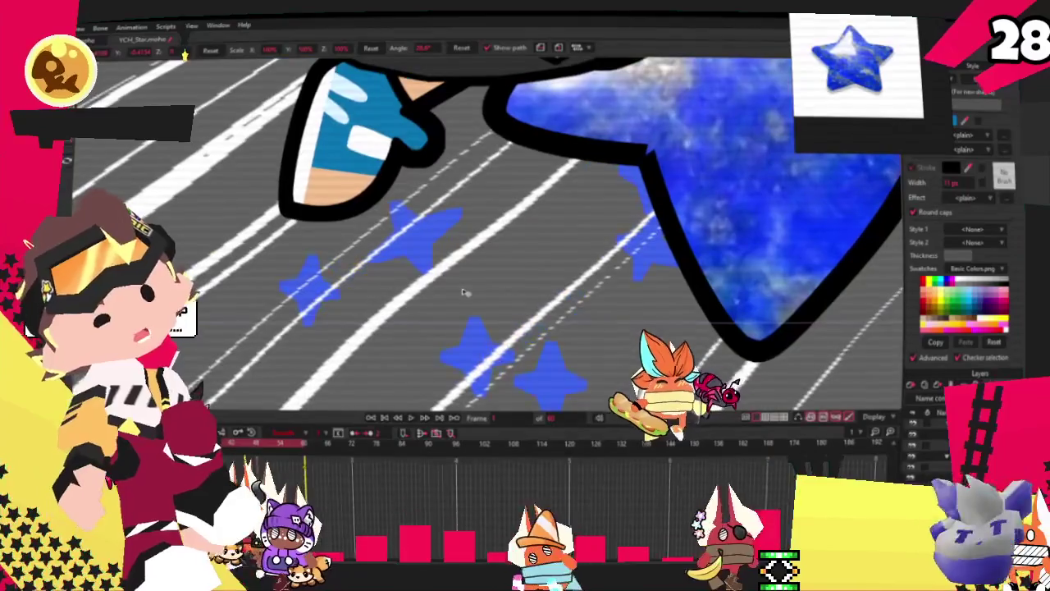
scroll(488, 267, down, 3)
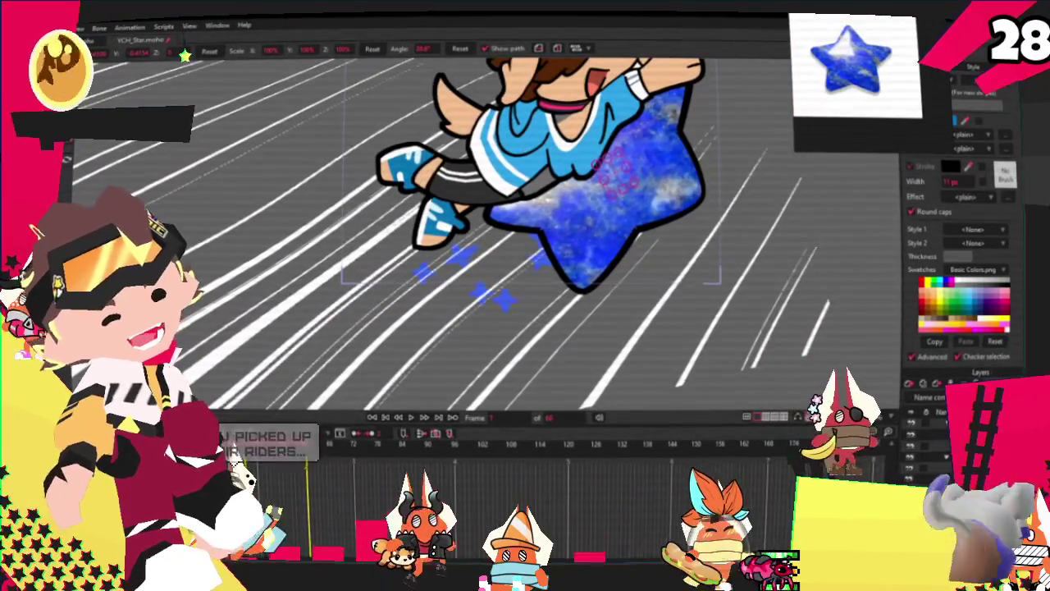
Give the sparkle layer a yellow colorize colour and a pale yellow outline colour
double_click(936, 410)
click(867, 233)
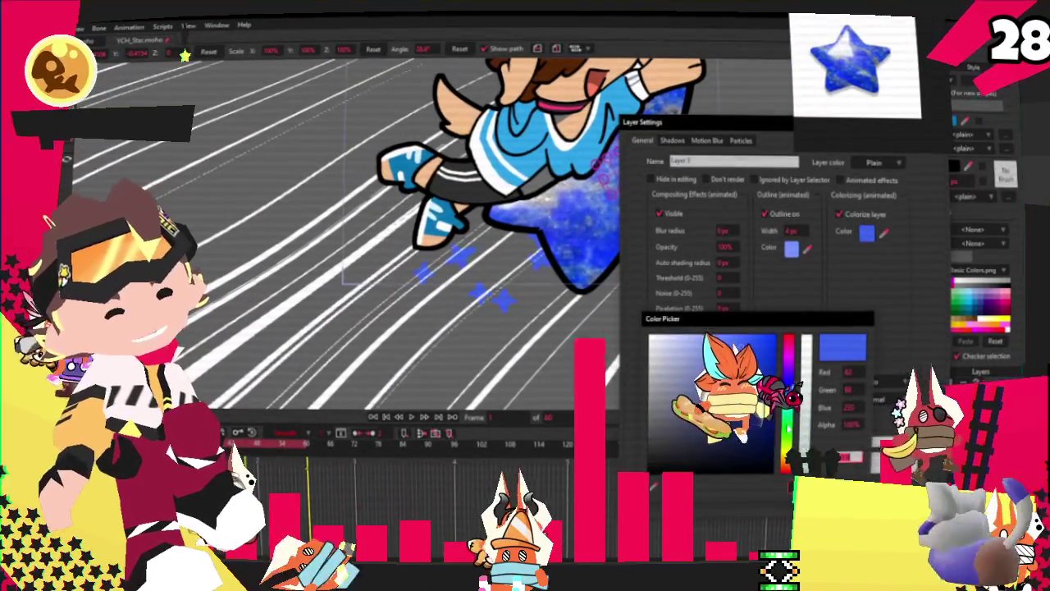
click(741, 345)
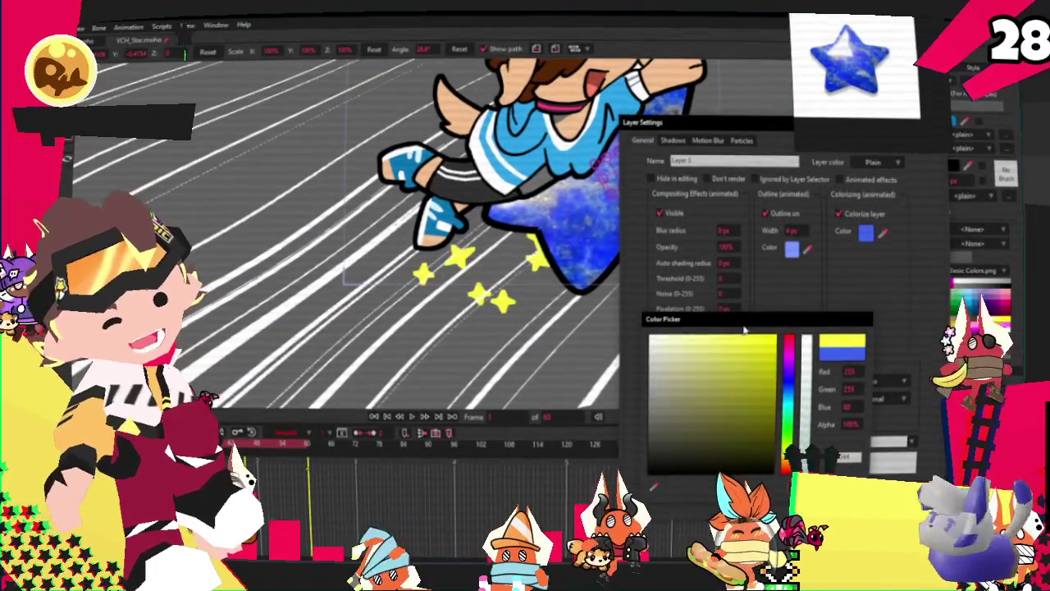
click(792, 250)
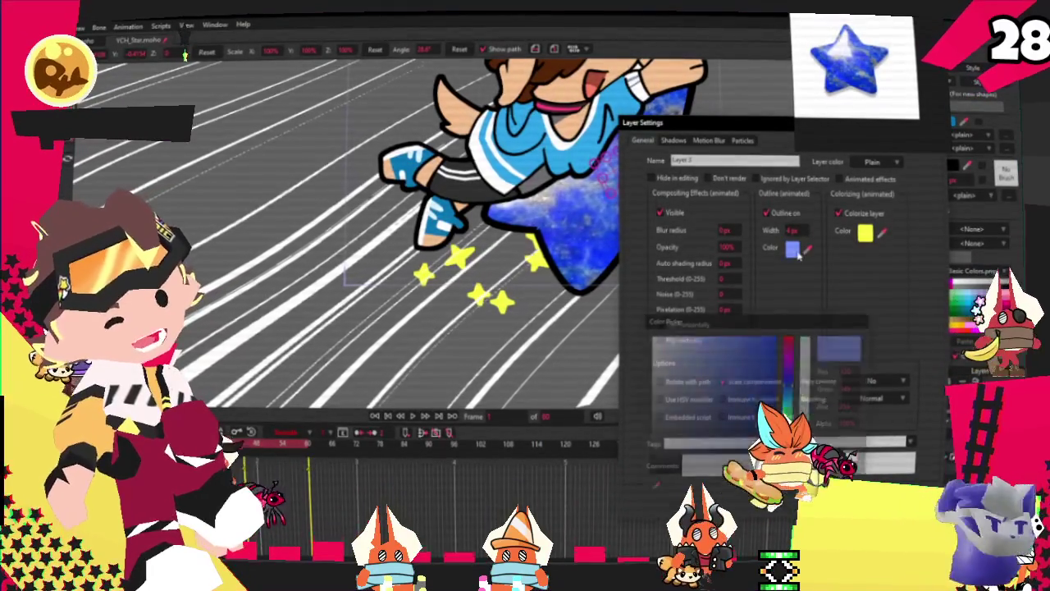
click(790, 456)
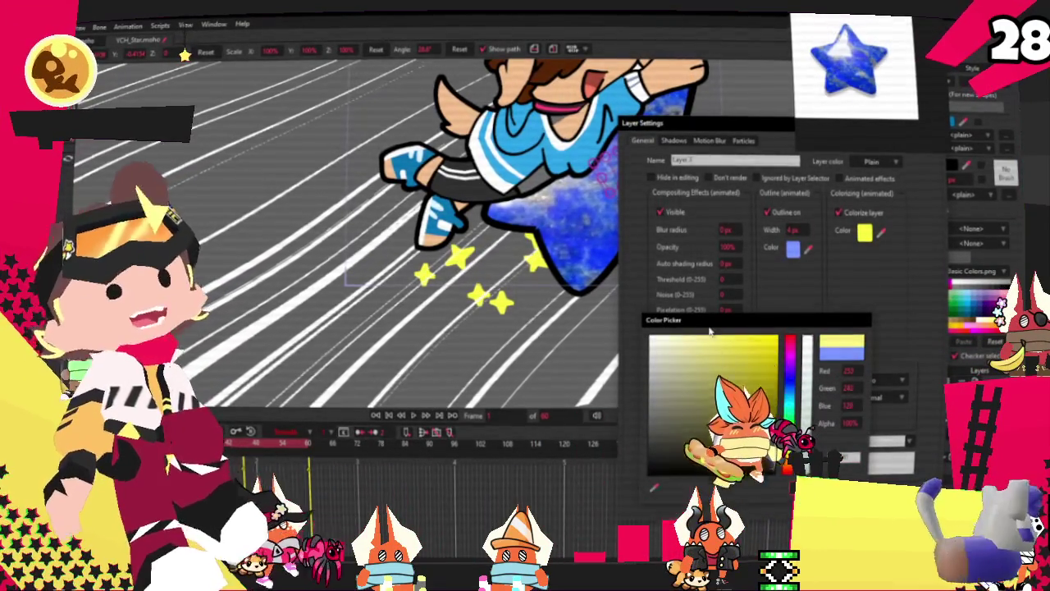
key(Return)
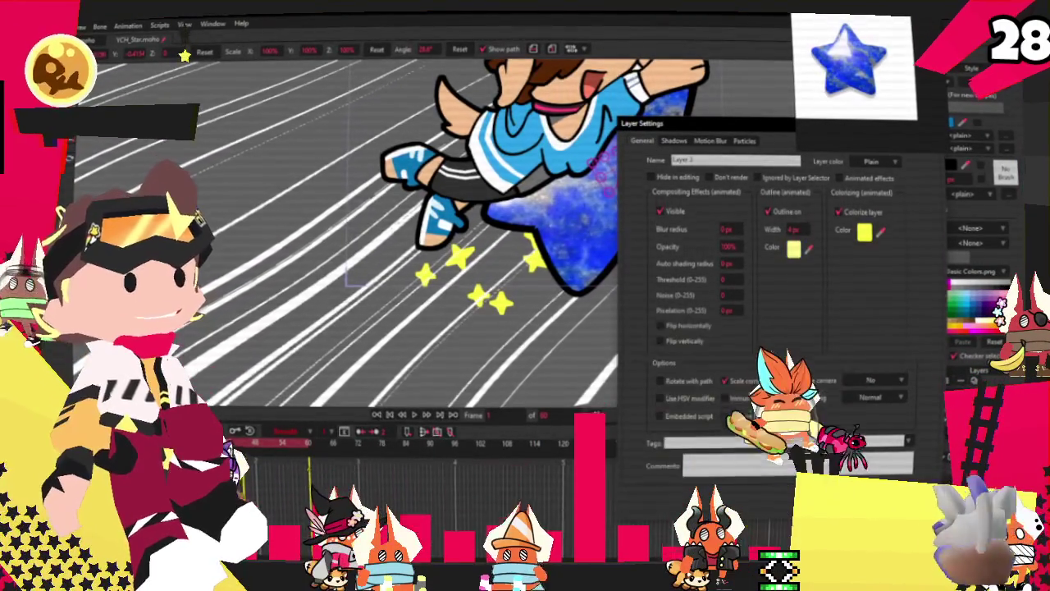
key(Return)
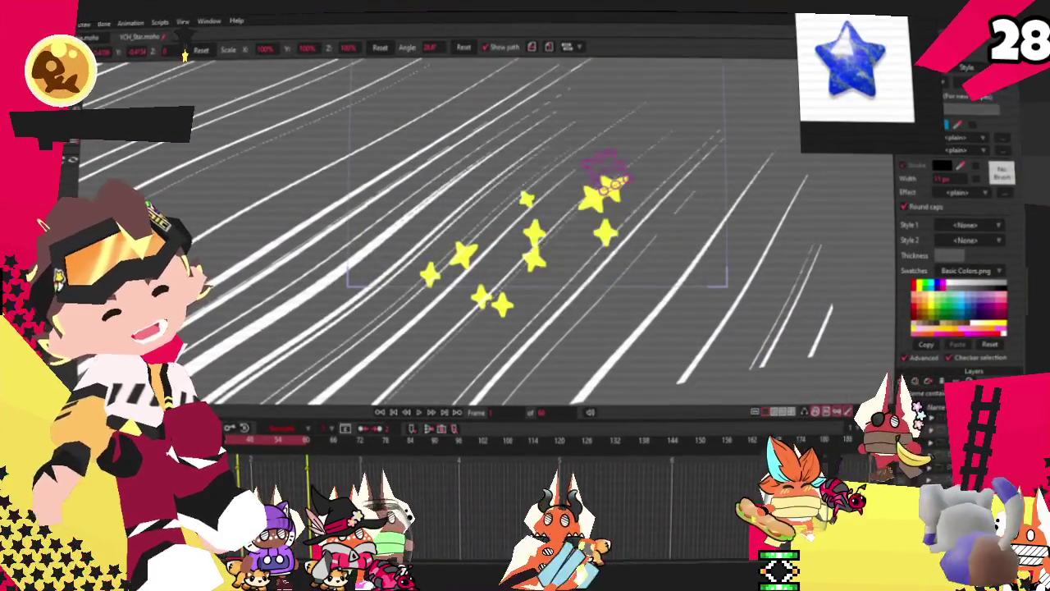
Bring up the File import options for the yellow star rider
right_click(345, 172)
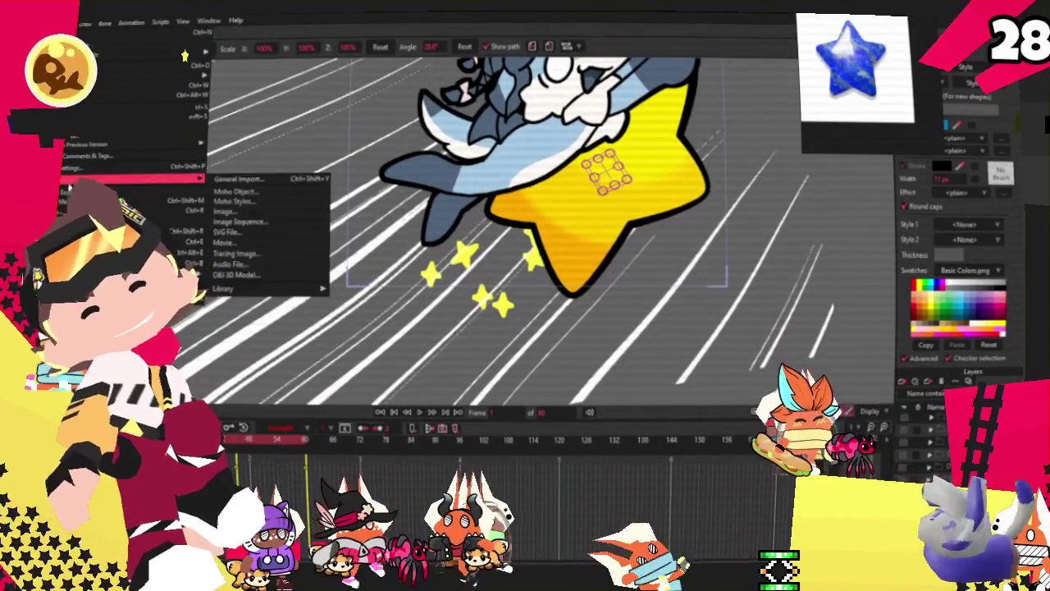
click(86, 22)
key(Escape)
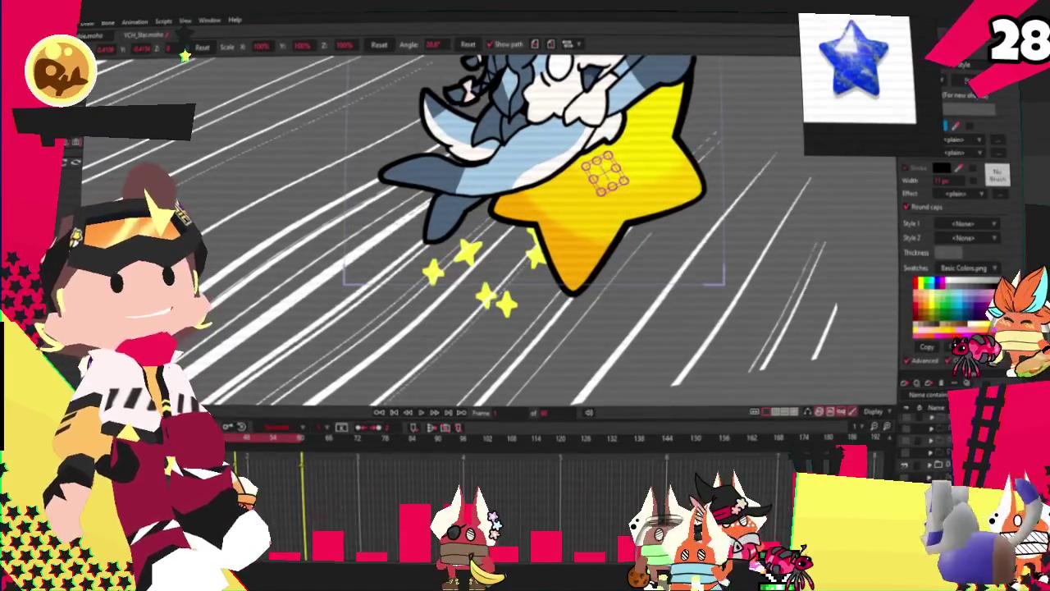
Confirm the sparkle layer's colorize colour is still yellow
double_click(931, 423)
click(871, 228)
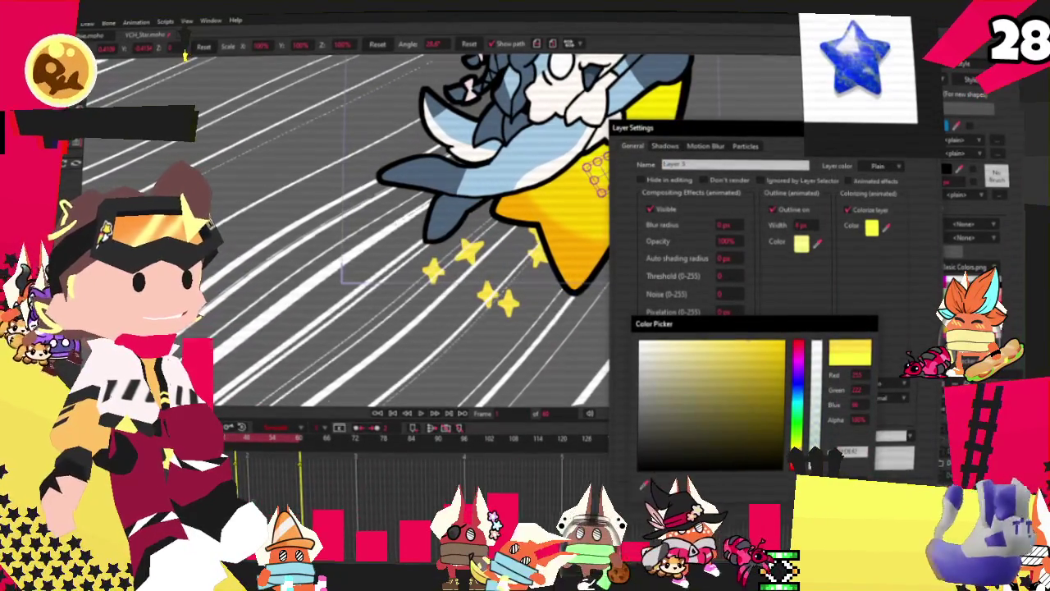
key(Return)
key(Return)
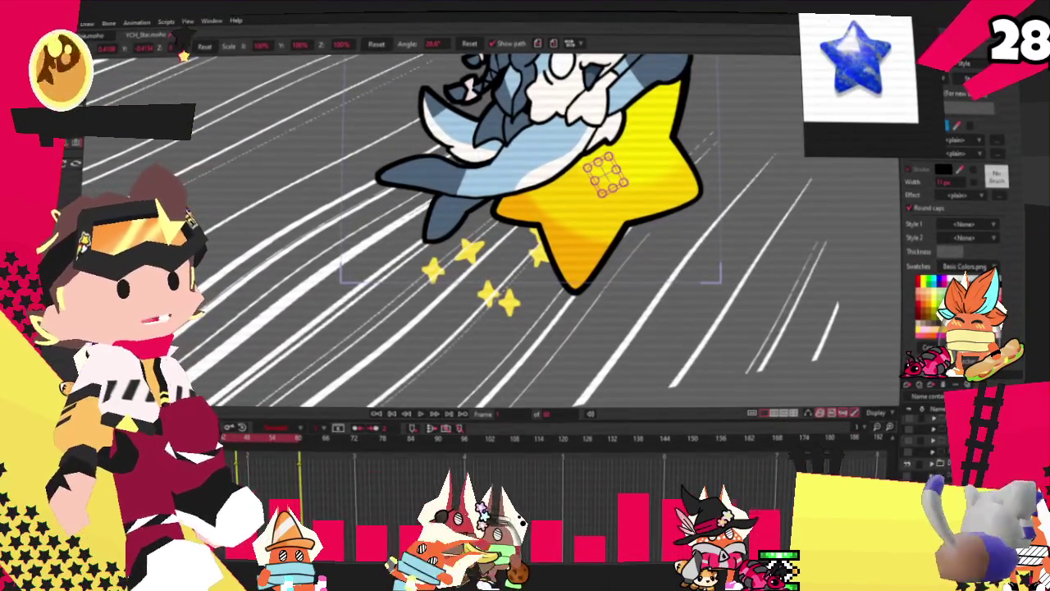
Open Save As for the scene and cancel without saving
click(123, 170)
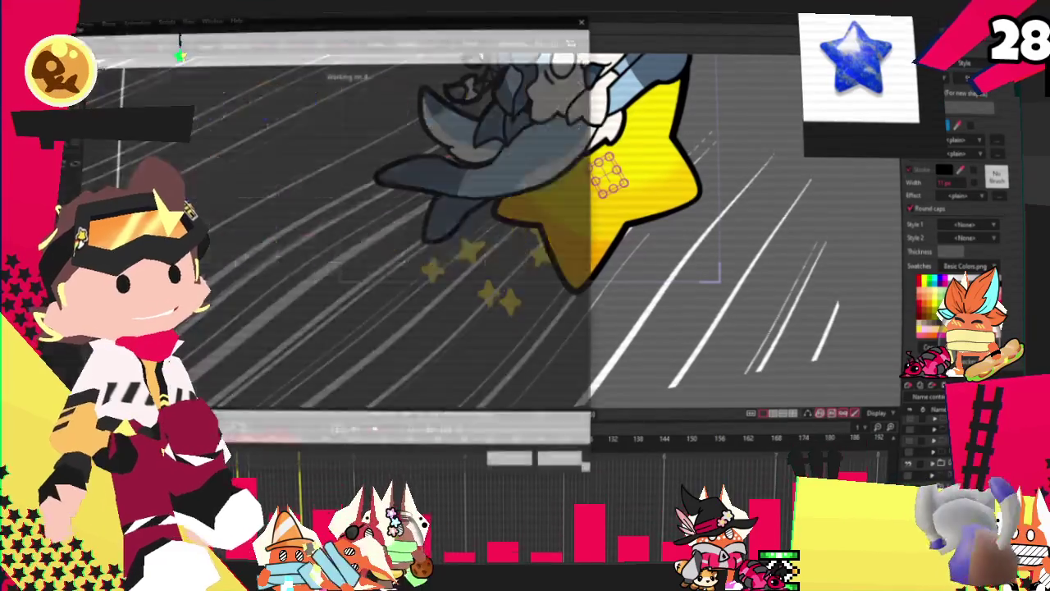
click(585, 18)
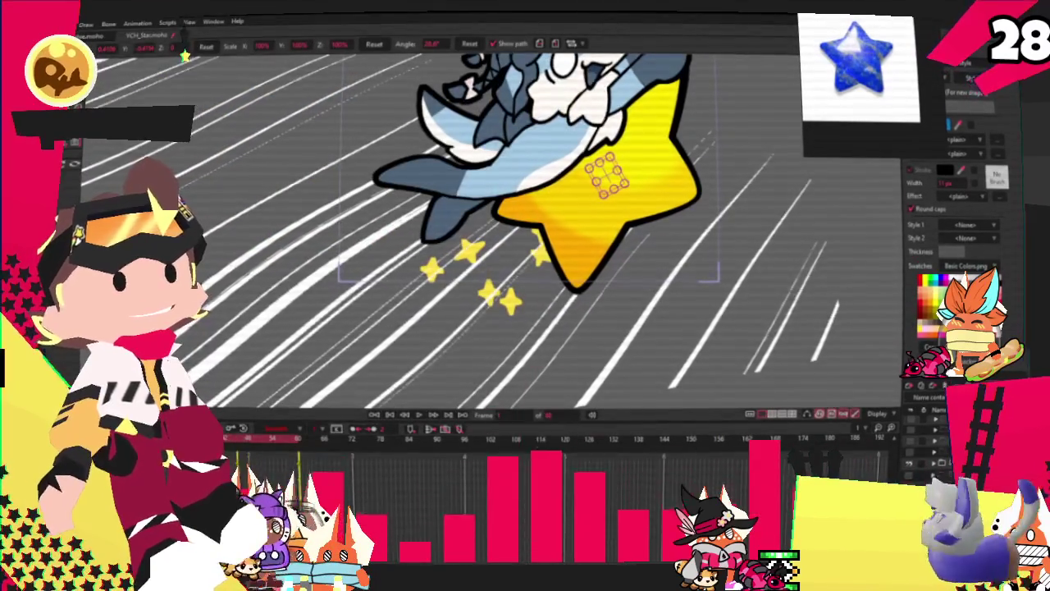
key(alt+f)
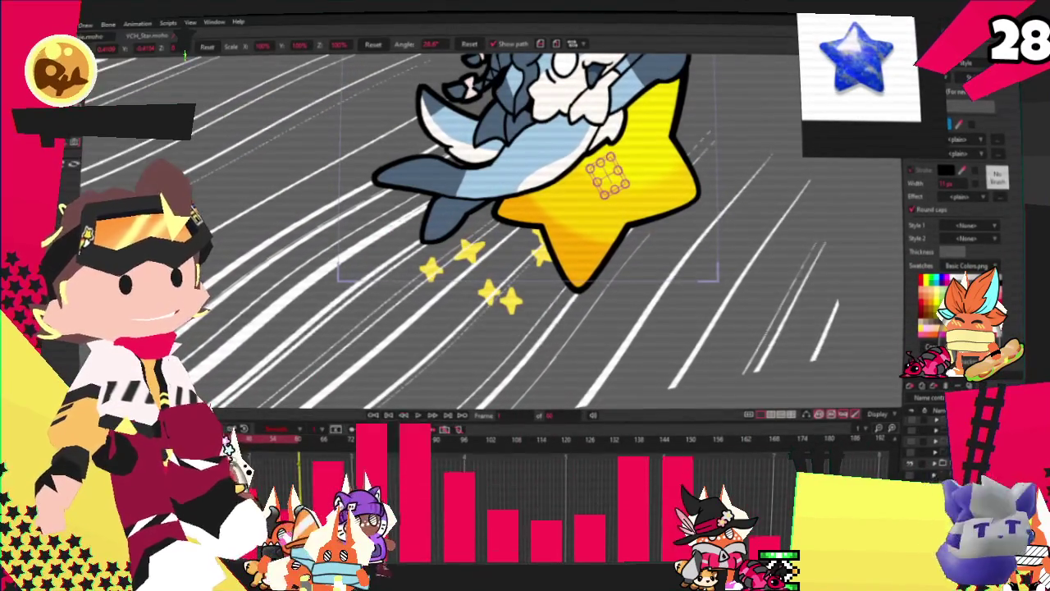
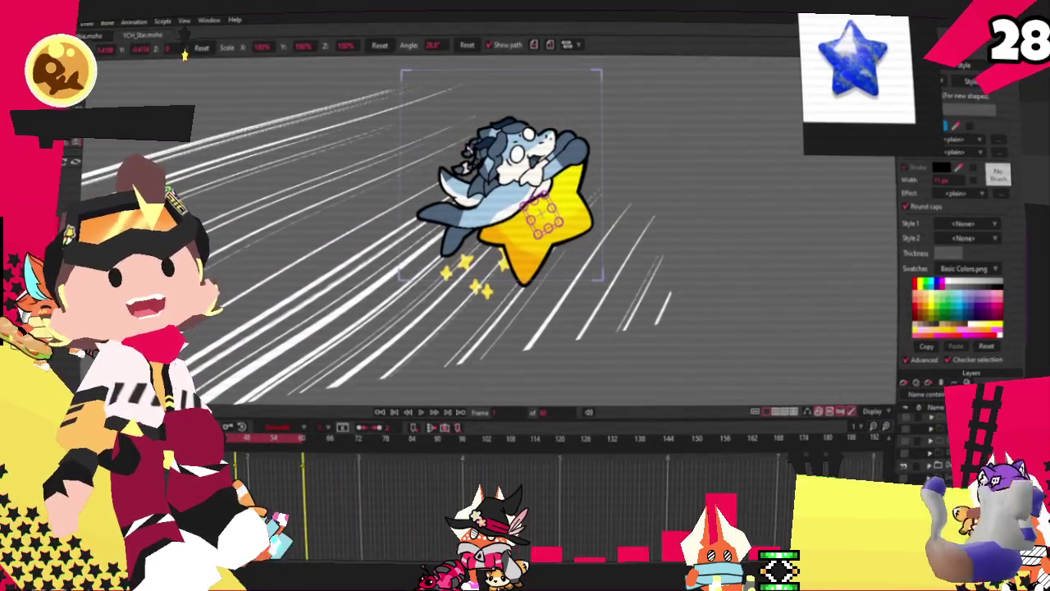
Review the cat emote request and its pink-and-mint reference in the Discord channel
key(alt+Tab)
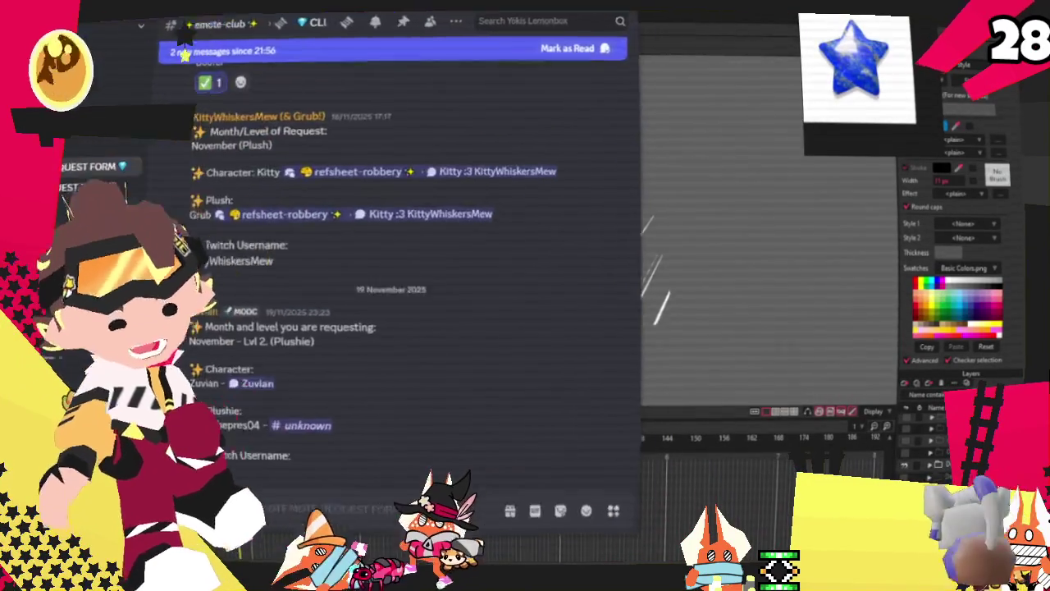
mouse_move(553, 251)
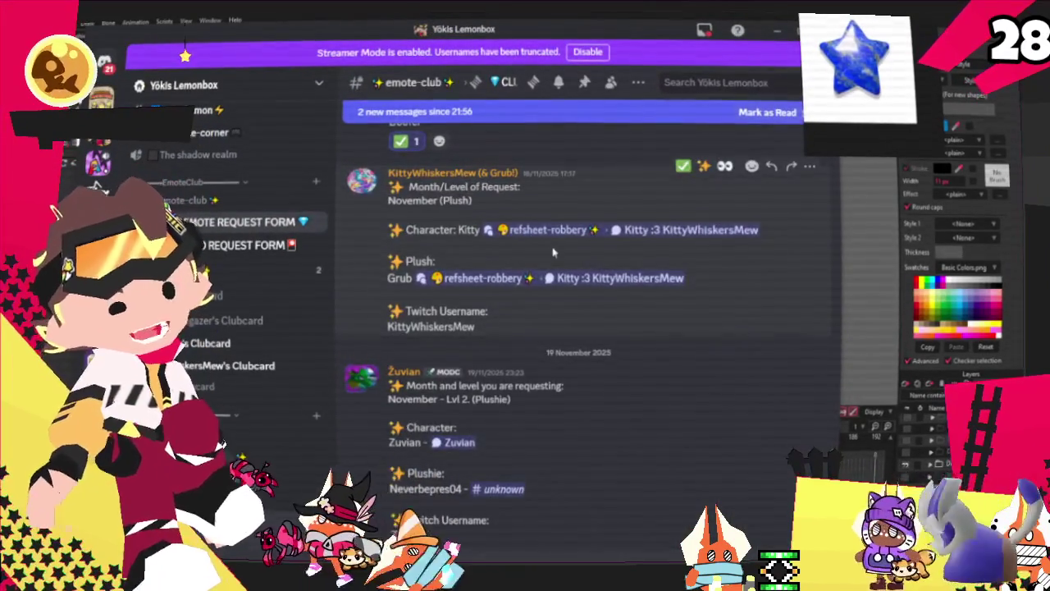
scroll(554, 253, down, 3)
scroll(554, 252, down, 2)
scroll(553, 253, down, 1)
scroll(553, 253, down, 3)
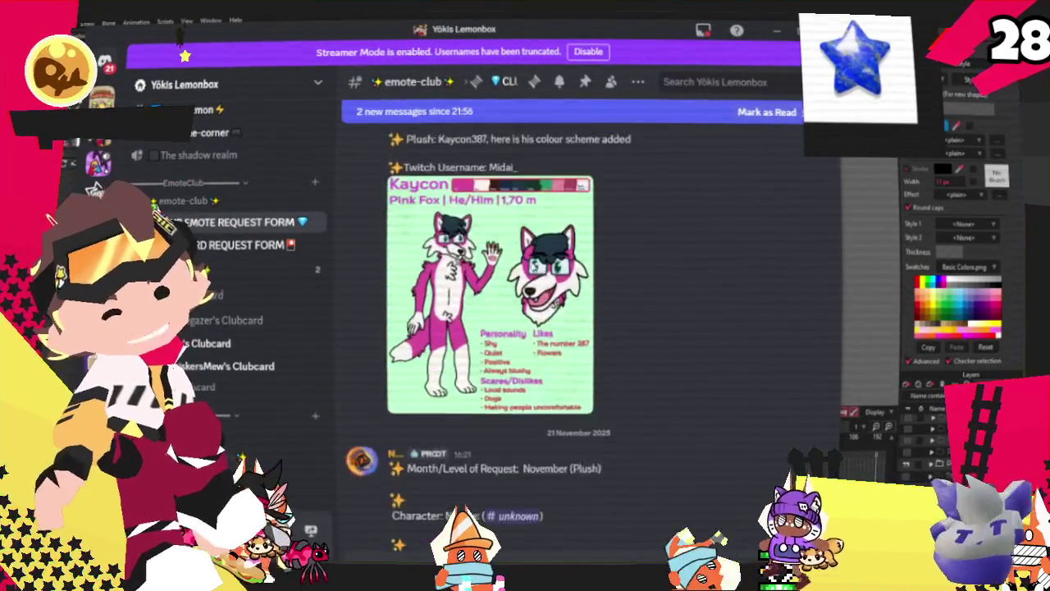
scroll(531, 277, down, 3)
scroll(531, 277, up, 6)
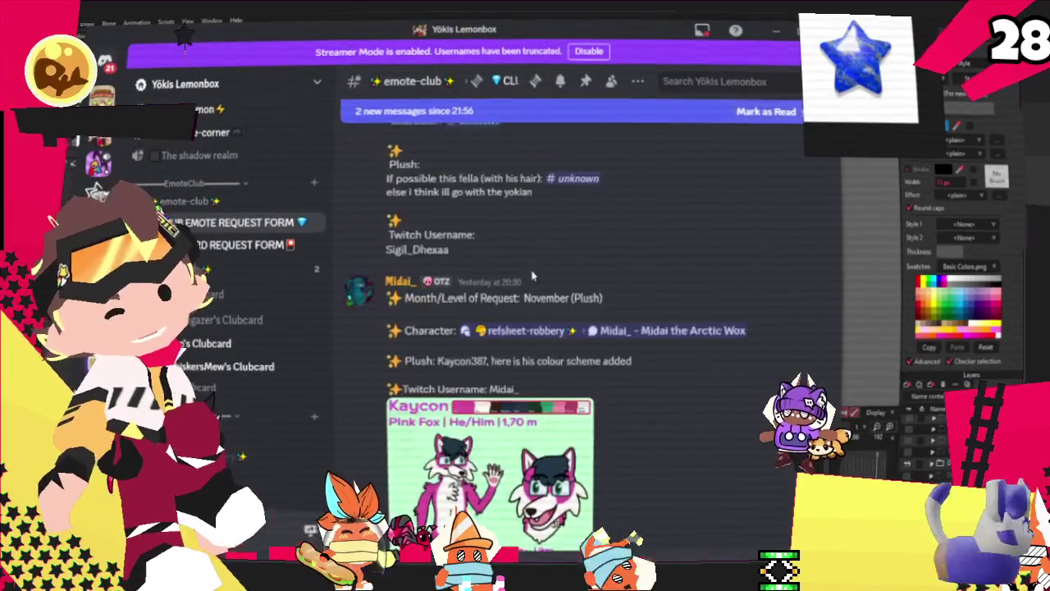
scroll(532, 277, up, 10)
scroll(517, 254, down, 4)
scroll(498, 236, down, 2)
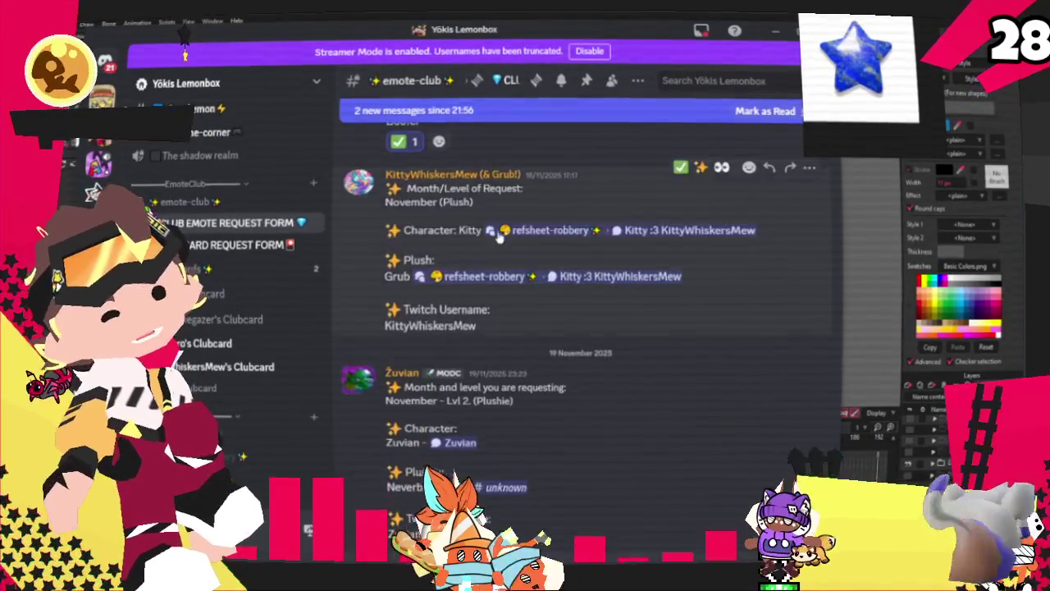
scroll(498, 236, down, 2)
scroll(484, 250, down, 2)
scroll(469, 263, down, 2)
scroll(452, 256, down, 2)
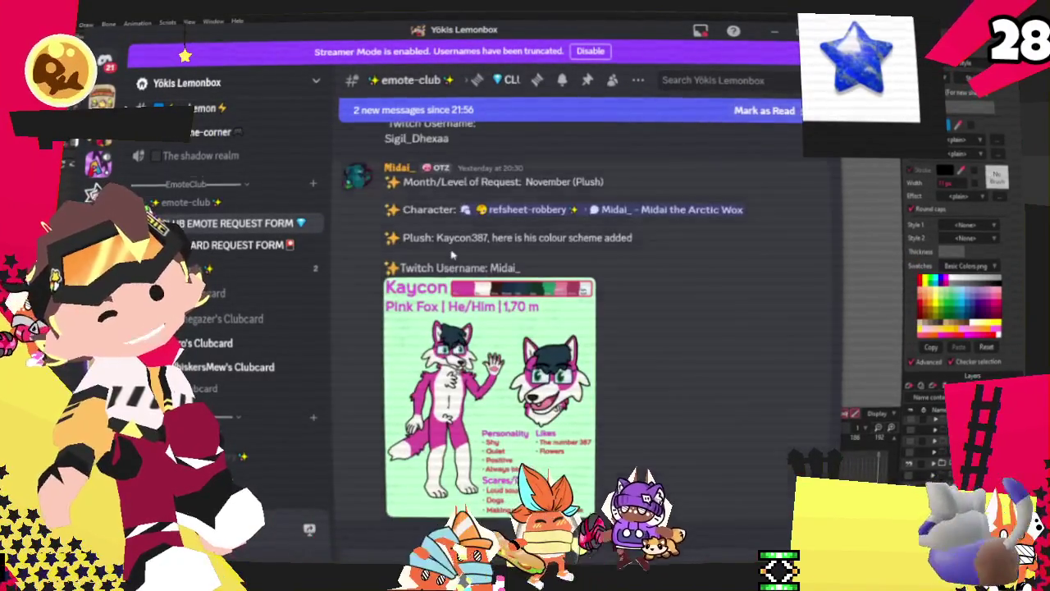
scroll(456, 246, up, 4)
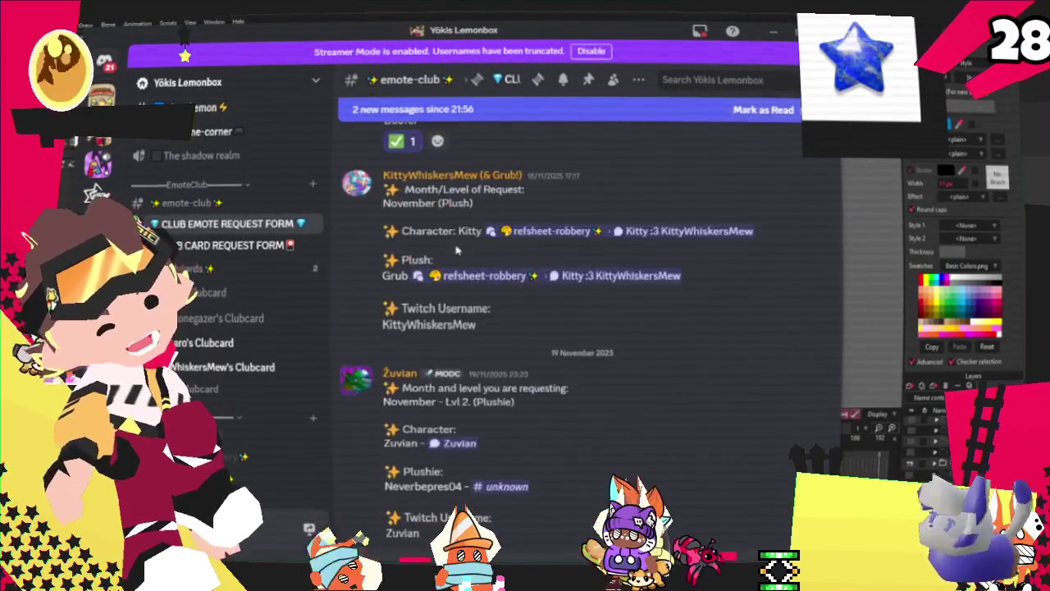
scroll(456, 251, down, 4)
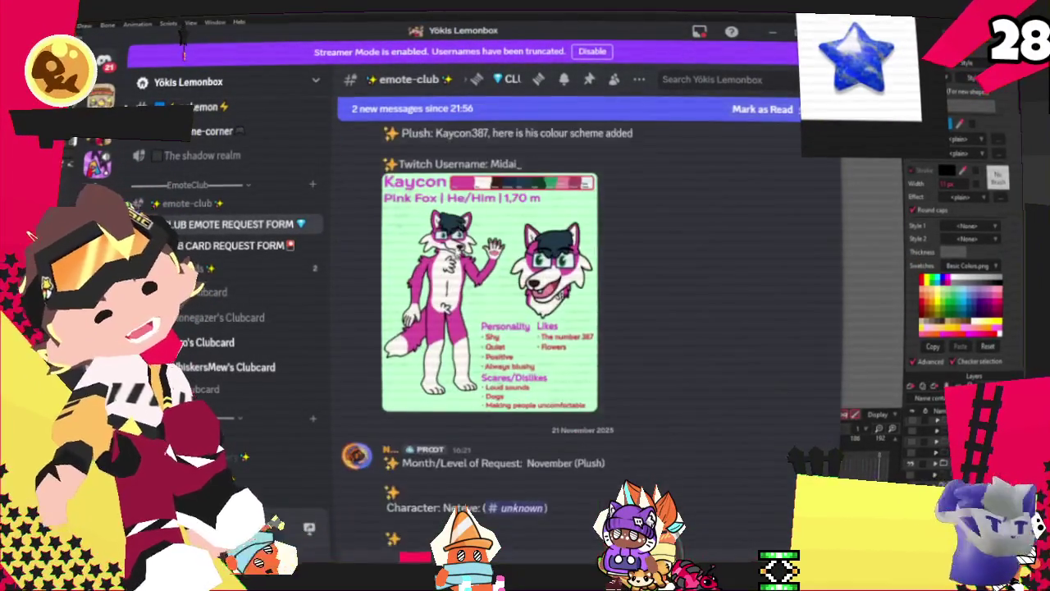
scroll(455, 253, up, 2)
scroll(456, 248, up, 3)
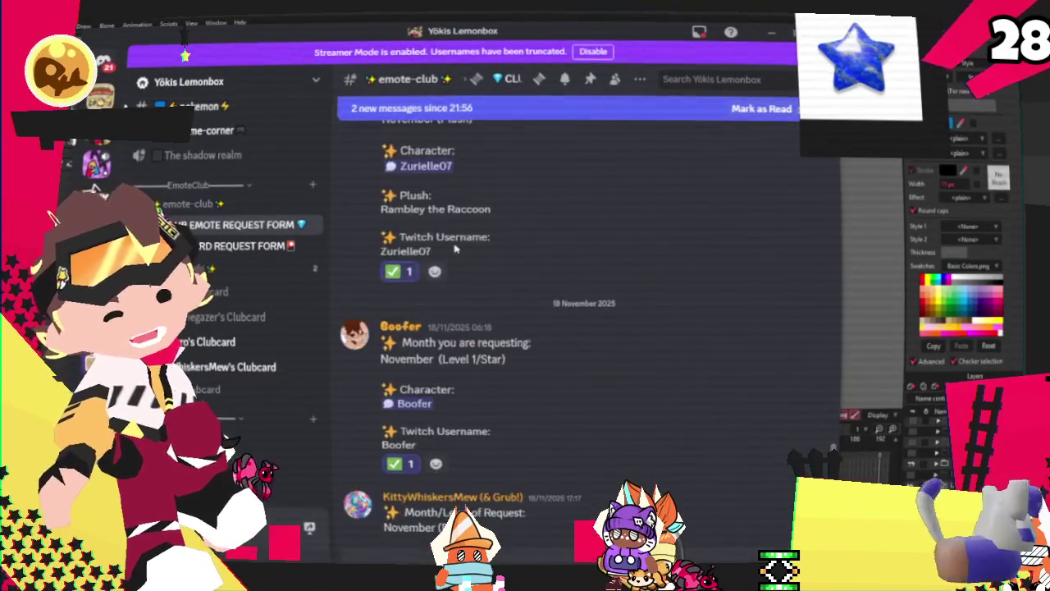
scroll(455, 249, down, 3)
scroll(455, 250, down, 2)
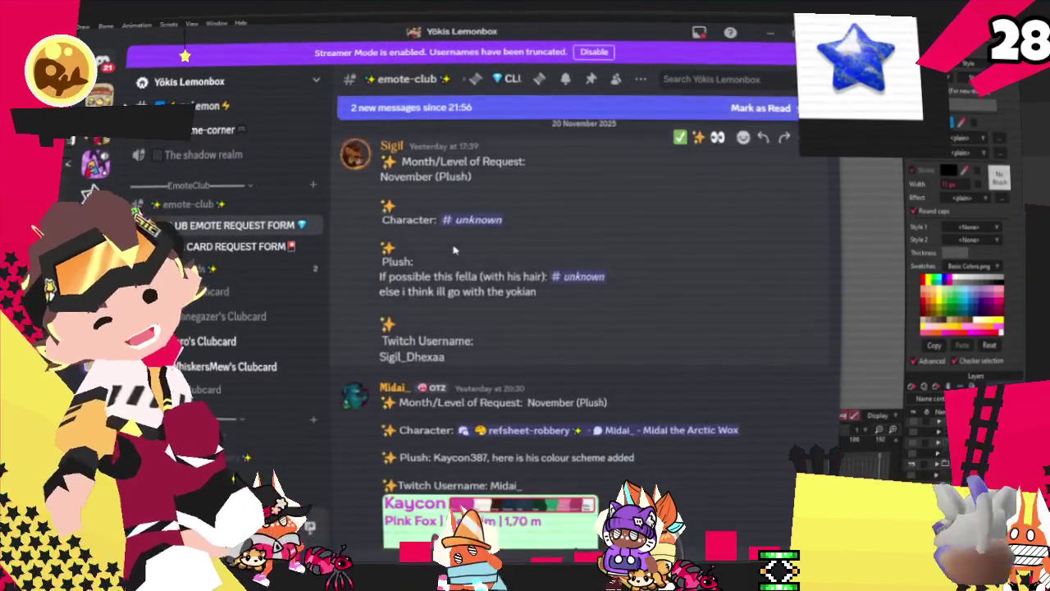
scroll(455, 248, down, 1)
scroll(453, 247, down, 2)
scroll(453, 246, down, 3)
scroll(453, 248, down, 3)
scroll(452, 250, down, 3)
scroll(451, 254, down, 2)
scroll(451, 254, down, 3)
scroll(451, 255, down, 4)
scroll(451, 255, down, 3)
scroll(451, 255, down, 3)
scroll(450, 255, up, 1)
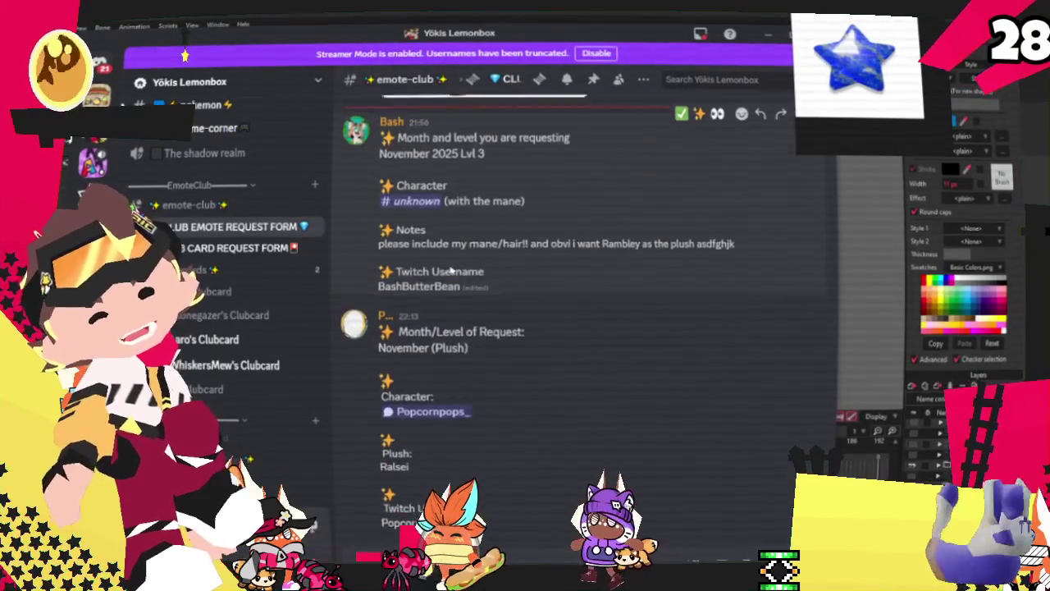
scroll(451, 256, up, 4)
scroll(451, 256, up, 3)
scroll(450, 255, up, 2)
scroll(450, 255, up, 3)
scroll(456, 205, up, 3)
scroll(463, 164, up, 3)
scroll(470, 135, up, 3)
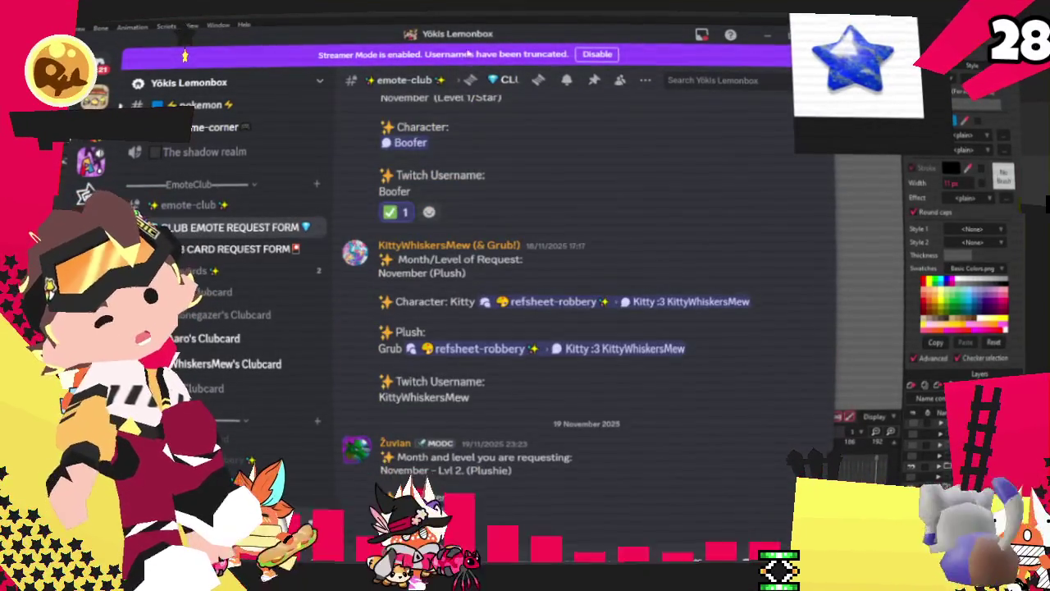
Back in Moho, load the cat reference sheet as the reference image
key(alt+Tab)
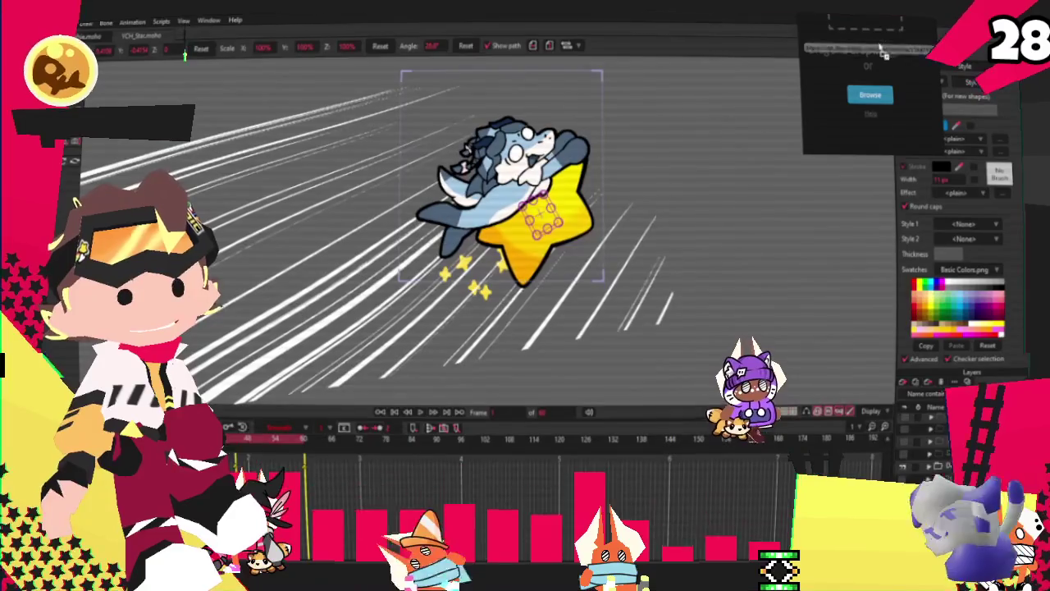
drag(884, 50, 866, 56)
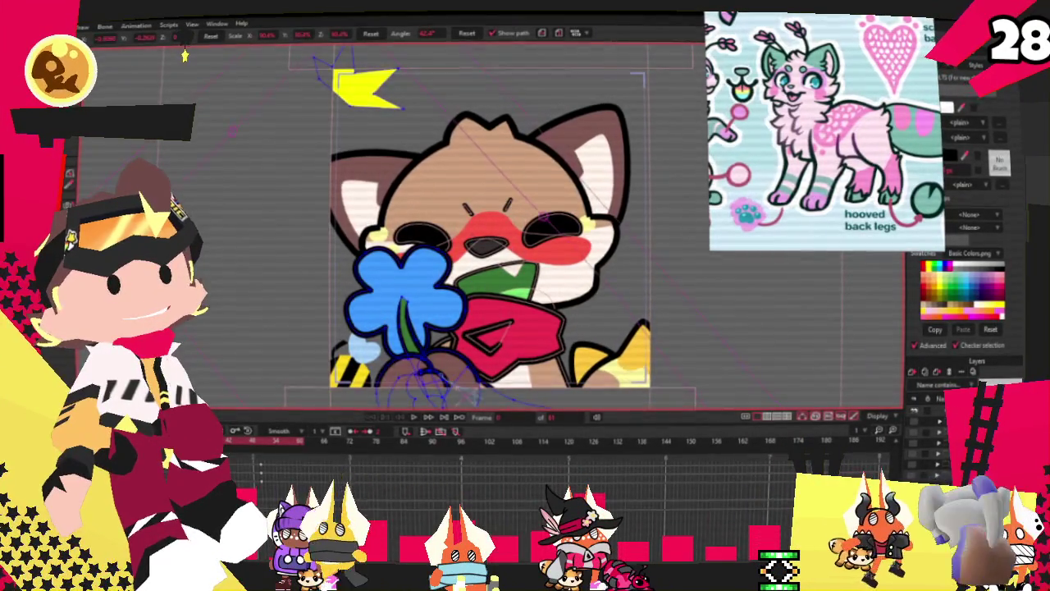
scroll(547, 213, down, 2)
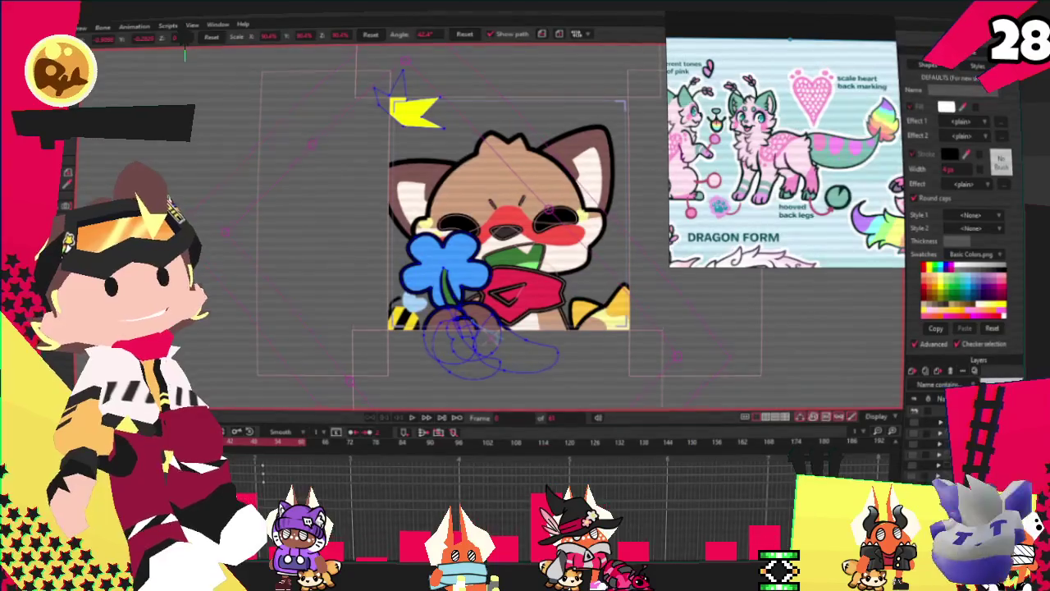
Recolour the blue flower's fill to pink
key(g)
scroll(533, 232, up, 2)
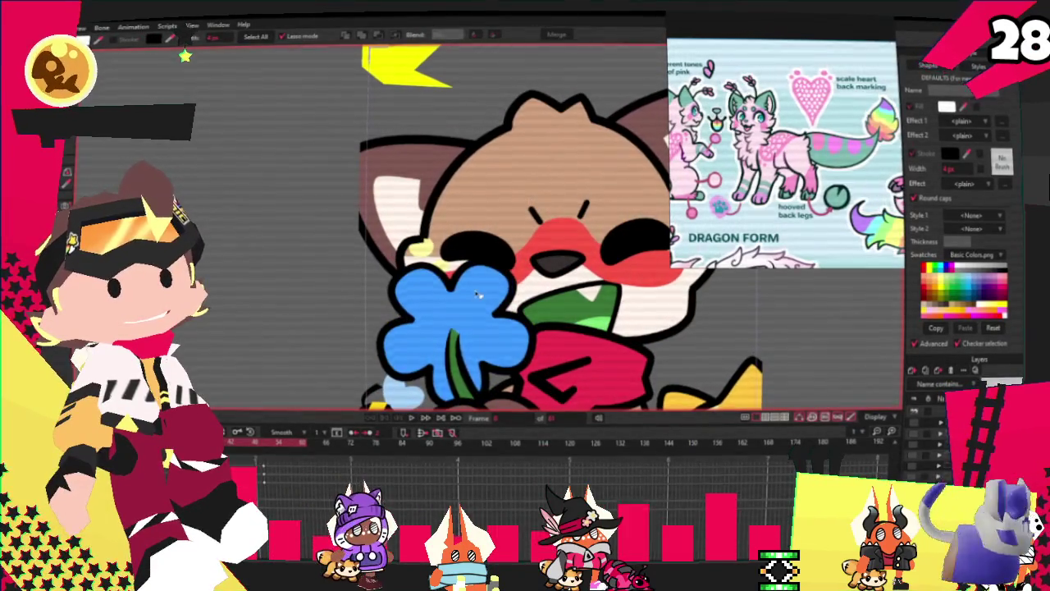
click(478, 295)
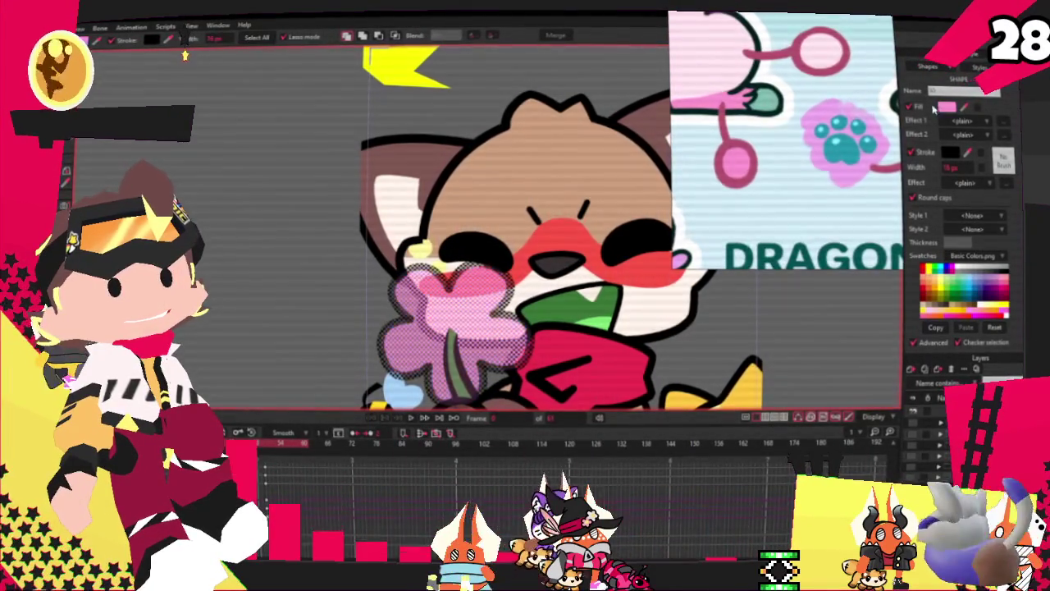
click(946, 107)
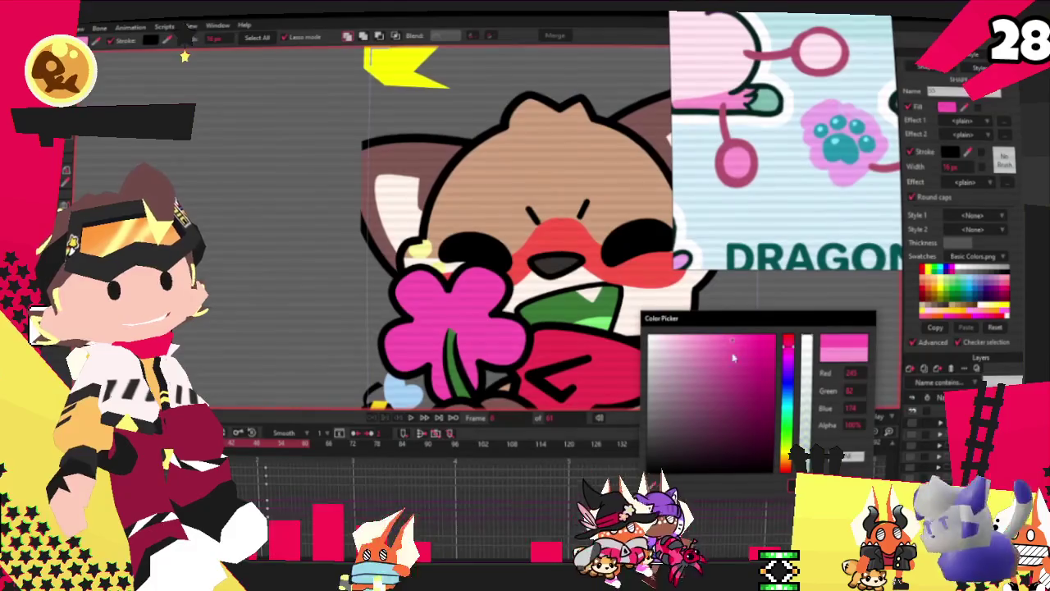
key(Return)
scroll(770, 125, down, 3)
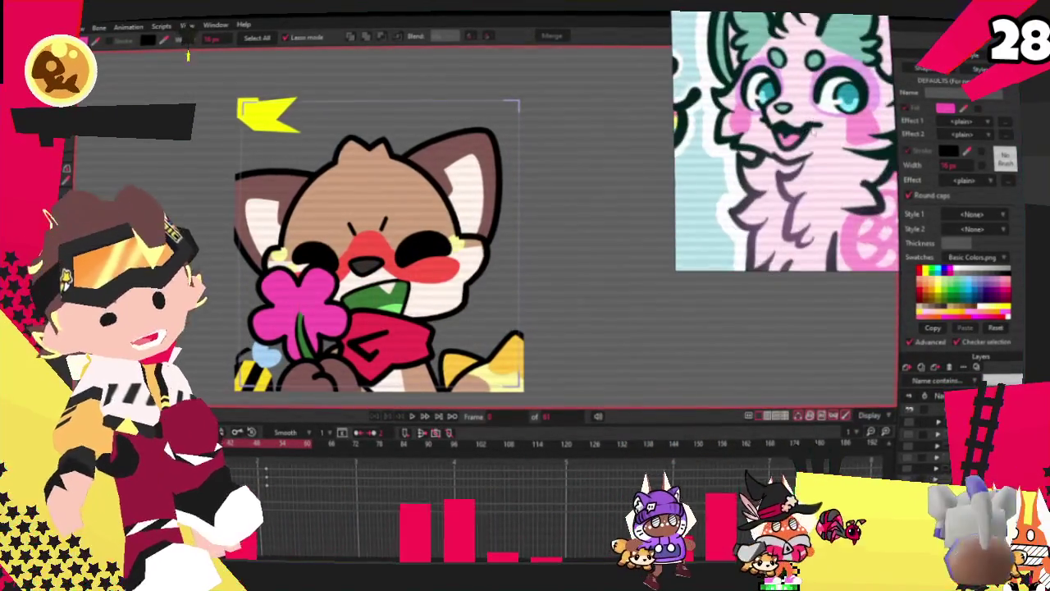
Change the green tongue's fill to pink
scroll(821, 135, up, 2)
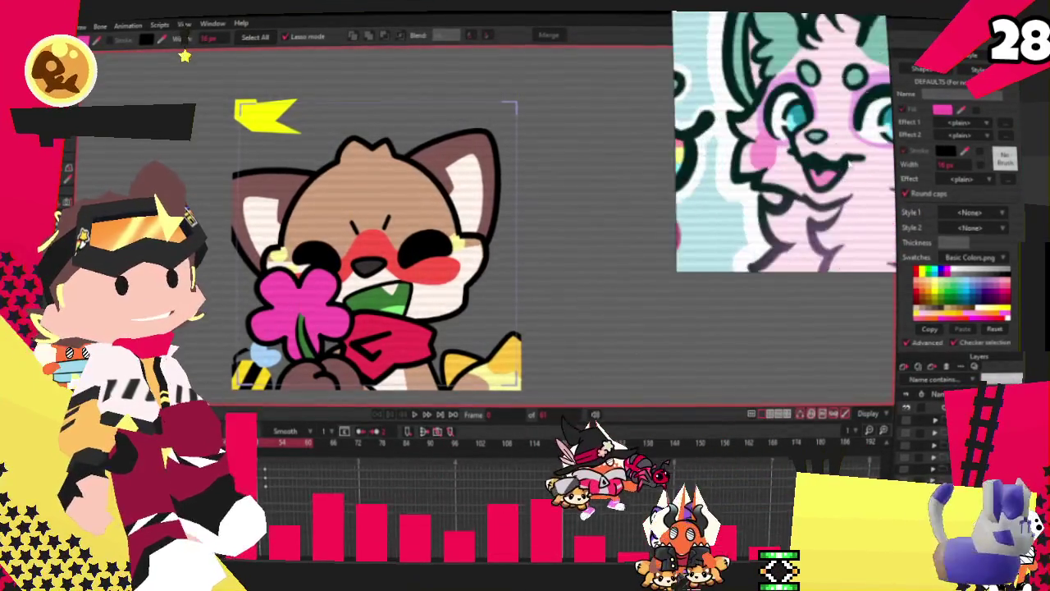
scroll(480, 296, up, 3)
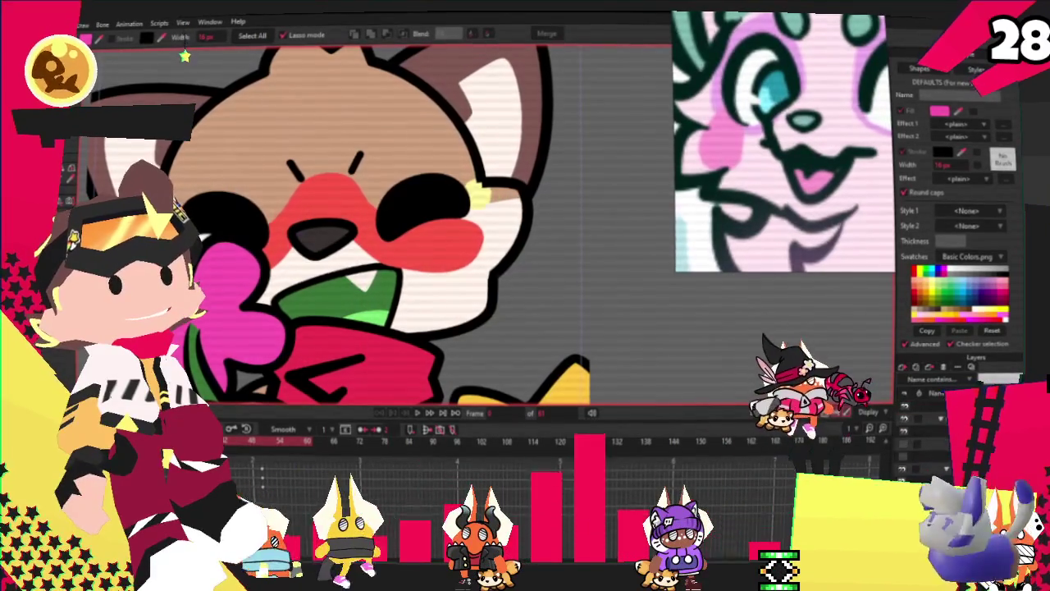
click(365, 312)
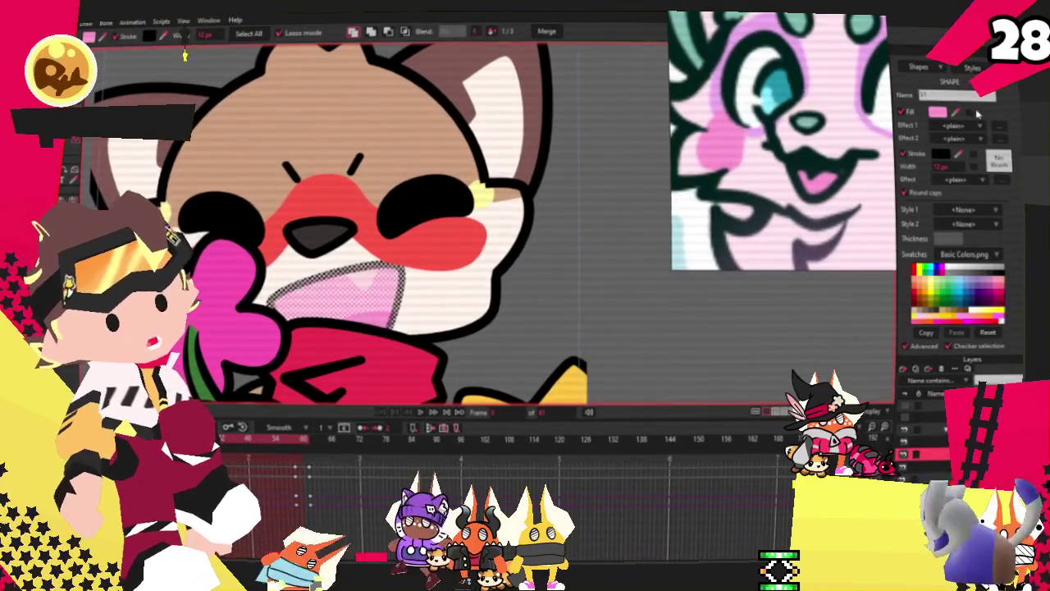
click(942, 115)
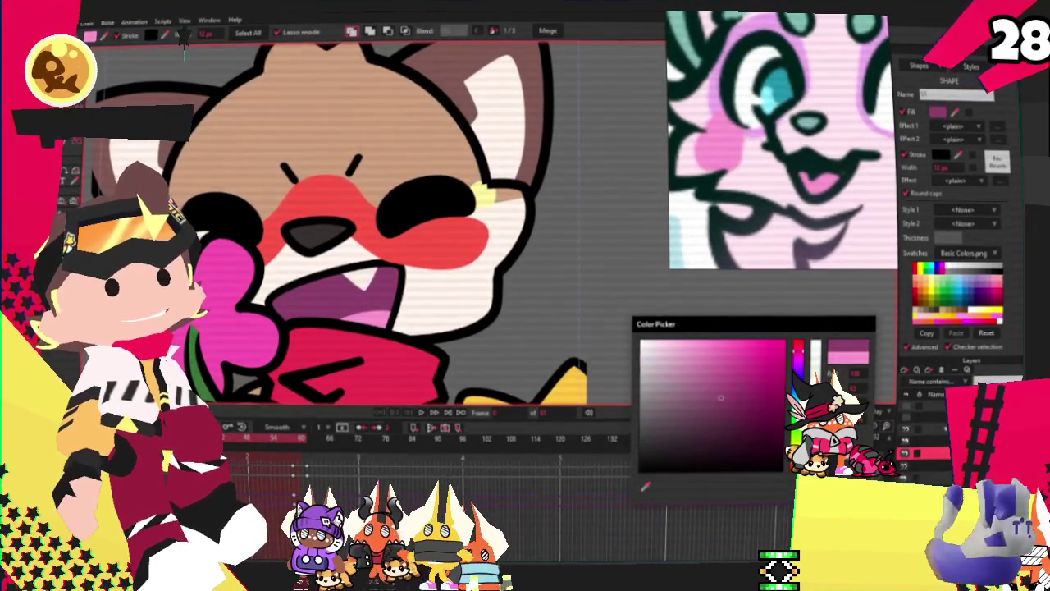
click(748, 333)
scroll(749, 332, down, 3)
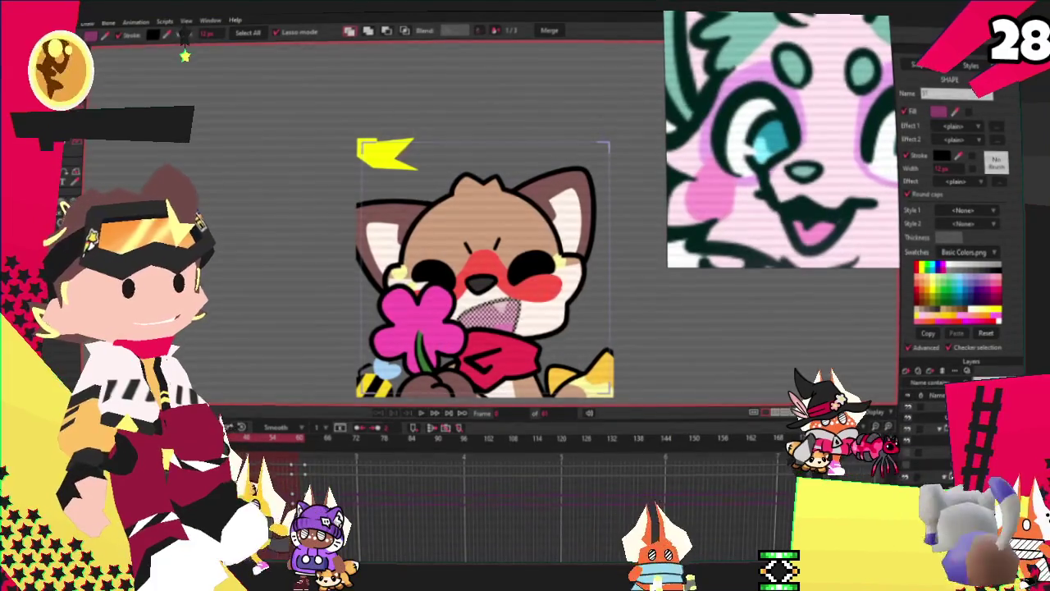
Fill the cat's nose with pale mint
scroll(484, 295, up, 3)
click(843, 167)
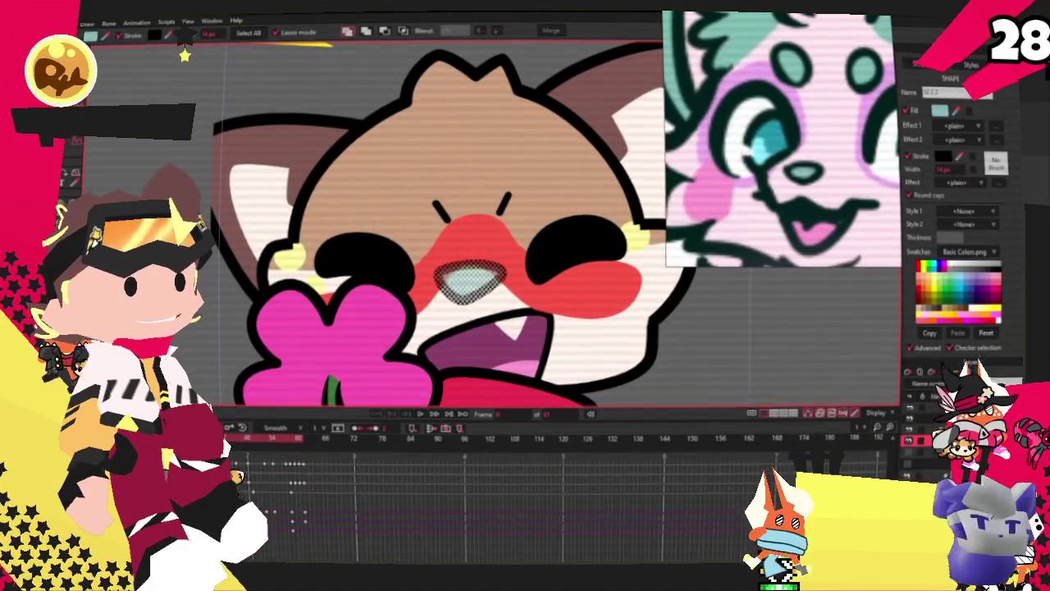
key(t)
scroll(500, 271, up, 2)
scroll(509, 262, up, 1)
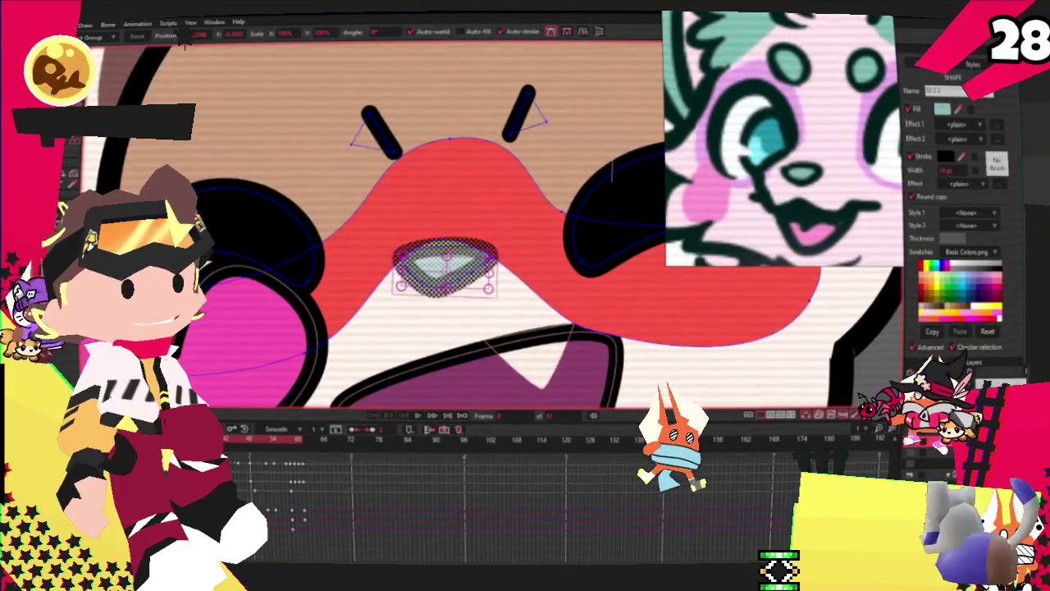
Clear the point selection on the nose and eyebrows, ready to move muzzle points
key(g)
scroll(492, 263, down, 2)
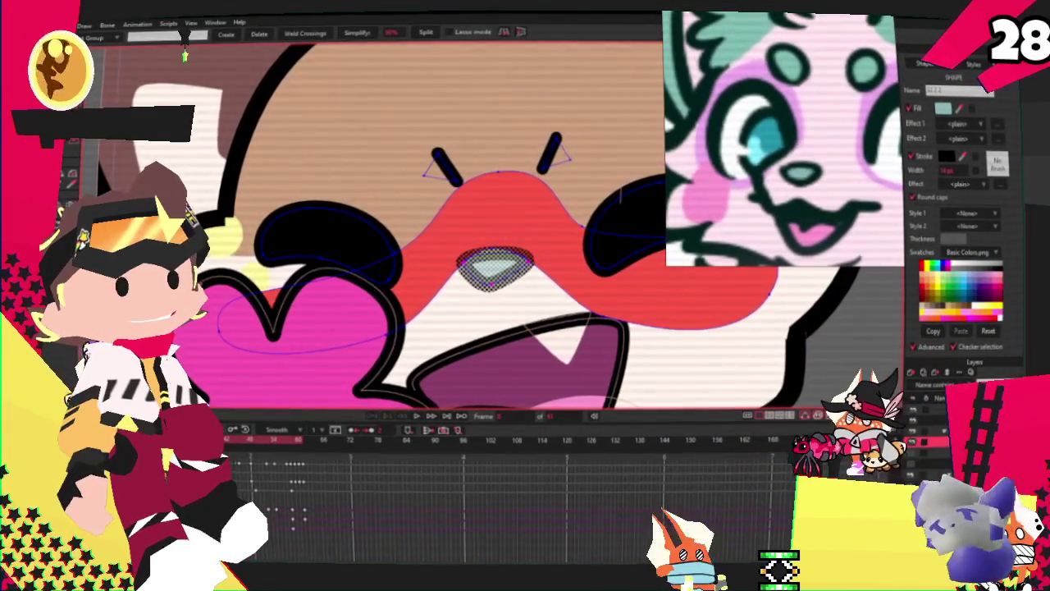
click(186, 56)
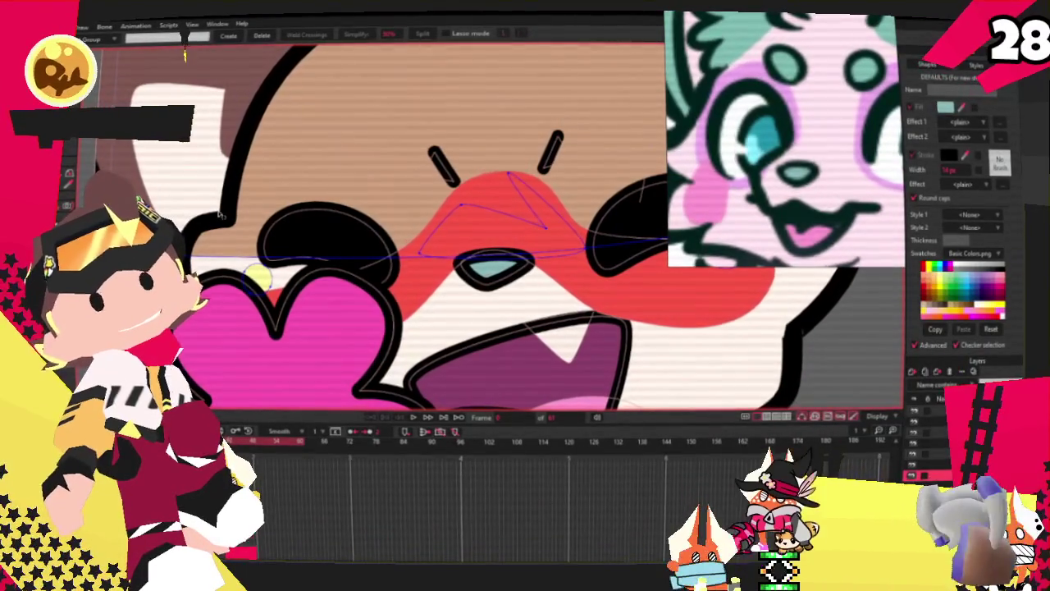
scroll(261, 279, down, 2)
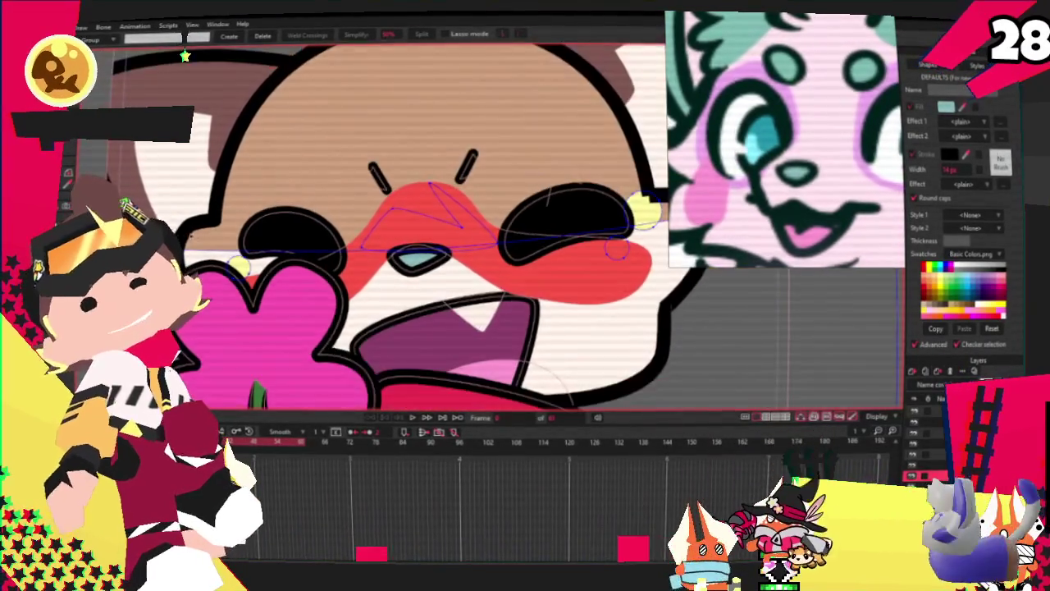
scroll(261, 279, up, 3)
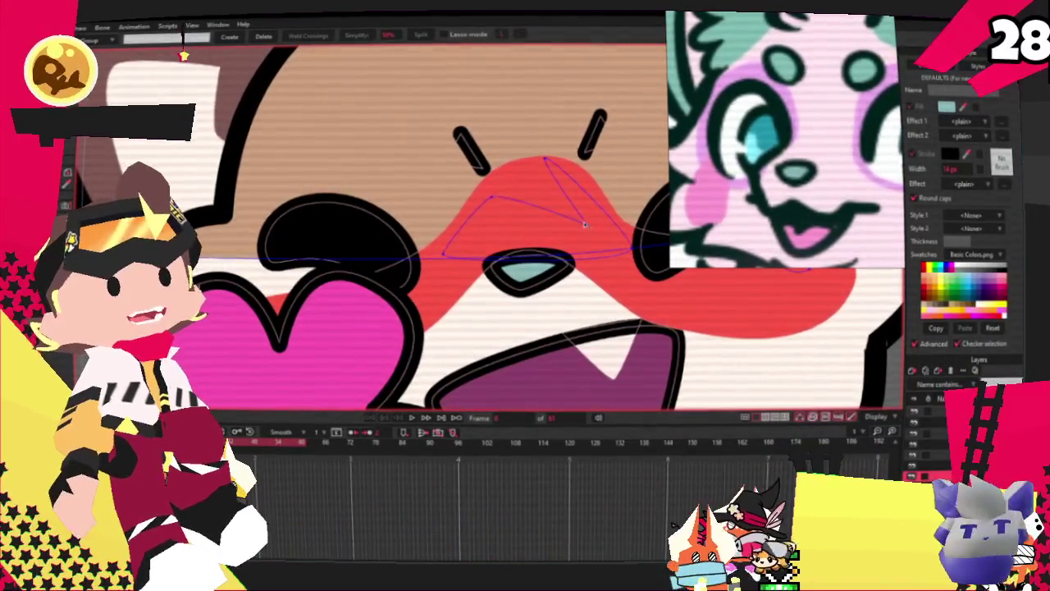
scroll(652, 238, down, 2)
scroll(590, 238, up, 1)
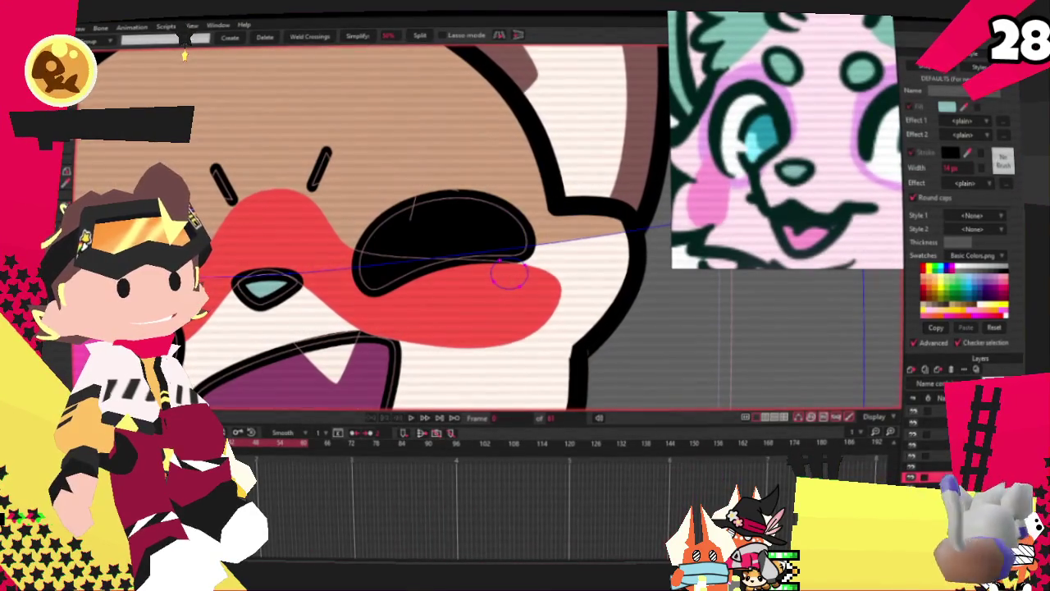
key(t)
scroll(525, 271, up, 1)
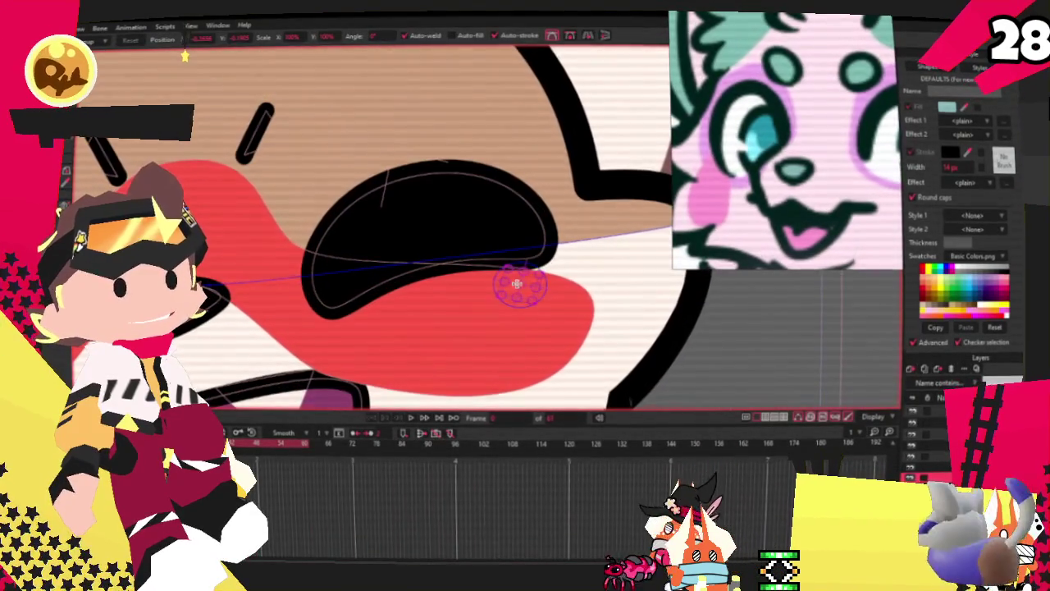
Recolour the yellow spot behind the eyebrow to pale teal
click(261, 123)
click(261, 123)
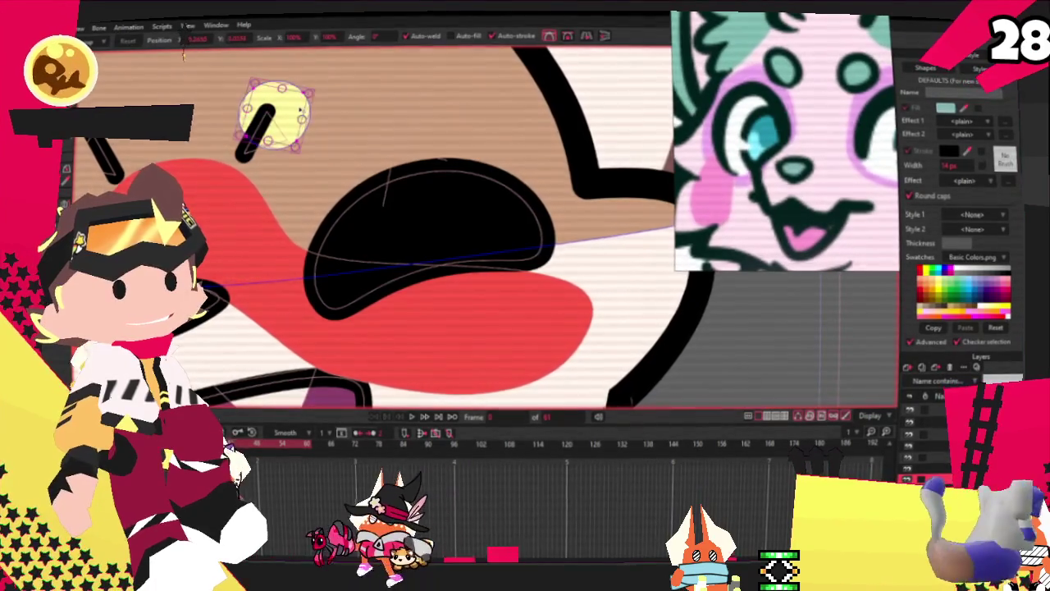
key(q)
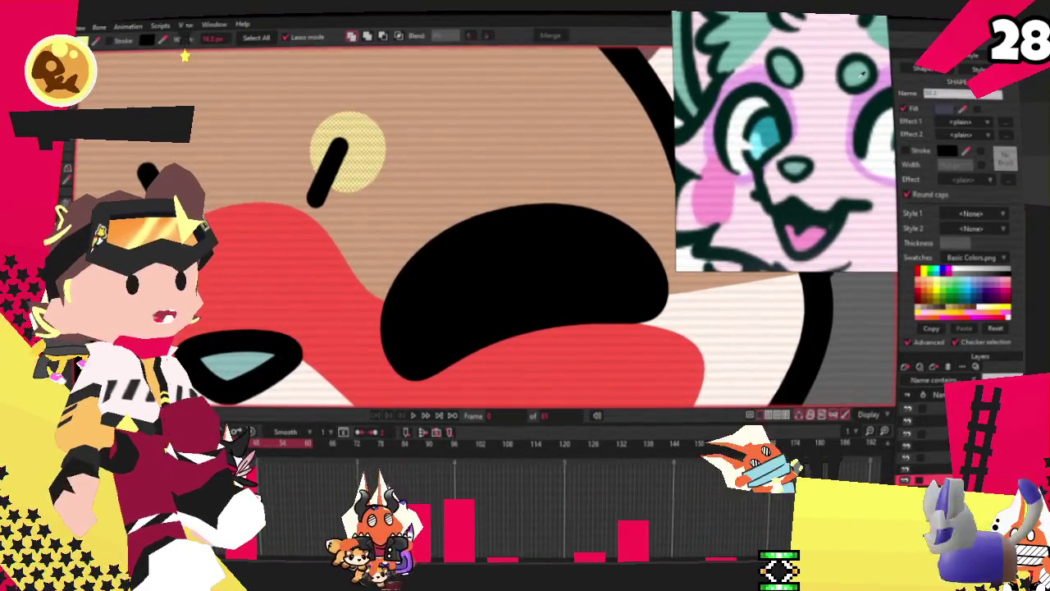
click(944, 283)
Move and reshape the left teal oval down and to the left
key(t)
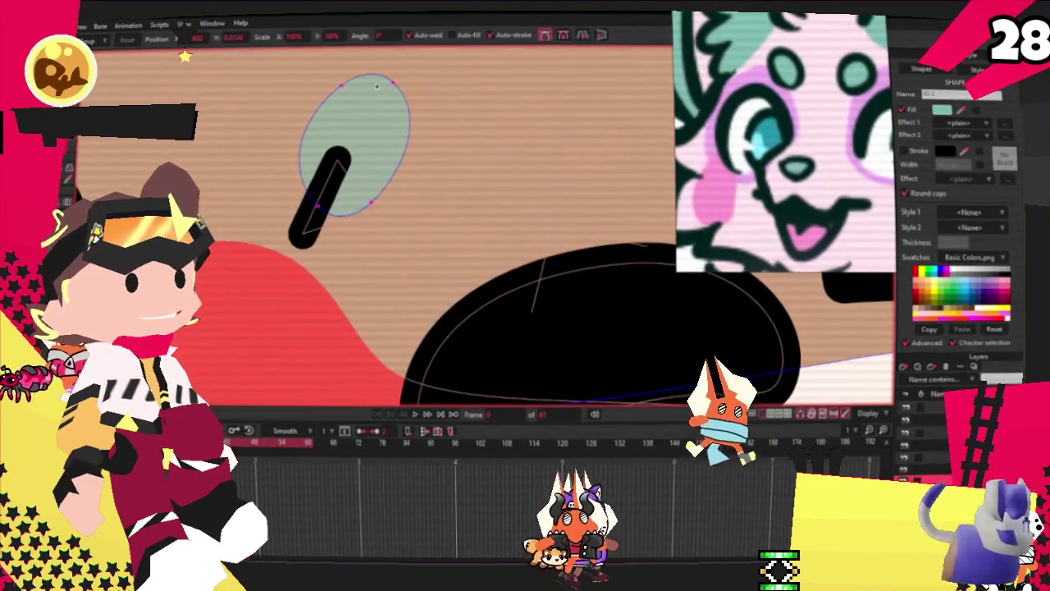
scroll(459, 135, down, 3)
scroll(353, 148, up, 5)
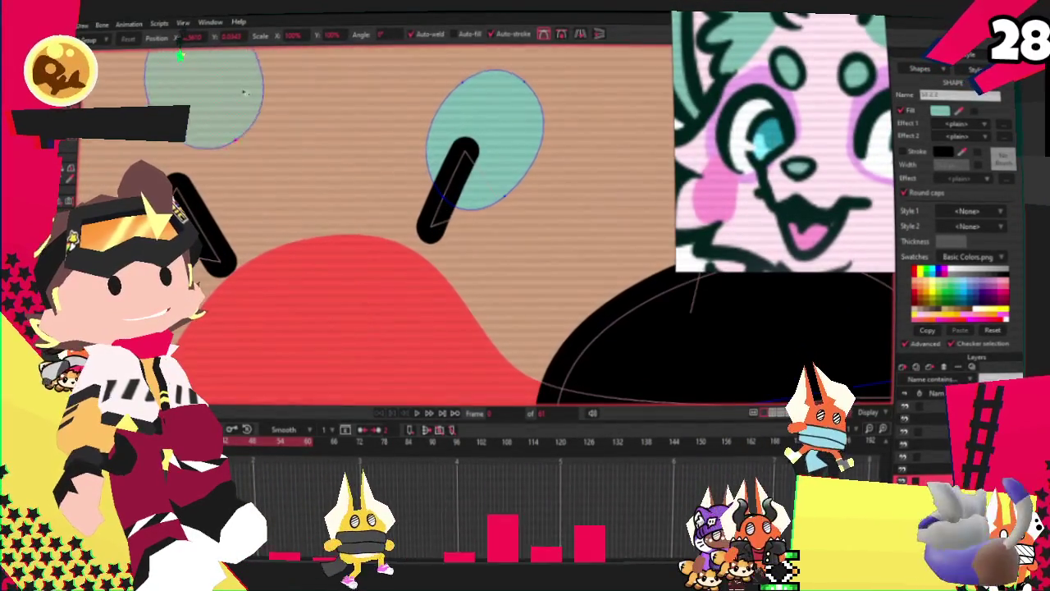
drag(259, 156, 213, 184)
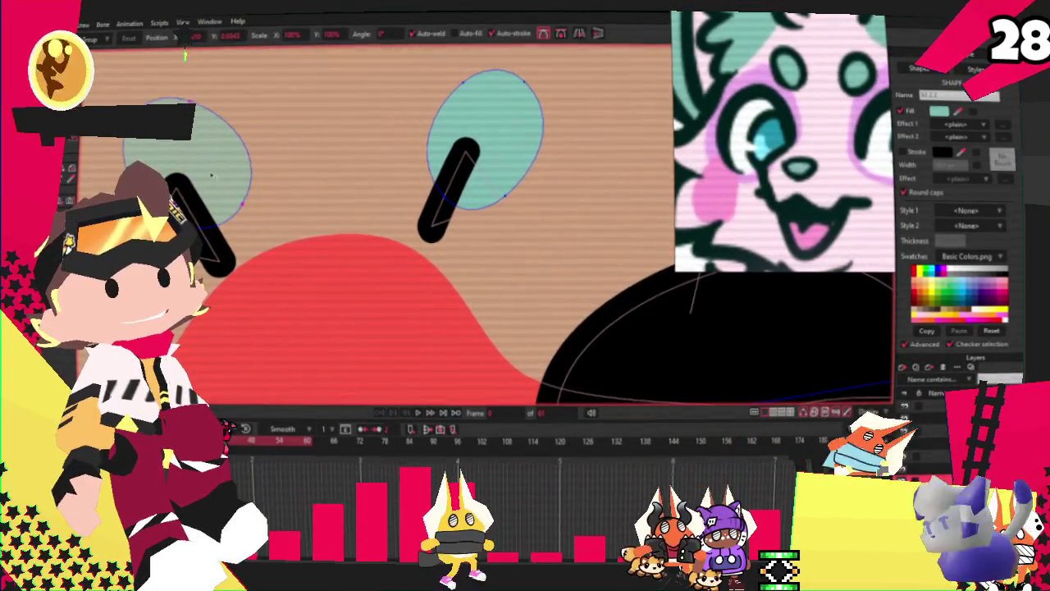
scroll(355, 162, down, 2)
scroll(354, 162, down, 2)
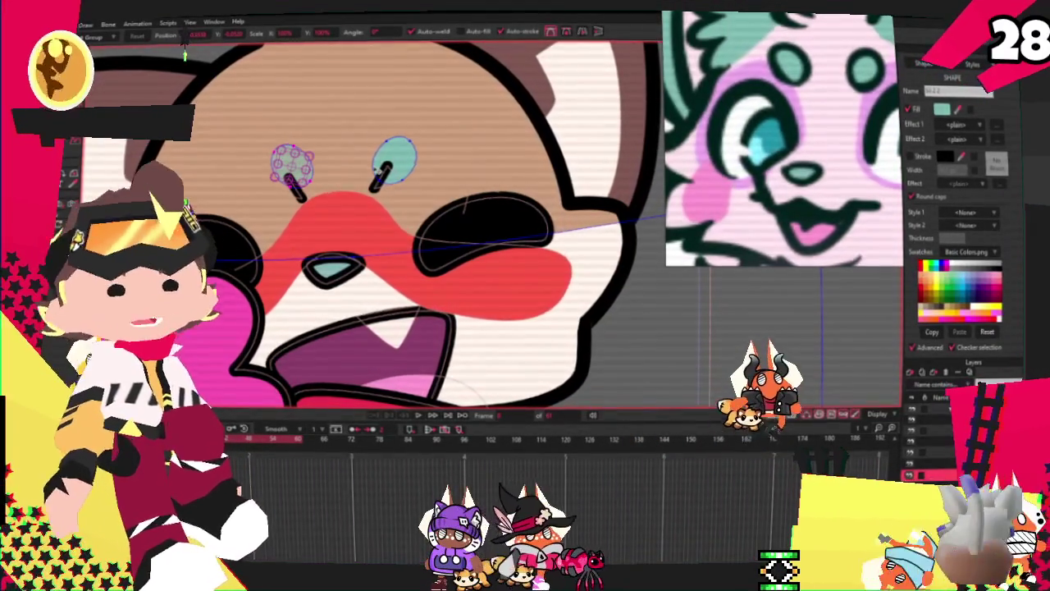
scroll(329, 170, up, 2)
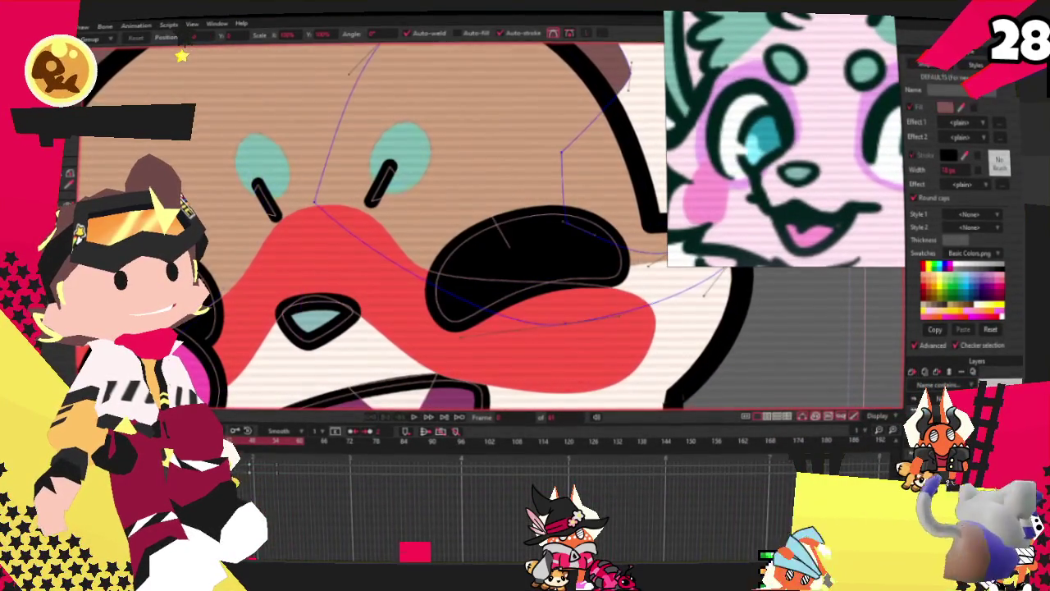
Delete the black eyebrow strokes and play back the animation to check
click(234, 394)
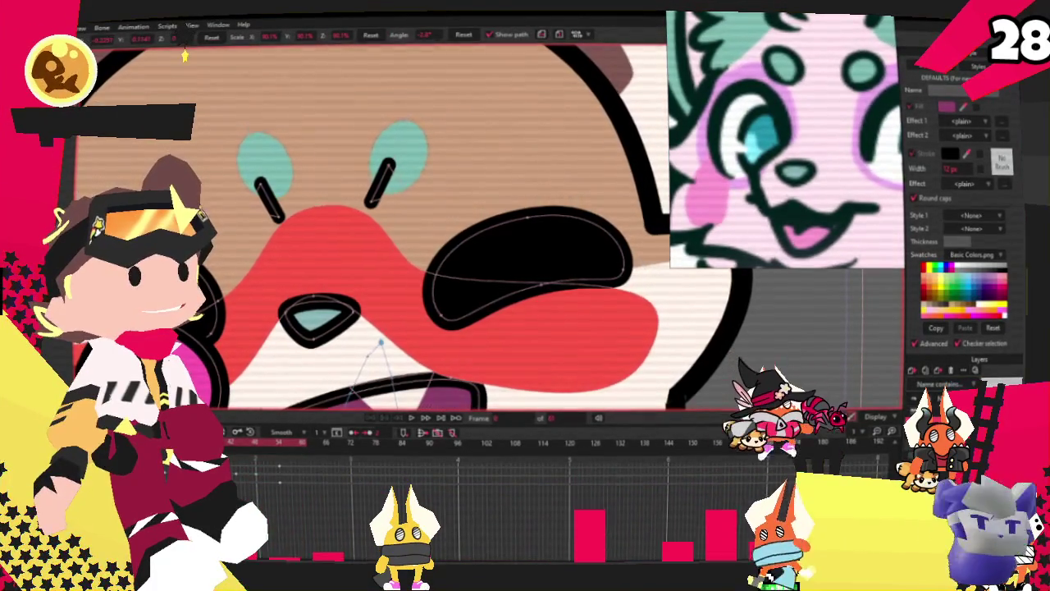
key(ctrl+a)
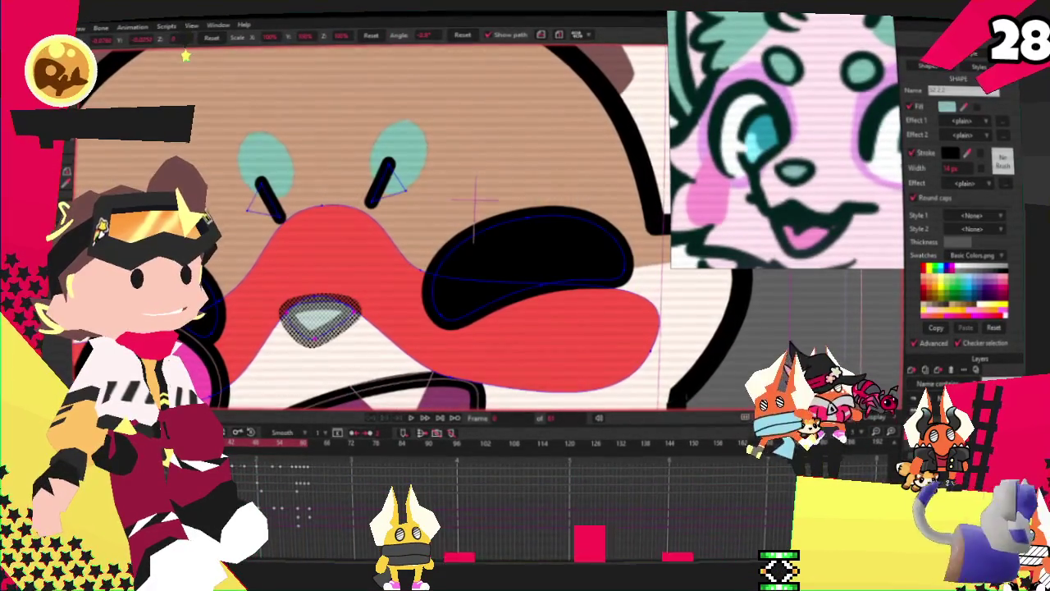
scroll(313, 253, up, 3)
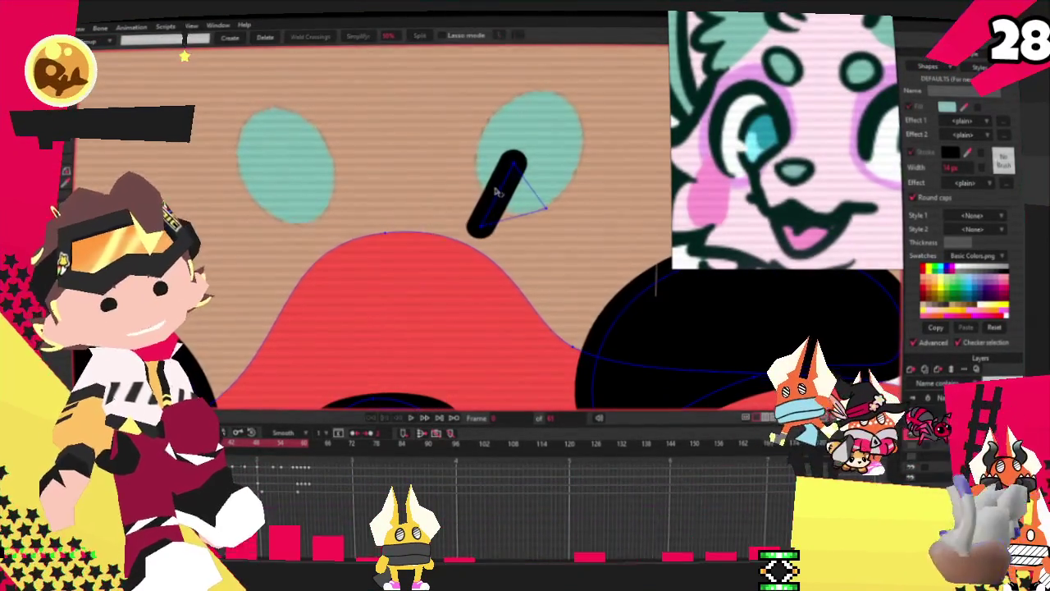
scroll(306, 236, down, 3)
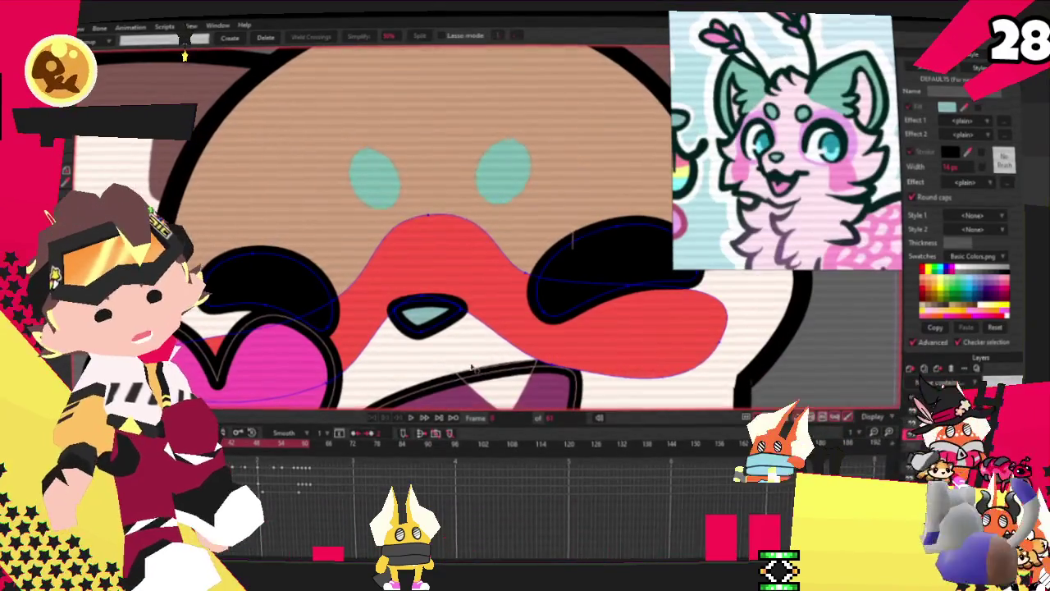
key(Delete)
key(space)
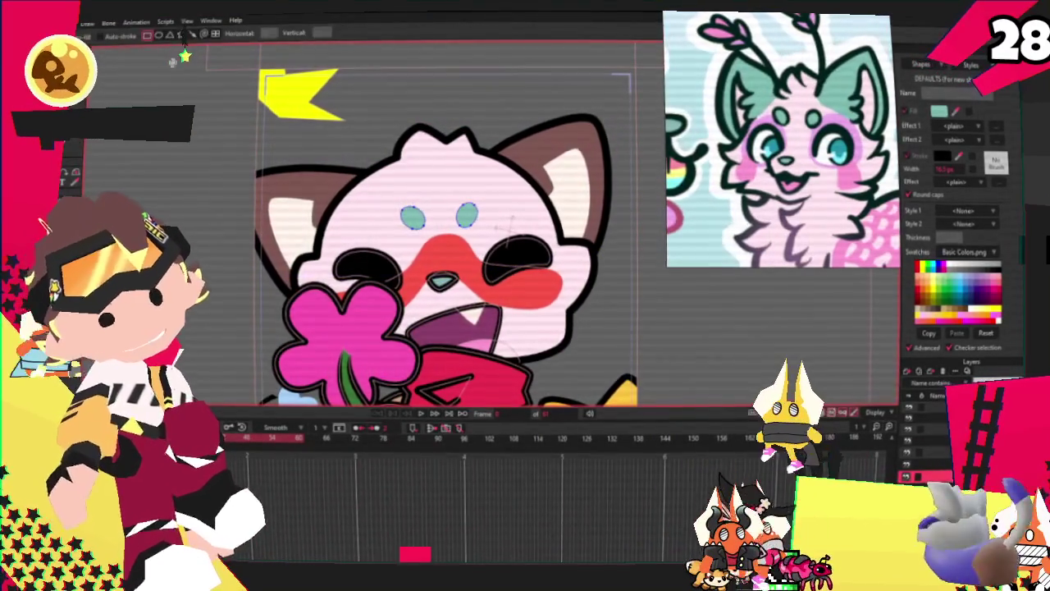
scroll(366, 212, up, 2)
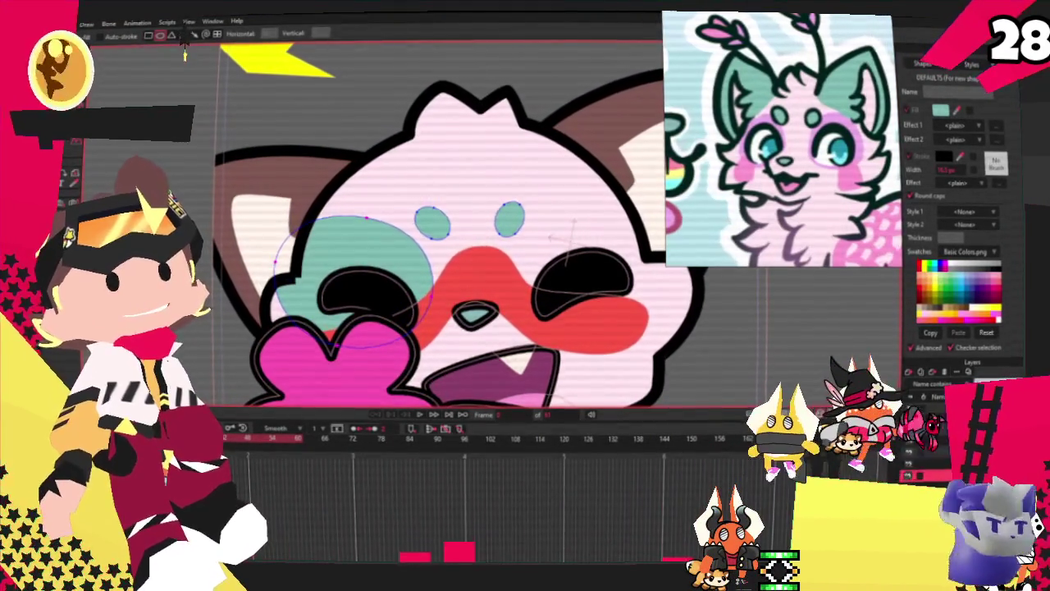
Round the left cheek shape into a lavender circle
key(g)
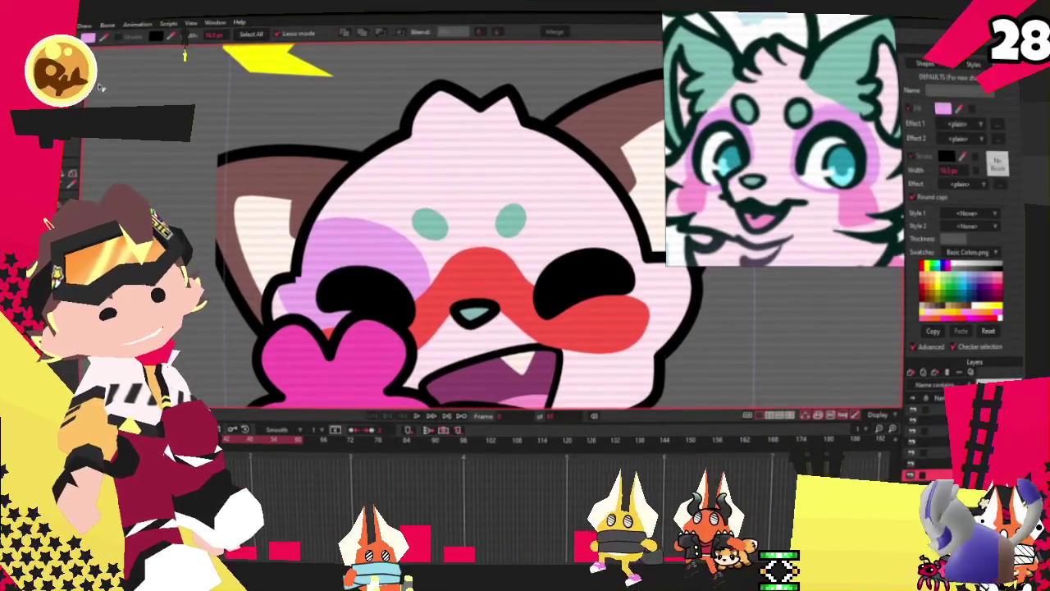
key(t)
scroll(336, 185, up, 5)
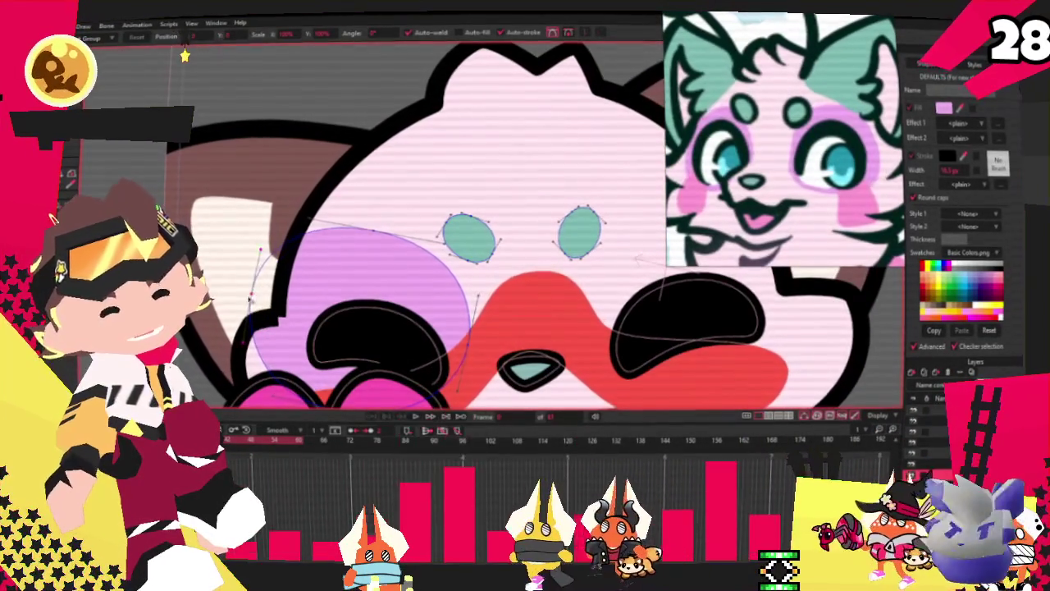
drag(260, 250, 289, 271)
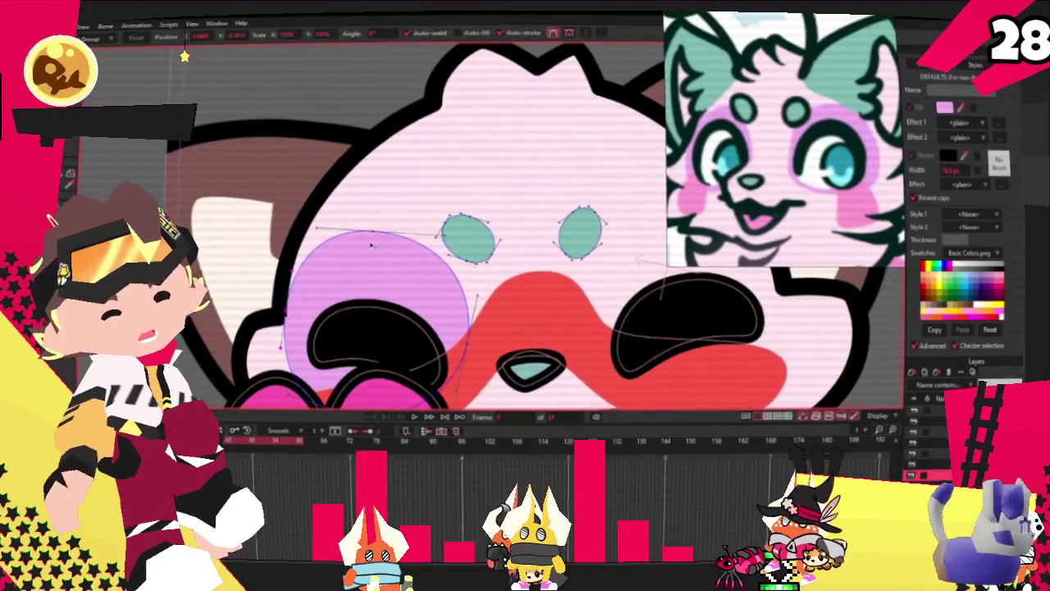
scroll(371, 245, down, 3)
scroll(336, 239, down, 2)
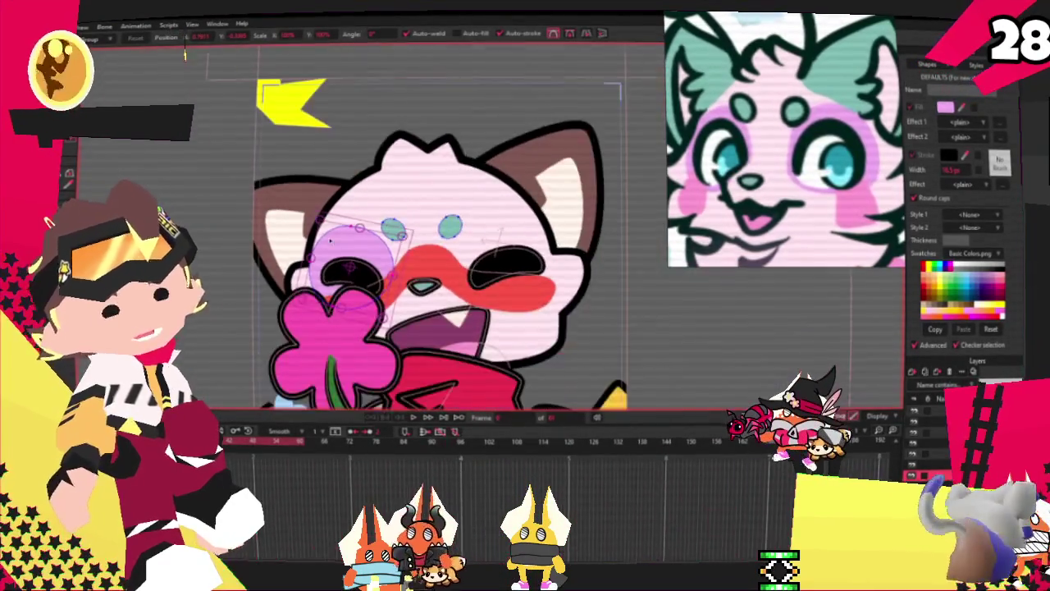
scroll(330, 241, up, 2)
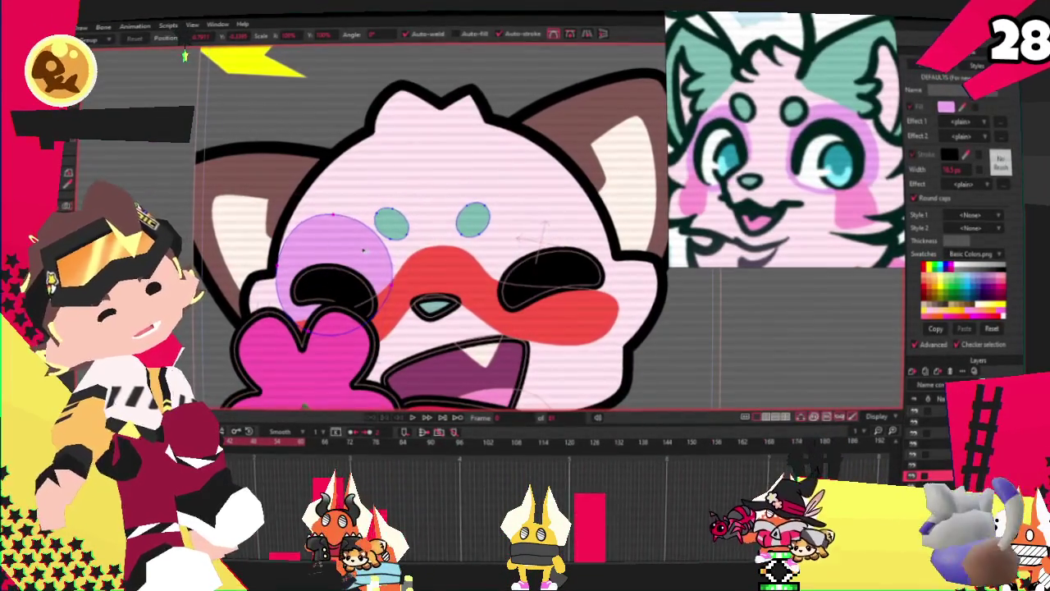
Select the left and right lavender cheek circles
click(364, 250)
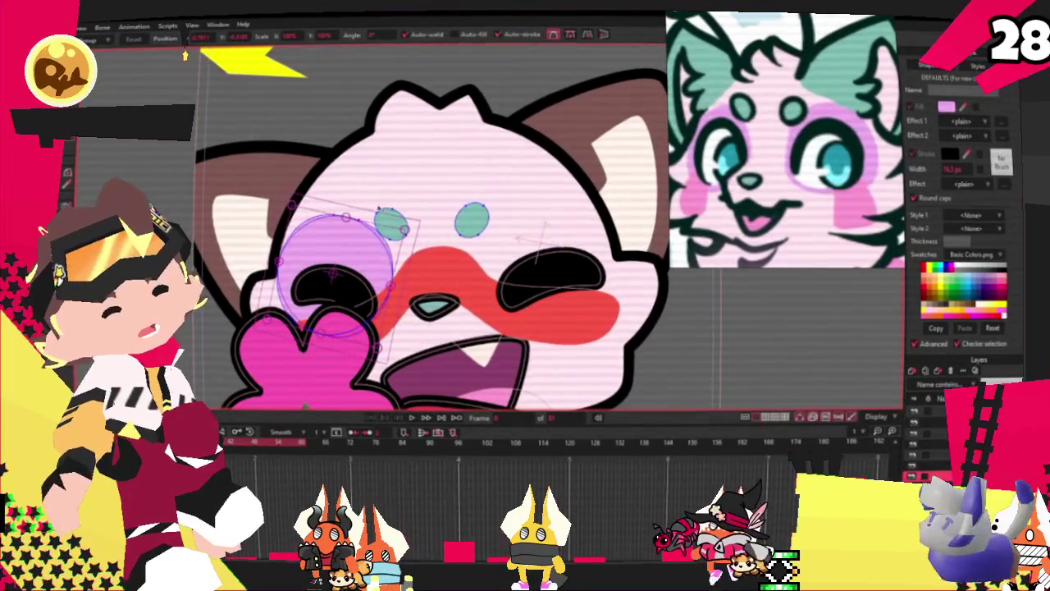
scroll(608, 261, up, 2)
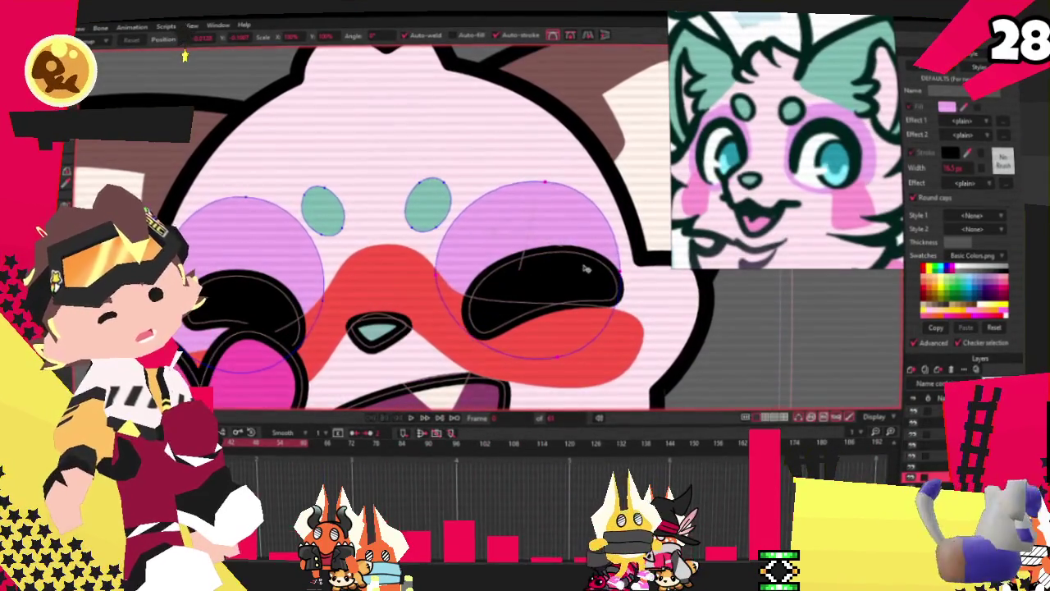
click(586, 268)
scroll(586, 269, down, 1)
scroll(566, 267, up, 2)
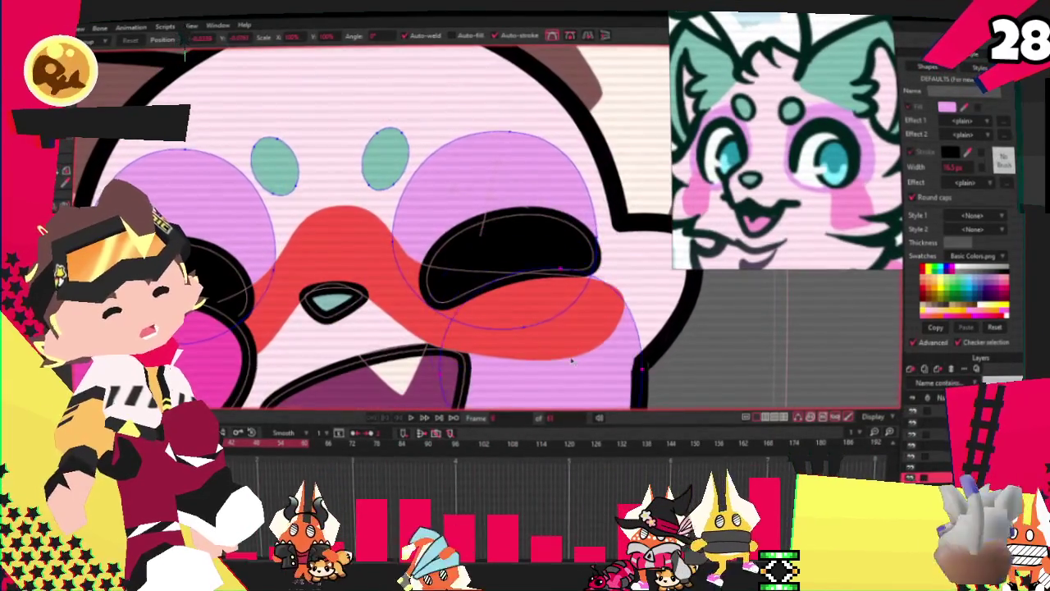
scroll(525, 230, down, 2)
scroll(533, 226, up, 2)
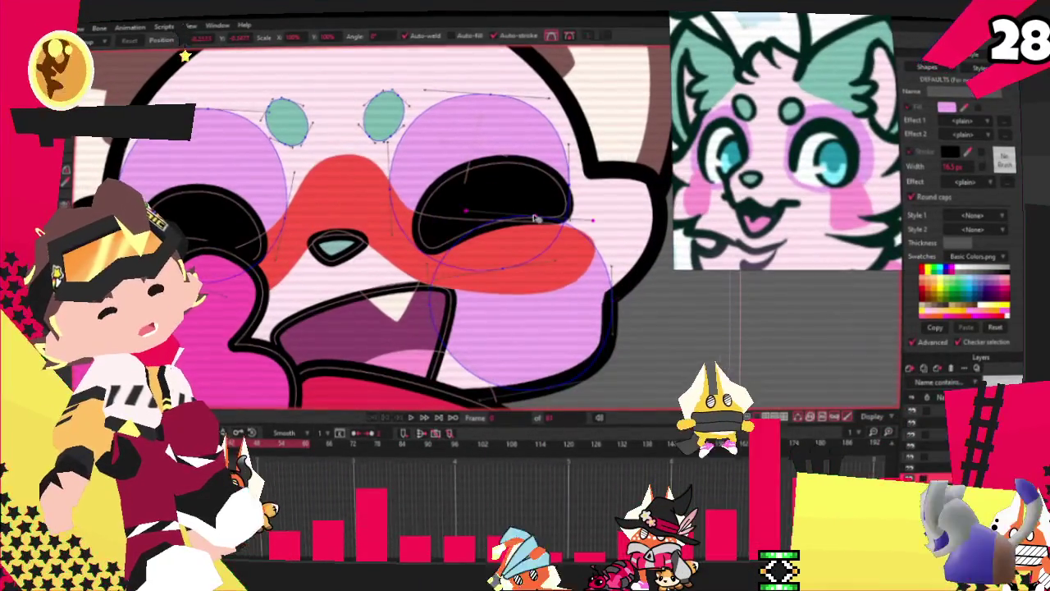
Pull the right lavender shape's lower edge down-right and curve it around the red blush
click(495, 262)
drag(491, 302, 509, 325)
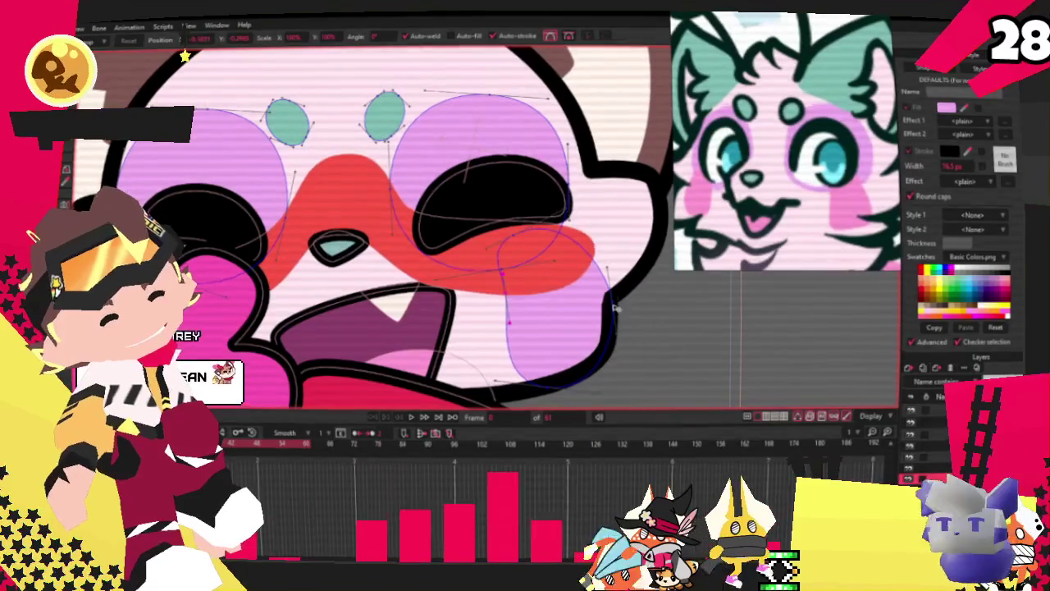
scroll(602, 261, up, 2)
scroll(551, 372, down, 2)
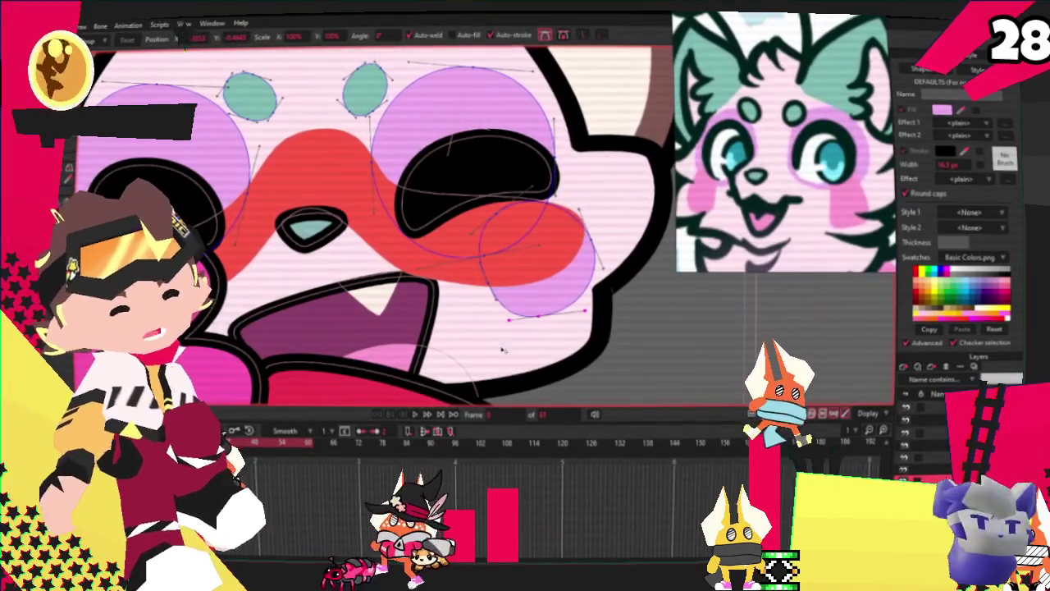
scroll(493, 283, up, 2)
click(491, 279)
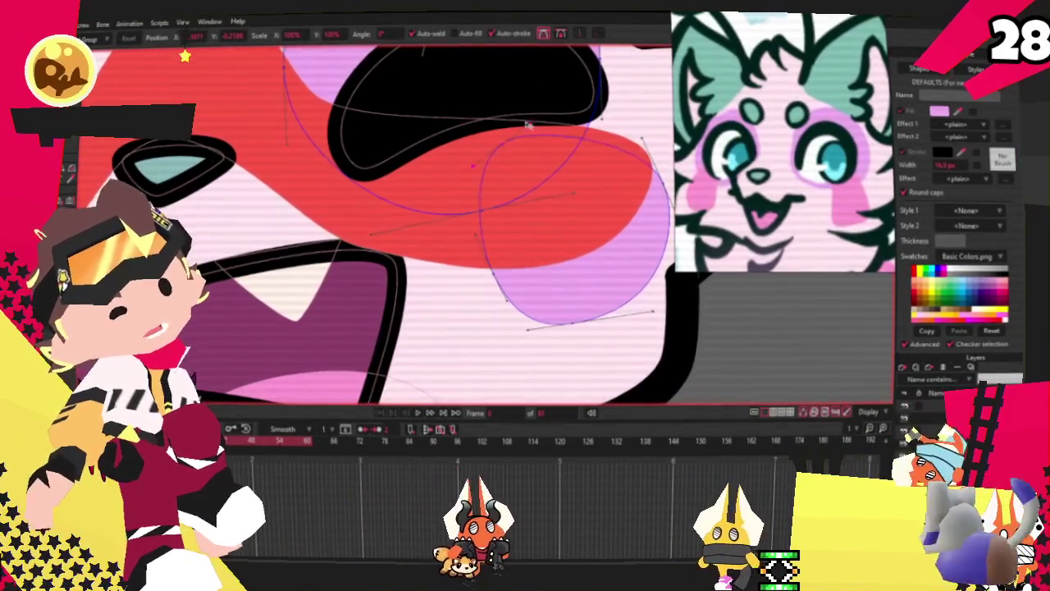
scroll(572, 121, down, 2)
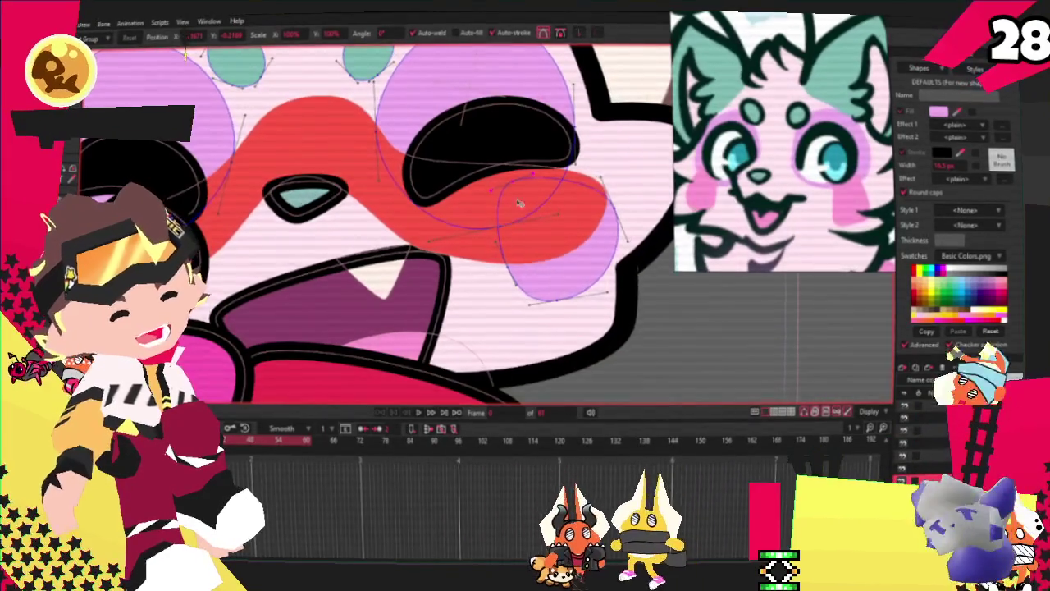
scroll(526, 189, up, 2)
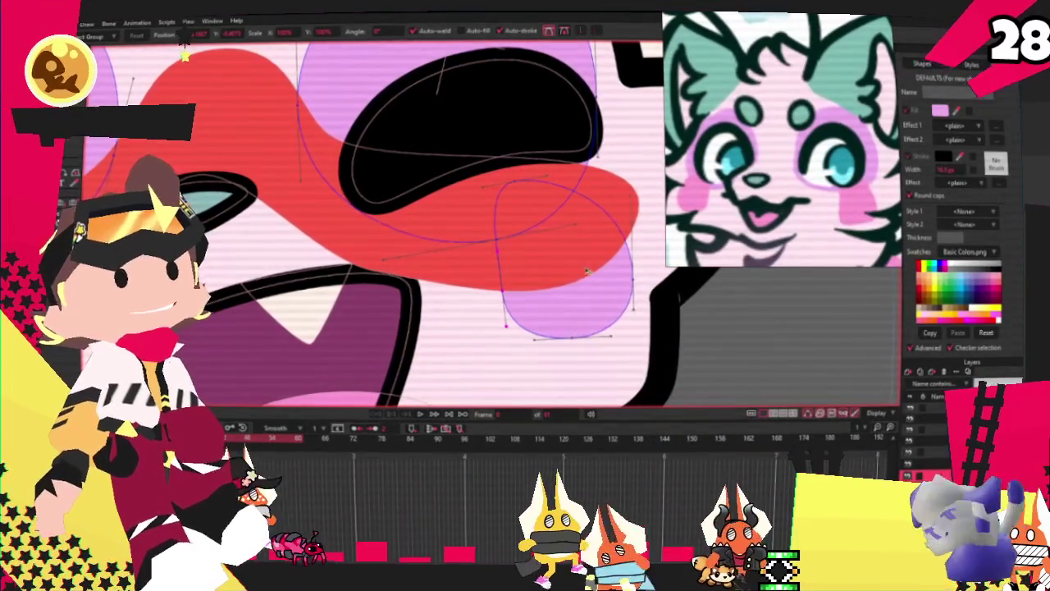
key(g)
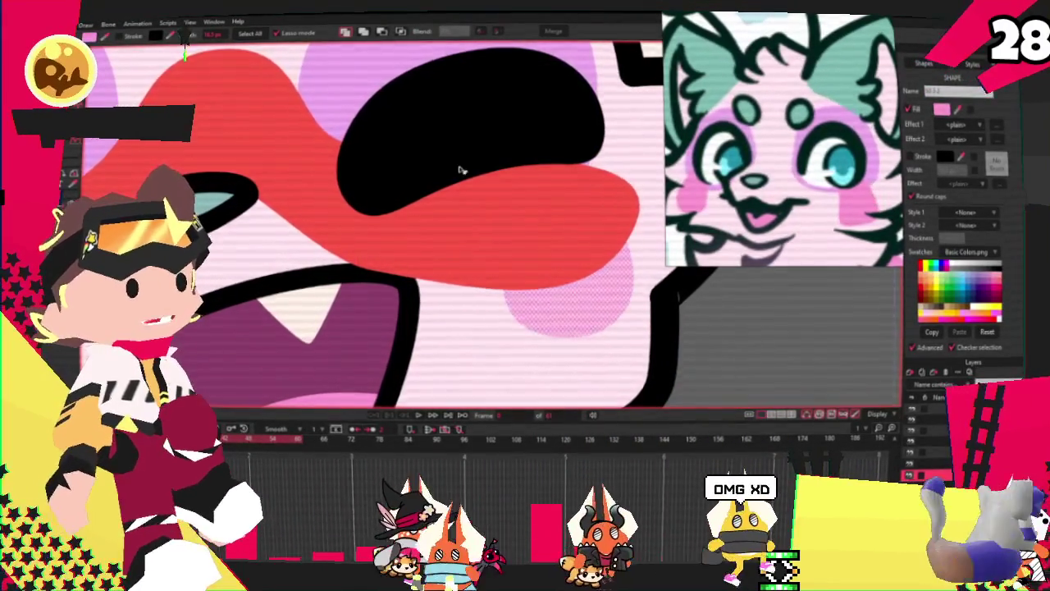
Nudge the pink blush shape right and down, then undo the move
scroll(578, 346, down, 2)
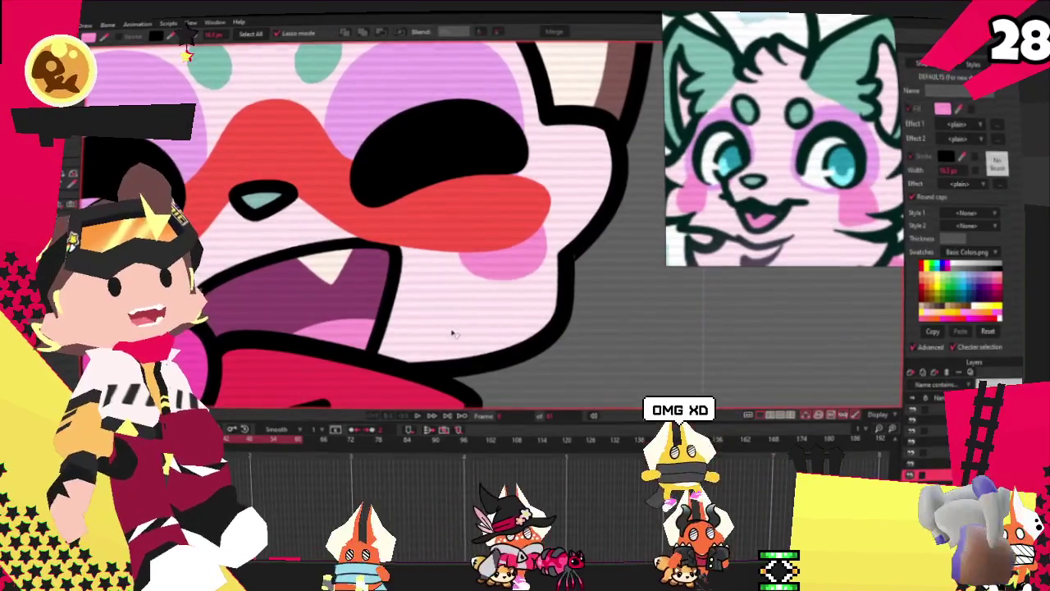
click(453, 333)
key(t)
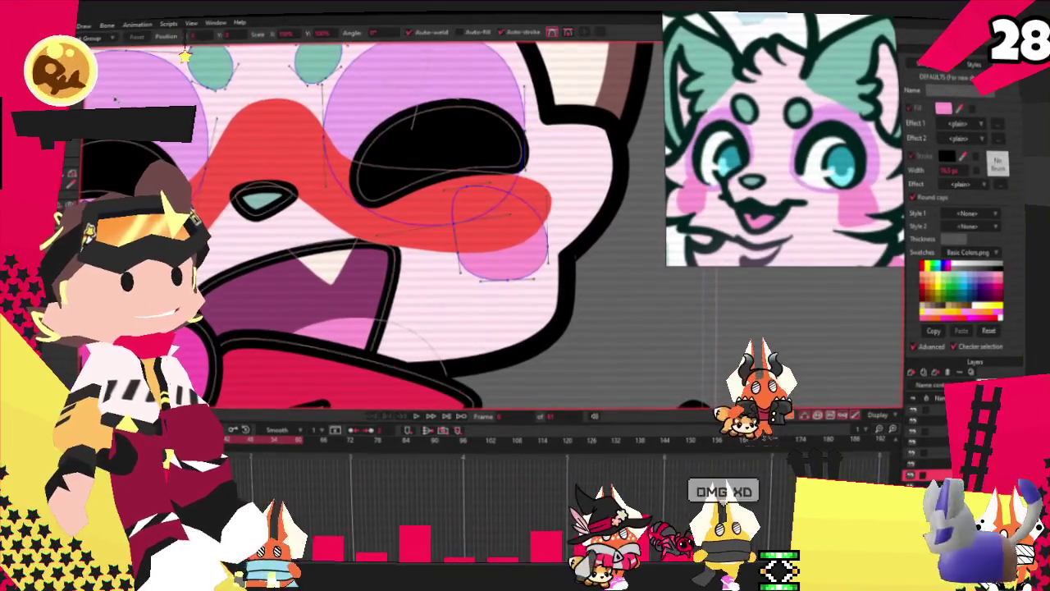
drag(521, 259, 528, 265)
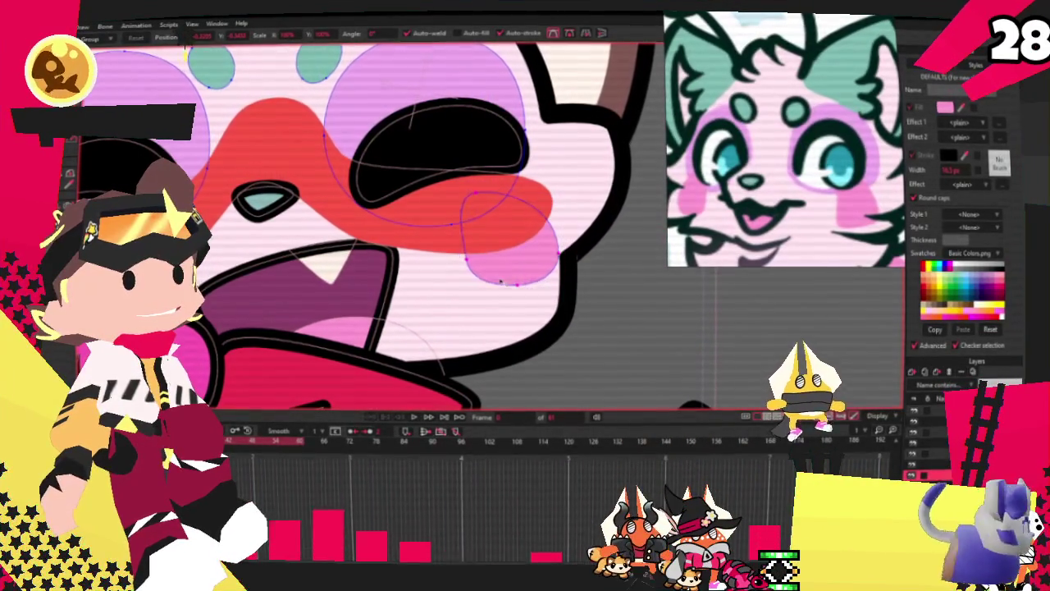
key(ctrl+z)
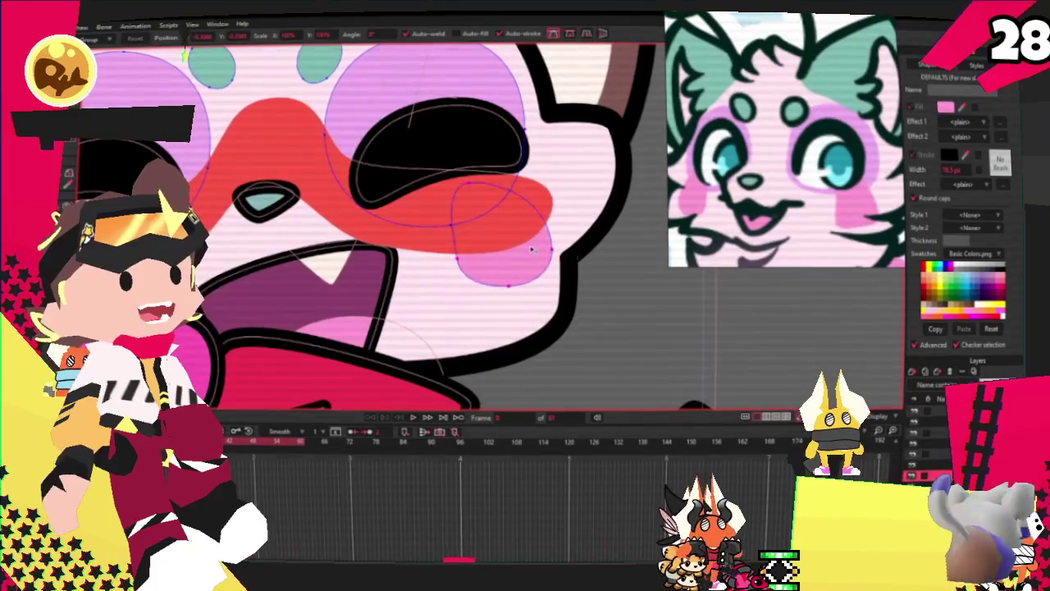
scroll(645, 191, down, 3)
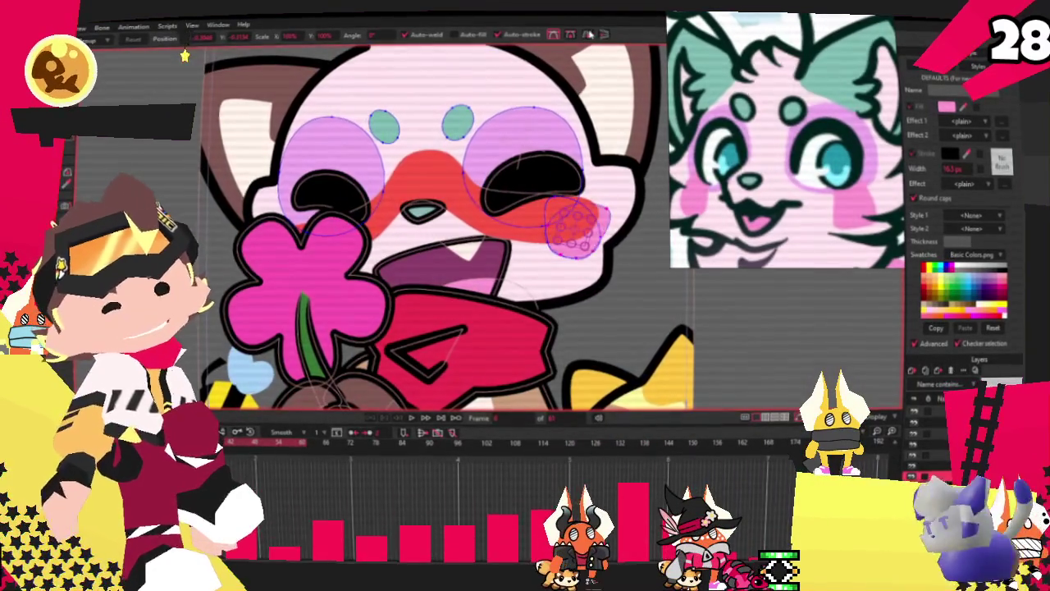
scroll(570, 238, up, 2)
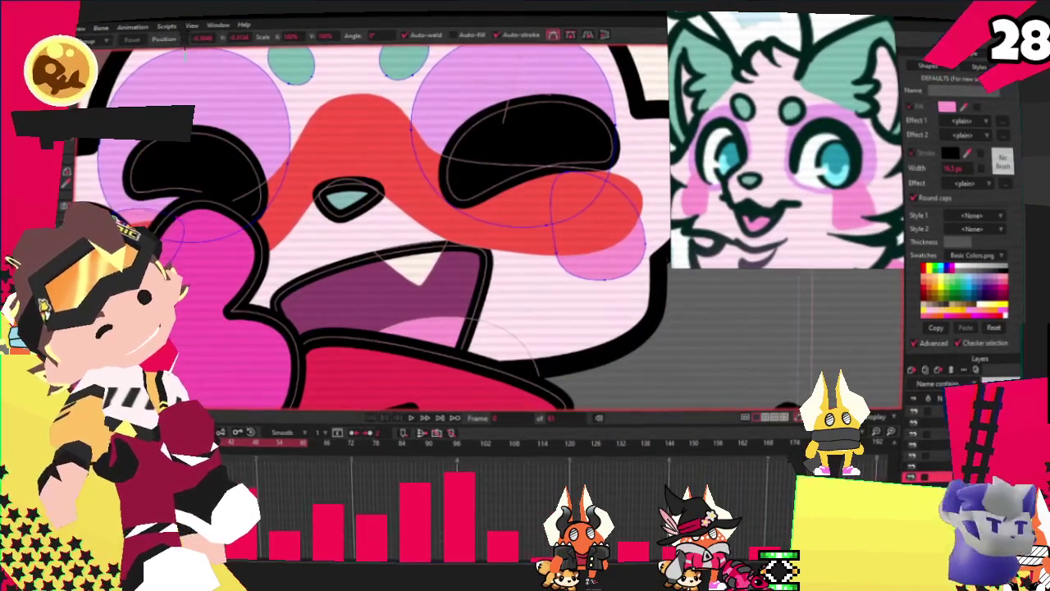
scroll(247, 210, up, 2)
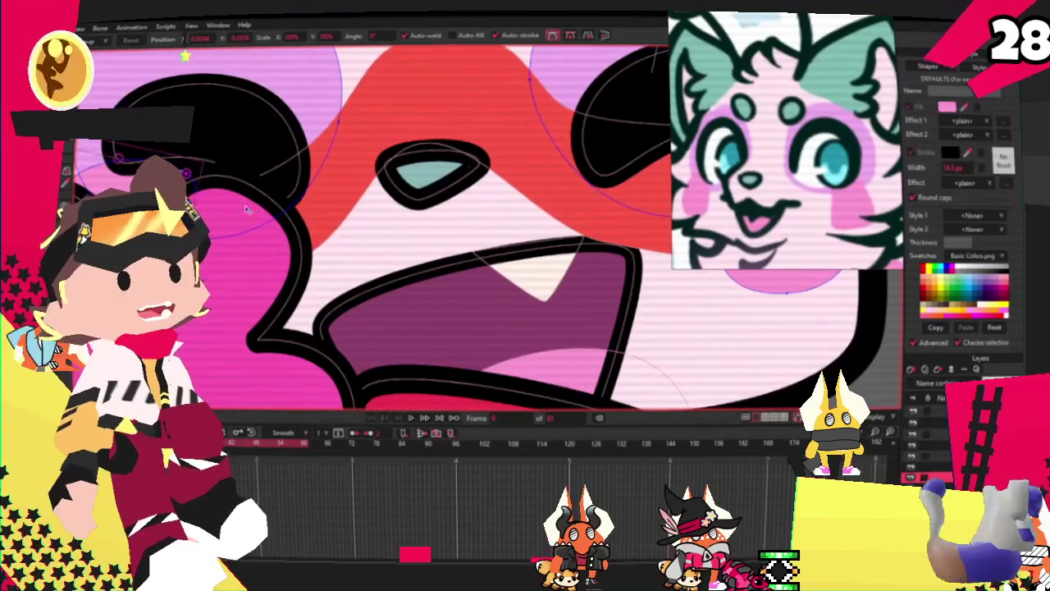
scroll(247, 210, down, 1)
scroll(246, 210, up, 1)
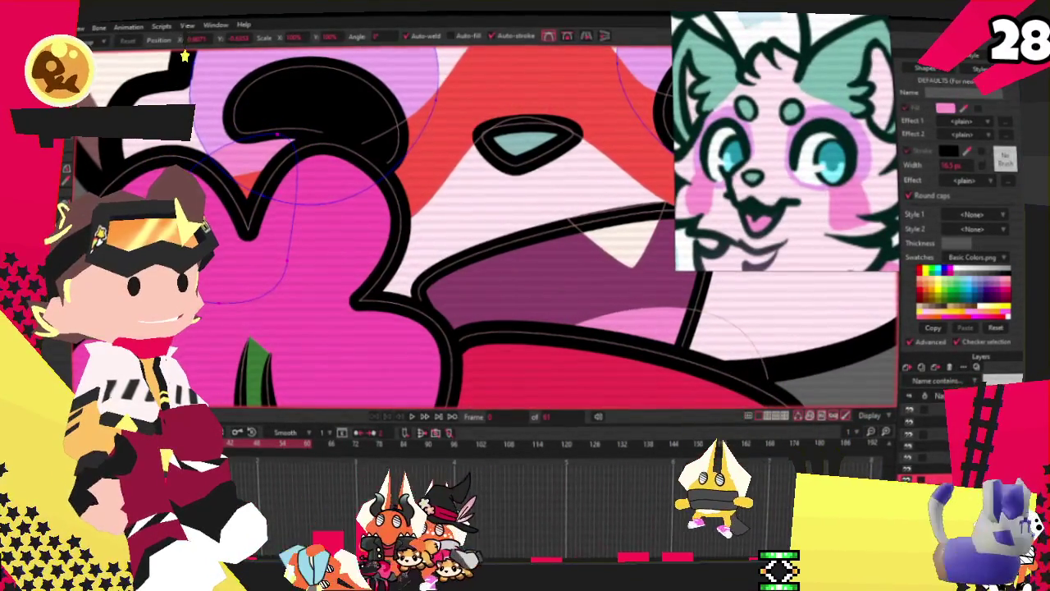
Deselect the blush shape's points
scroll(379, 196, down, 2)
scroll(379, 196, down, 2)
scroll(380, 196, down, 2)
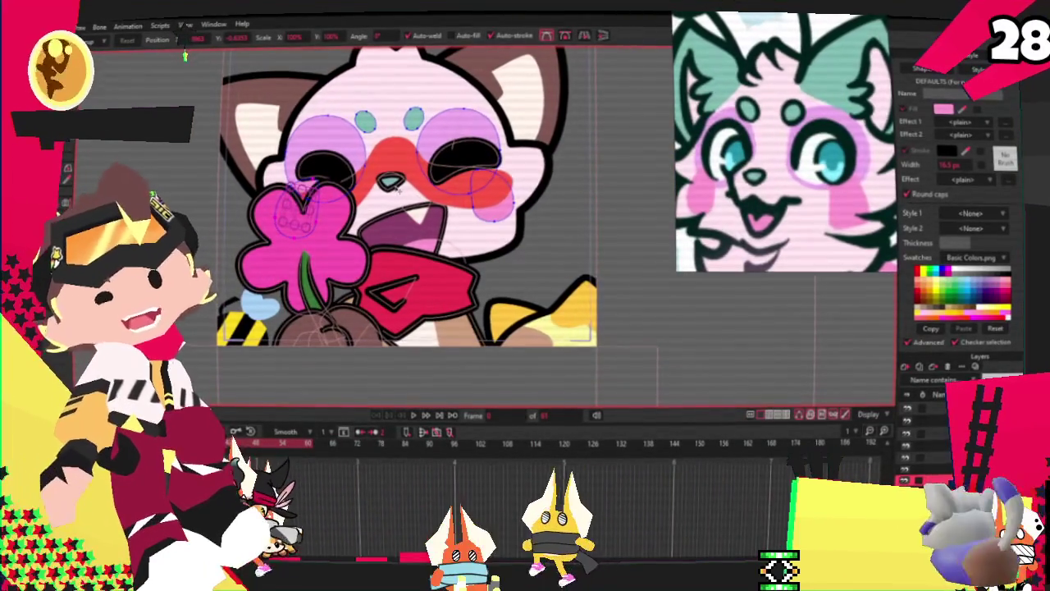
scroll(505, 209, up, 2)
scroll(505, 210, up, 2)
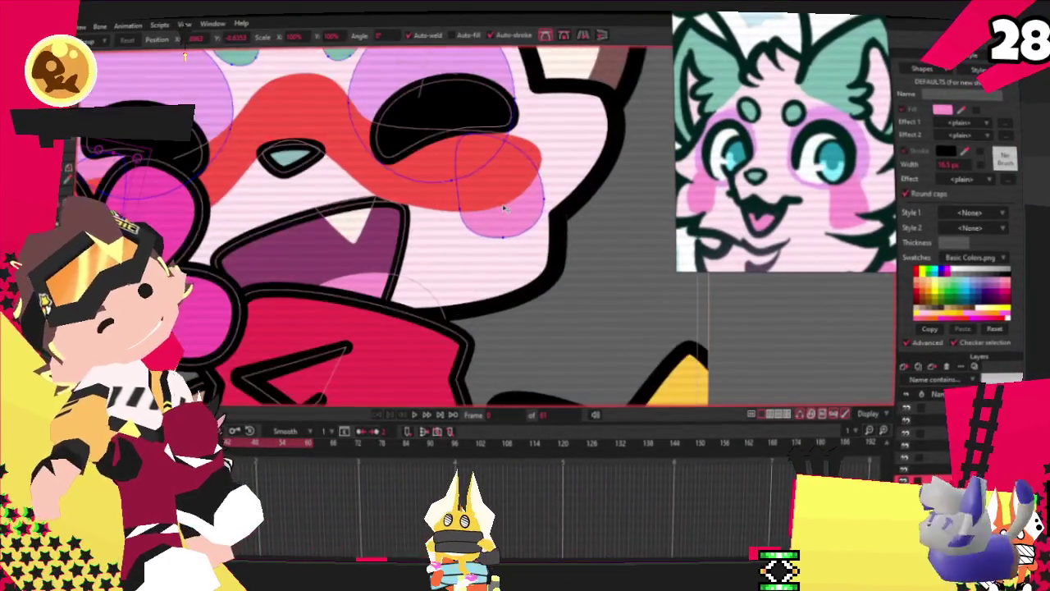
scroll(504, 209, up, 1)
click(493, 232)
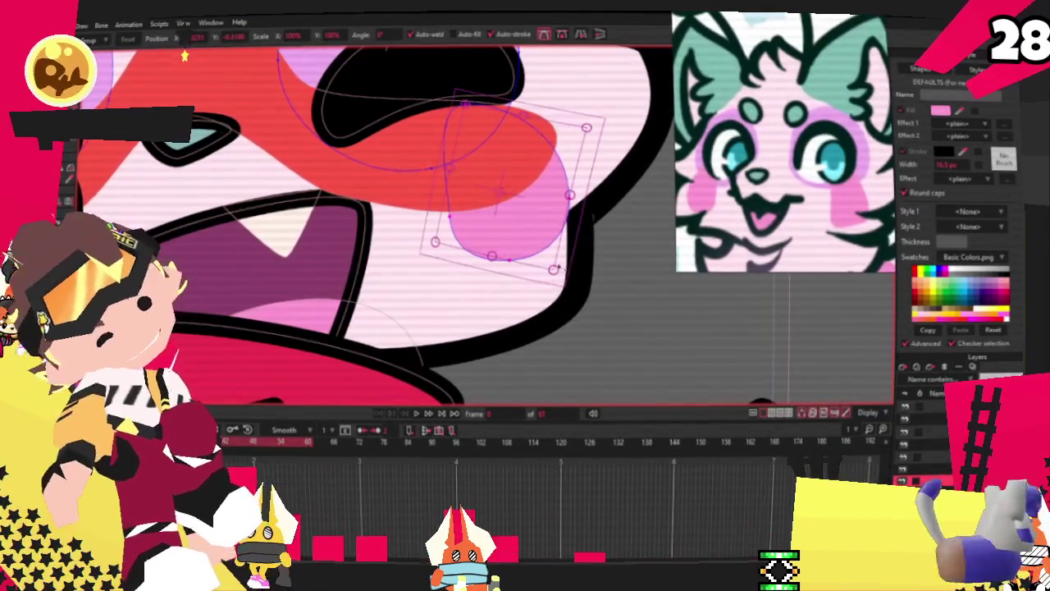
click(556, 271)
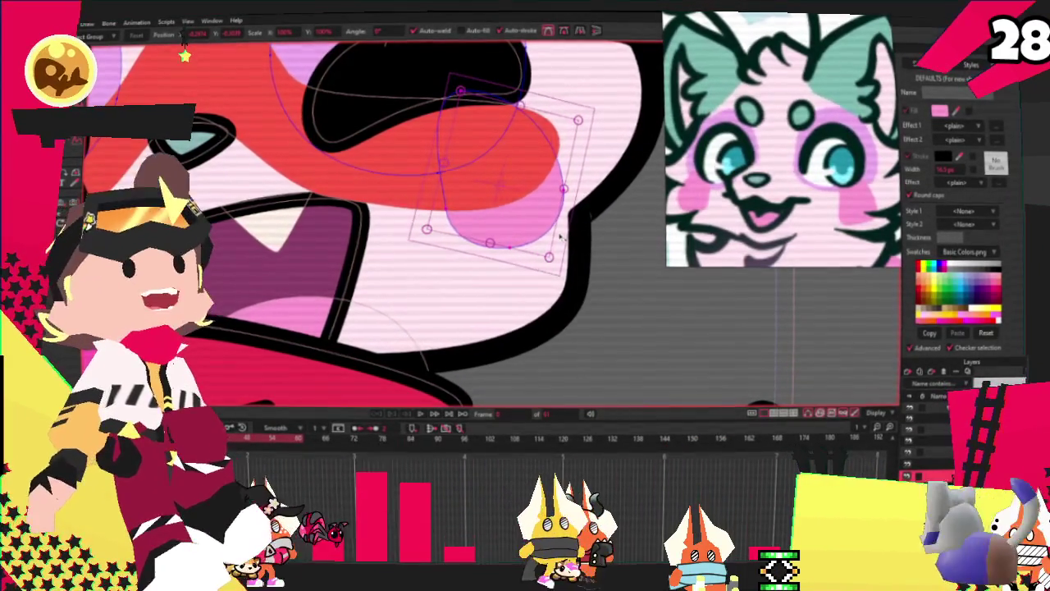
Select the cat's head outline shape
scroll(493, 277, down, 2)
scroll(493, 276, down, 3)
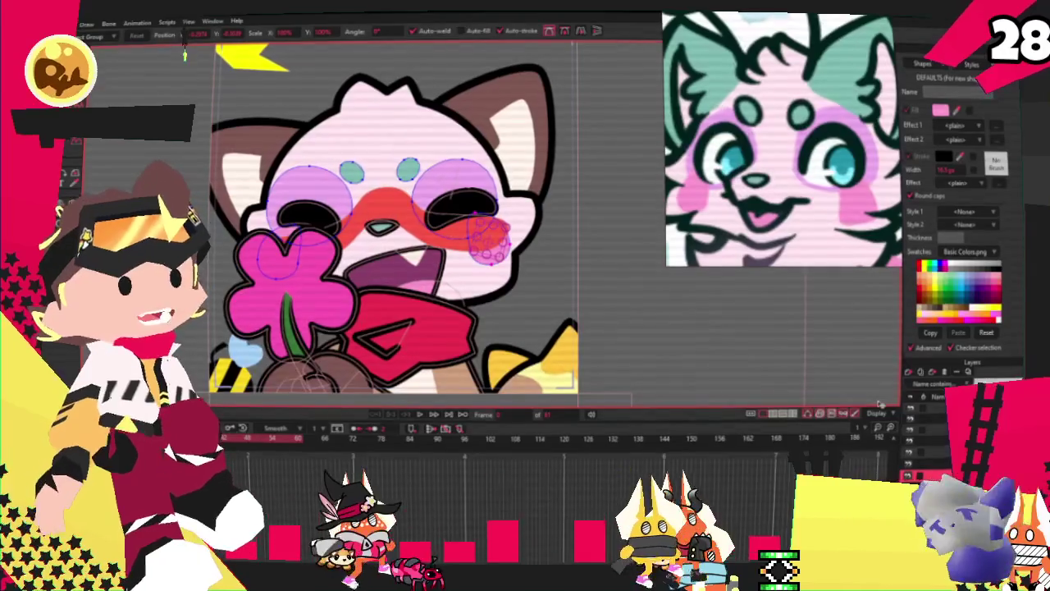
scroll(571, 260, down, 2)
scroll(571, 260, up, 2)
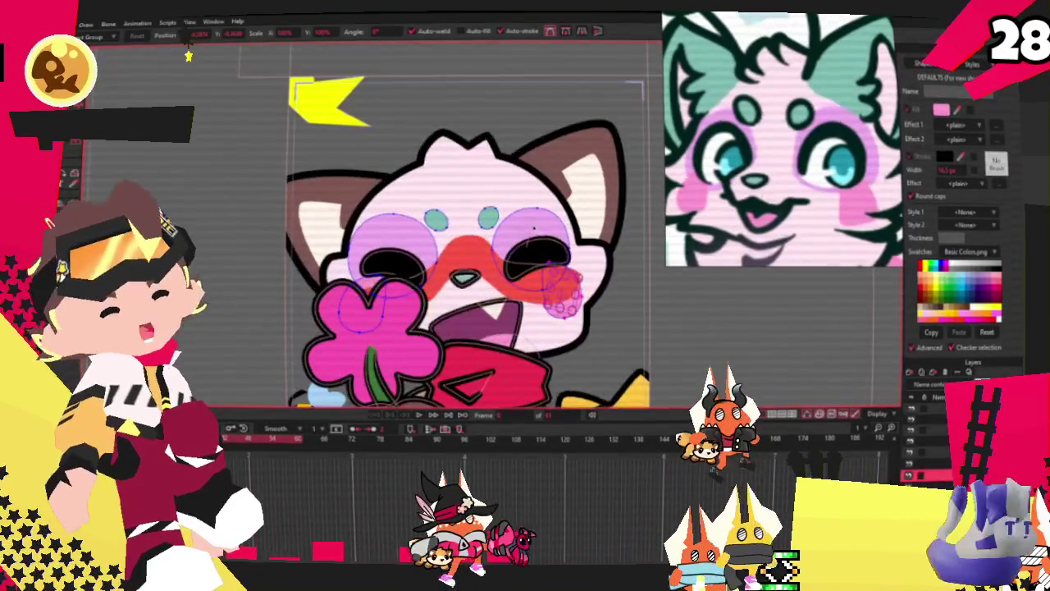
scroll(570, 260, up, 1)
scroll(571, 260, up, 1)
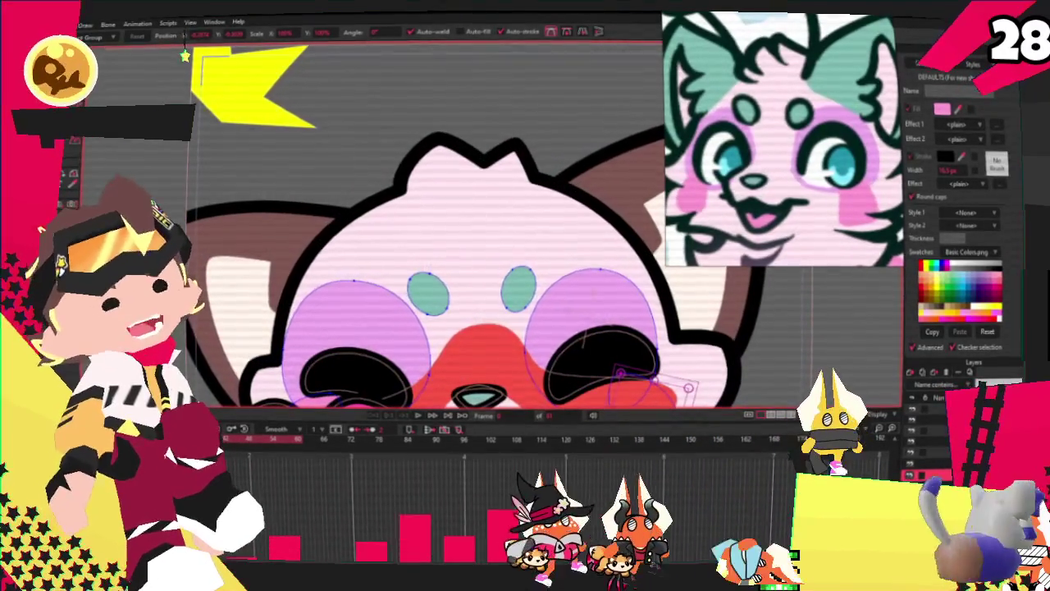
click(502, 190)
scroll(517, 181, up, 1)
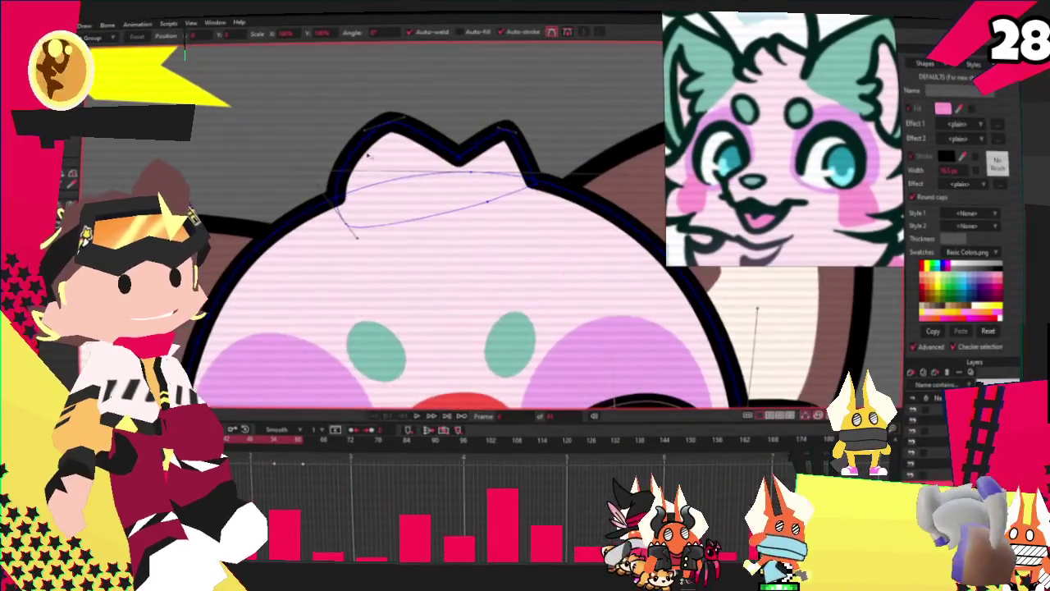
Reshape the head-top fur tuft outline into jagged spikes by adding and dragging points
key(a)
scroll(462, 156, up, 1)
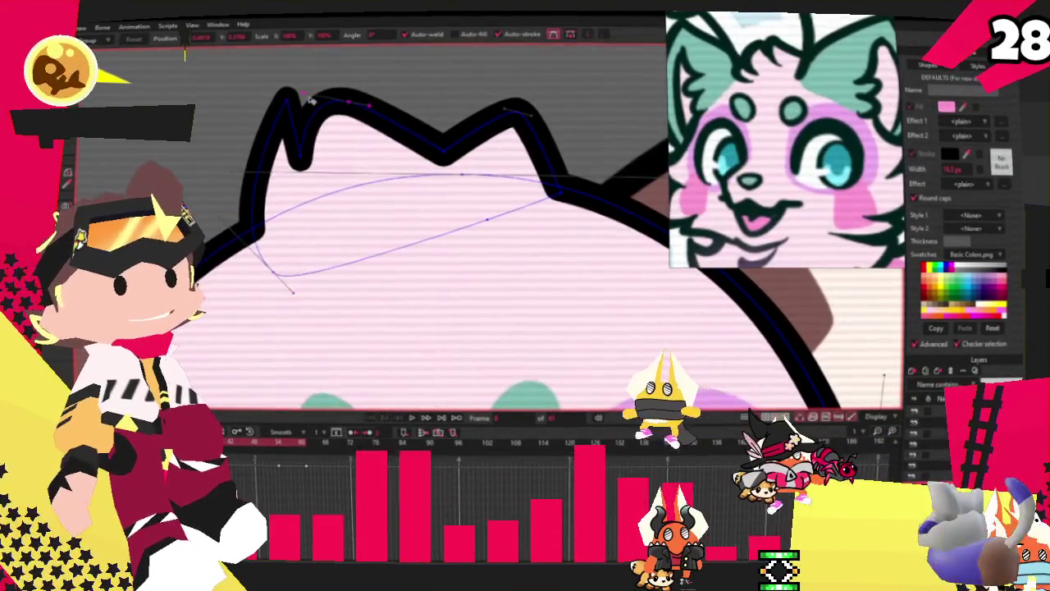
drag(332, 78, 279, 147)
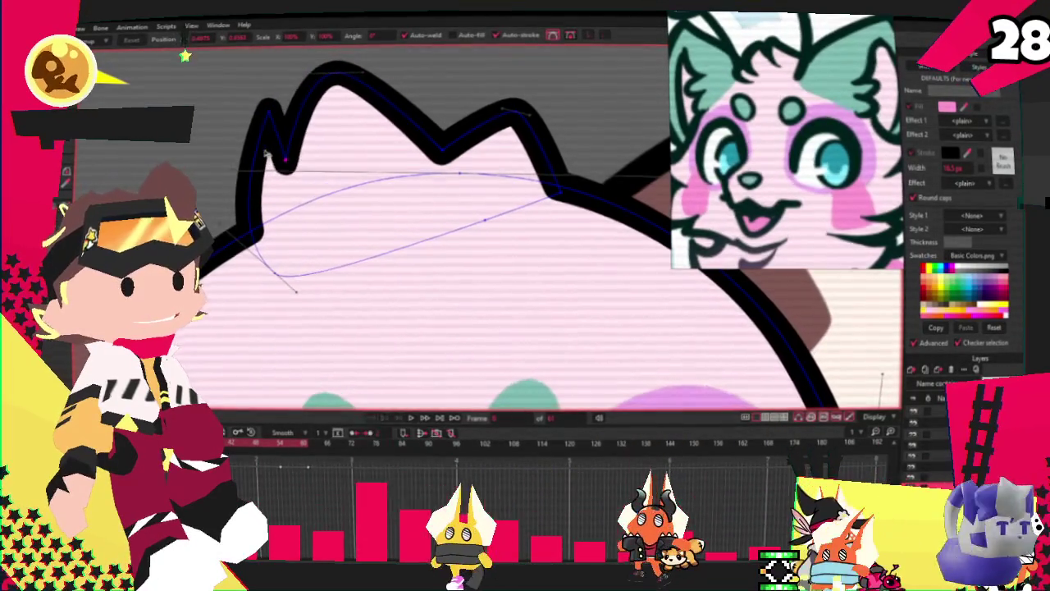
click(335, 72)
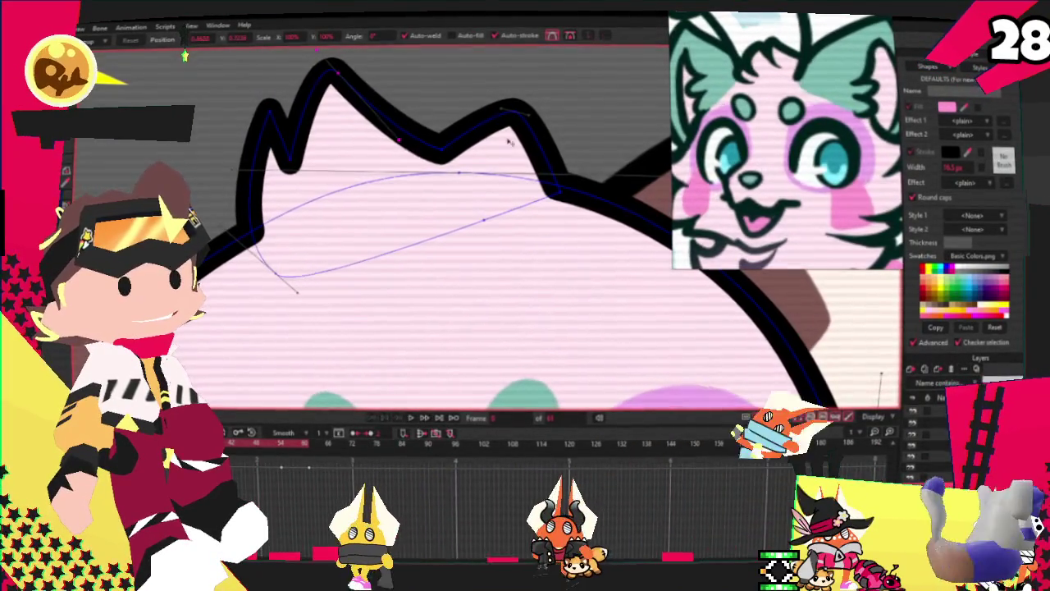
drag(589, 200, 626, 234)
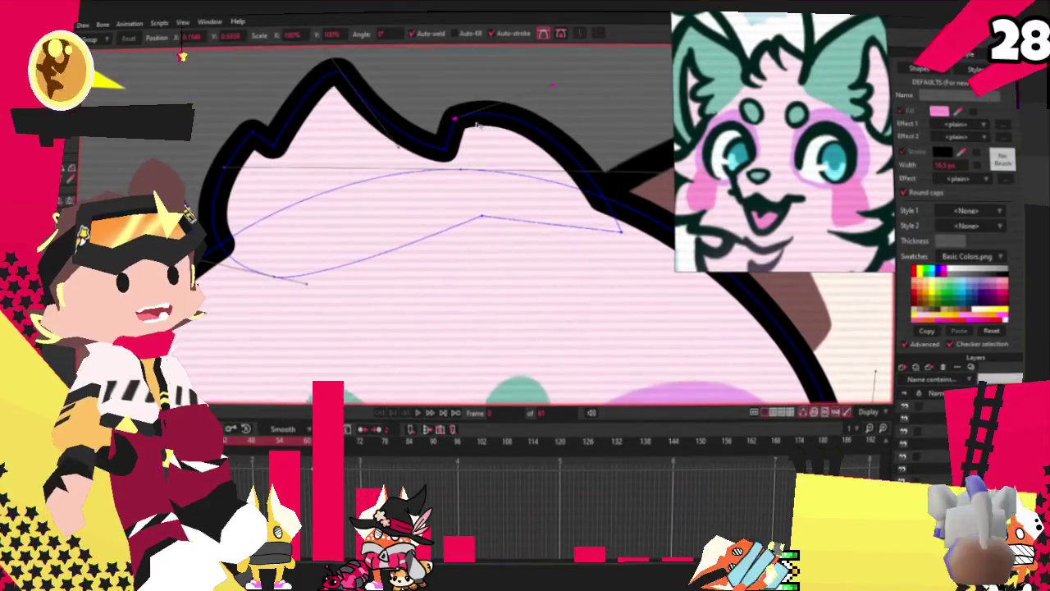
drag(554, 87, 569, 117)
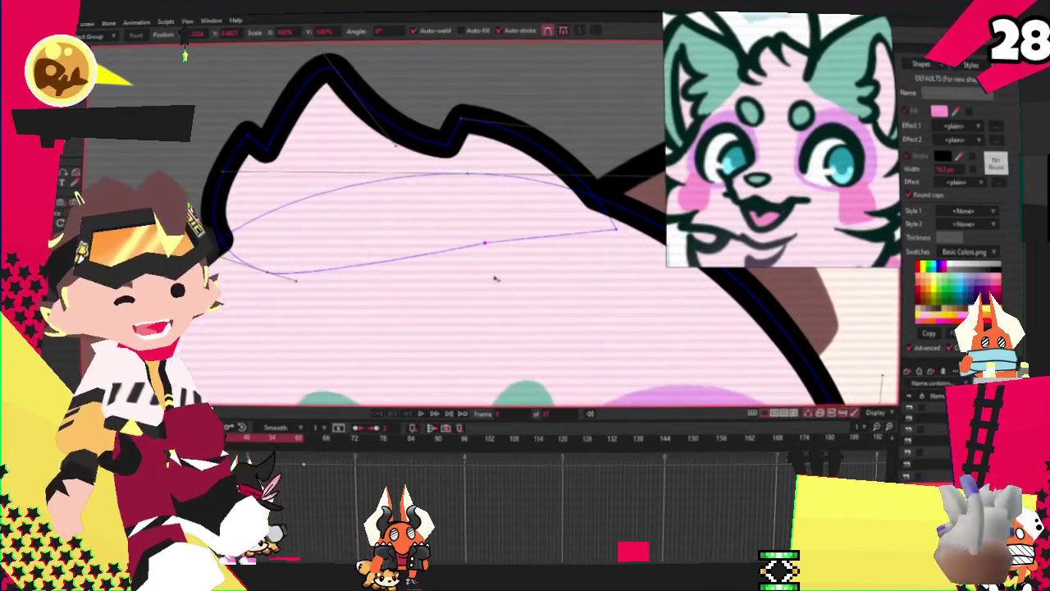
scroll(496, 279, down, 3)
scroll(482, 263, up, 5)
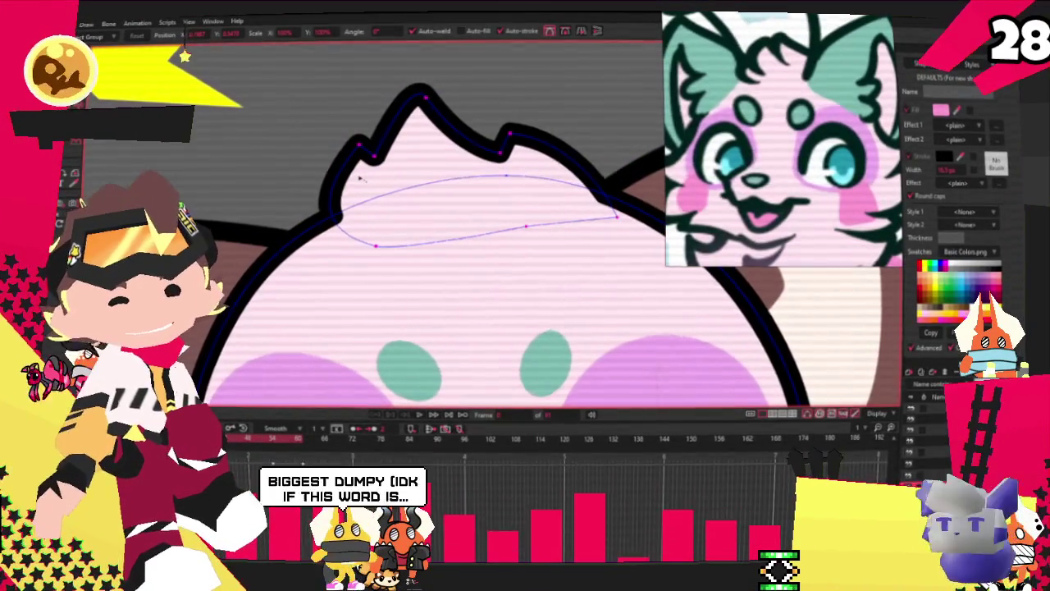
drag(345, 177, 446, 176)
Clear the point selection and select the pale shape with the brown stroke
key(ctrl+a)
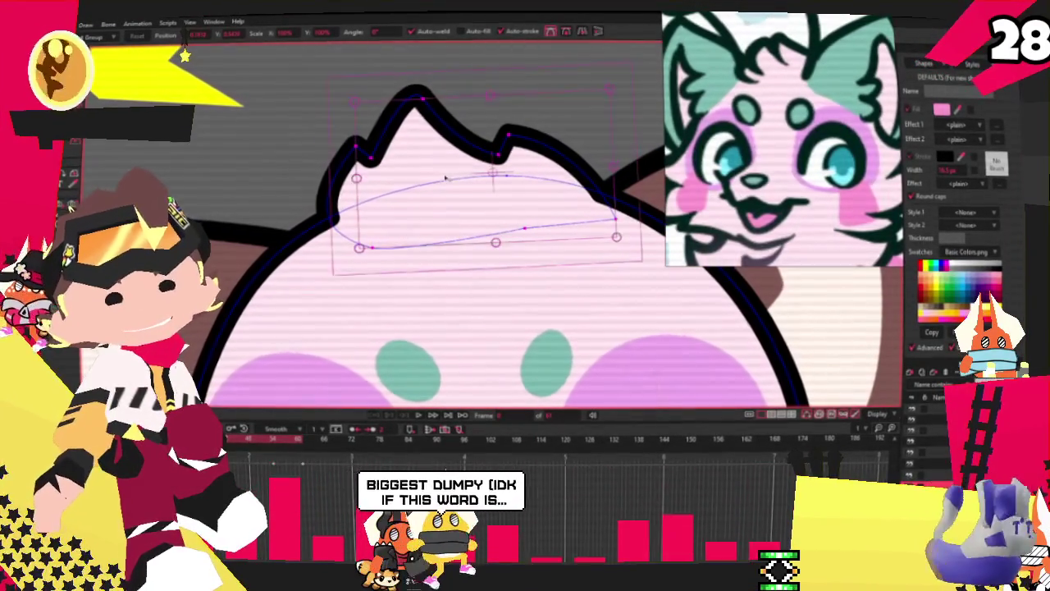
scroll(517, 168, up, 1)
click(523, 179)
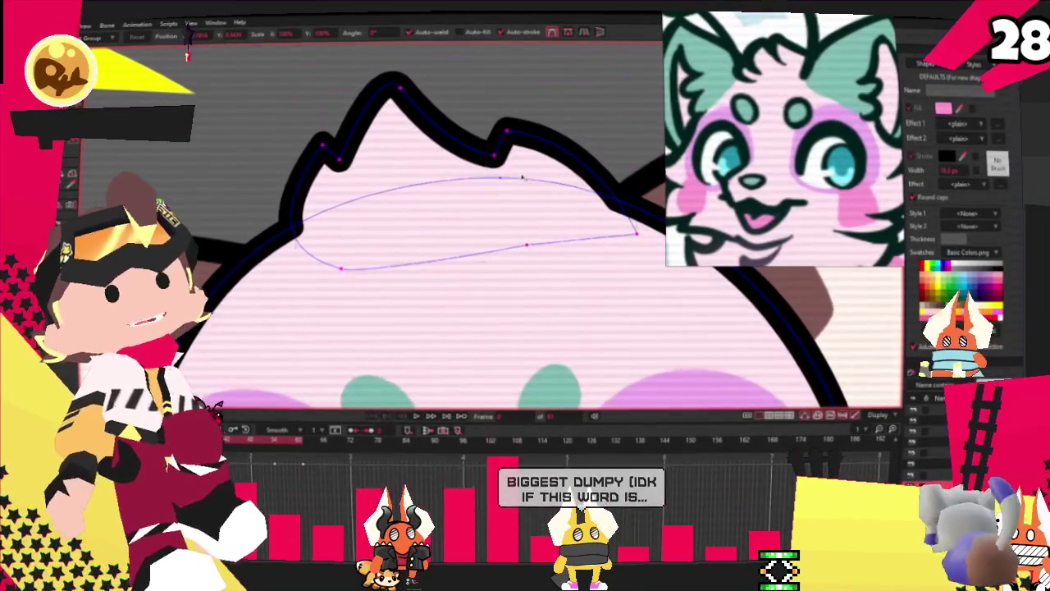
scroll(493, 181, down, 2)
scroll(460, 185, down, 2)
scroll(429, 188, up, 1)
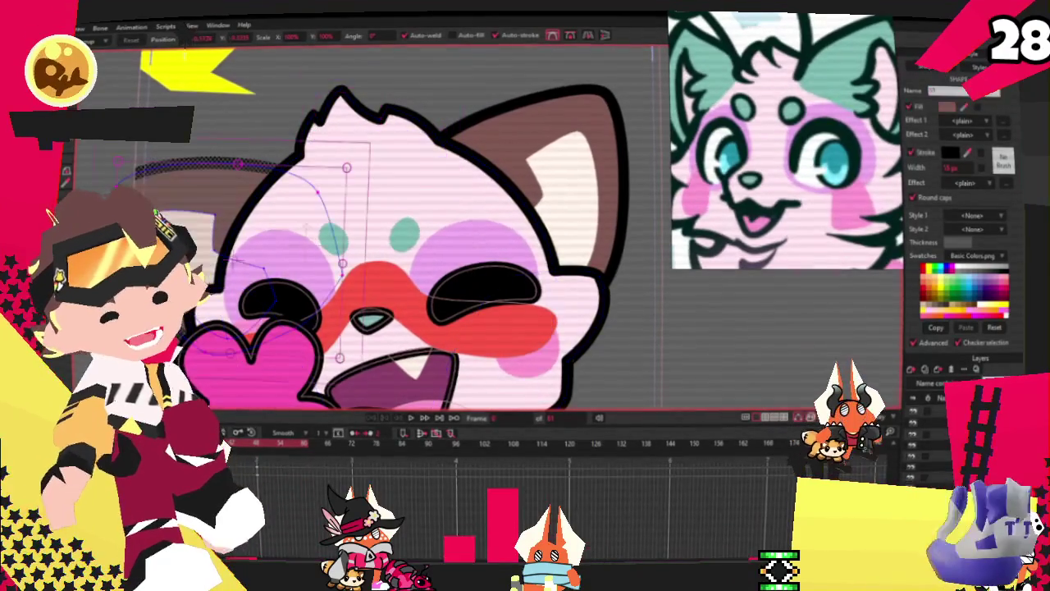
key(q)
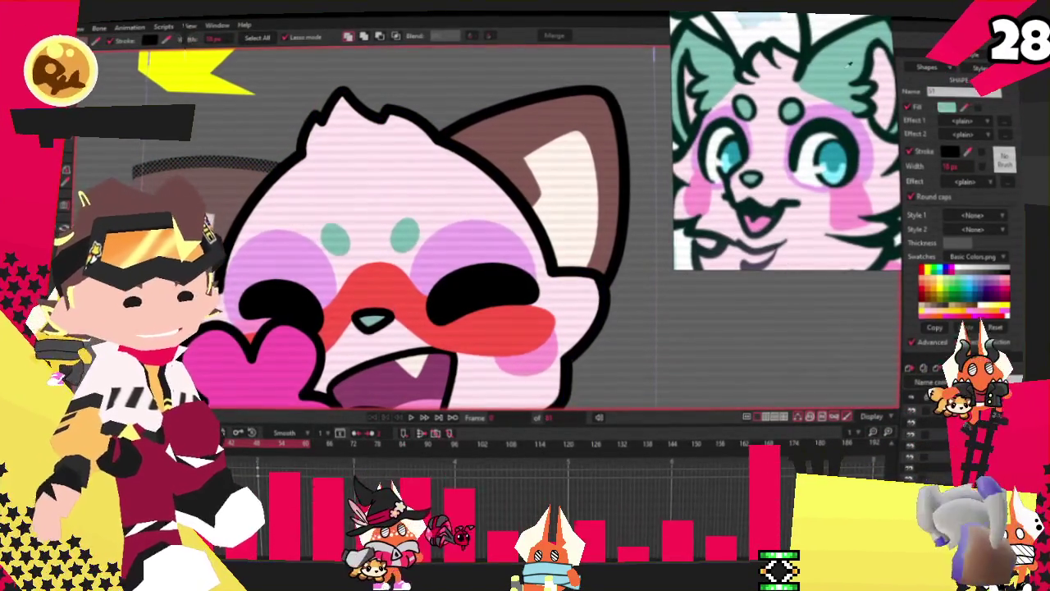
click(535, 241)
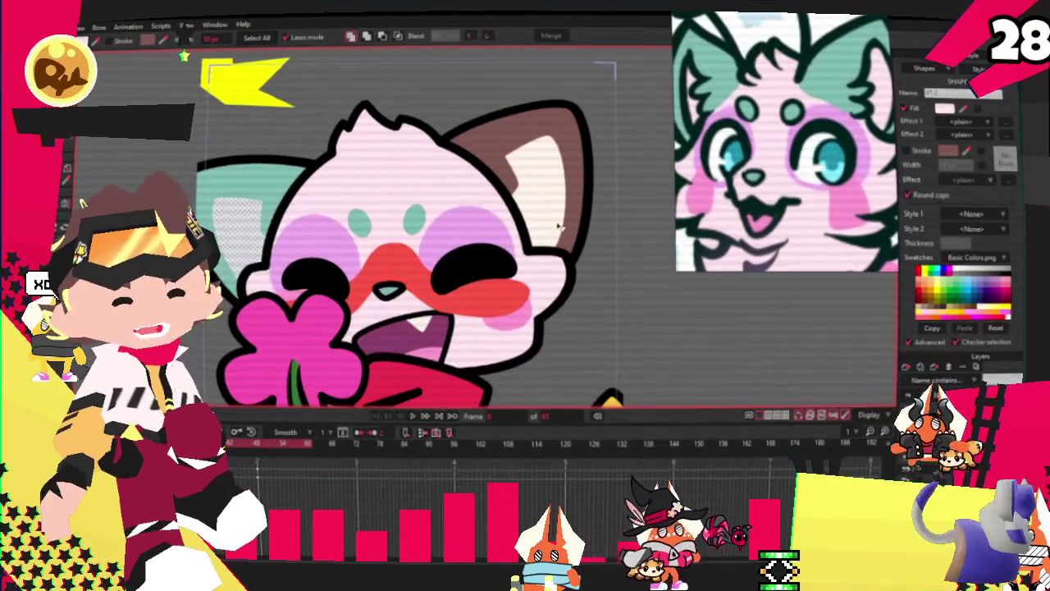
Fill the cat's right ear shape with teal
click(596, 227)
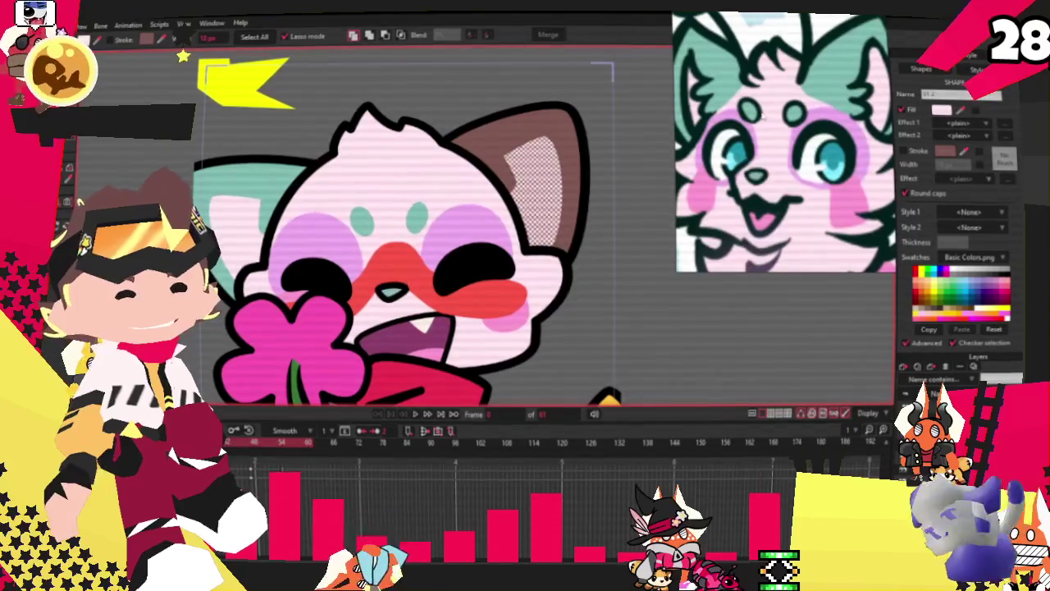
click(548, 138)
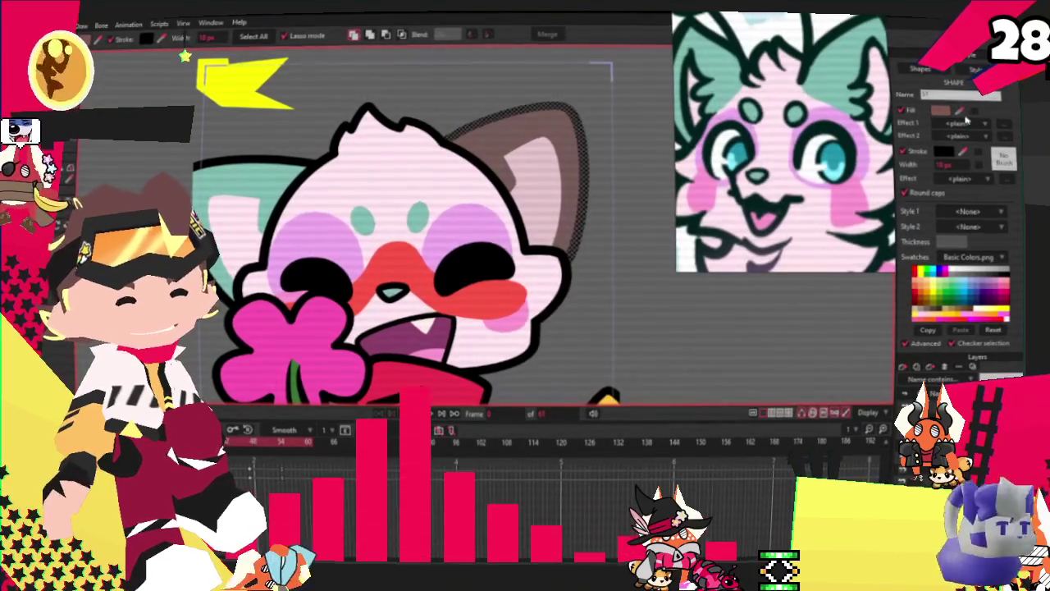
click(523, 314)
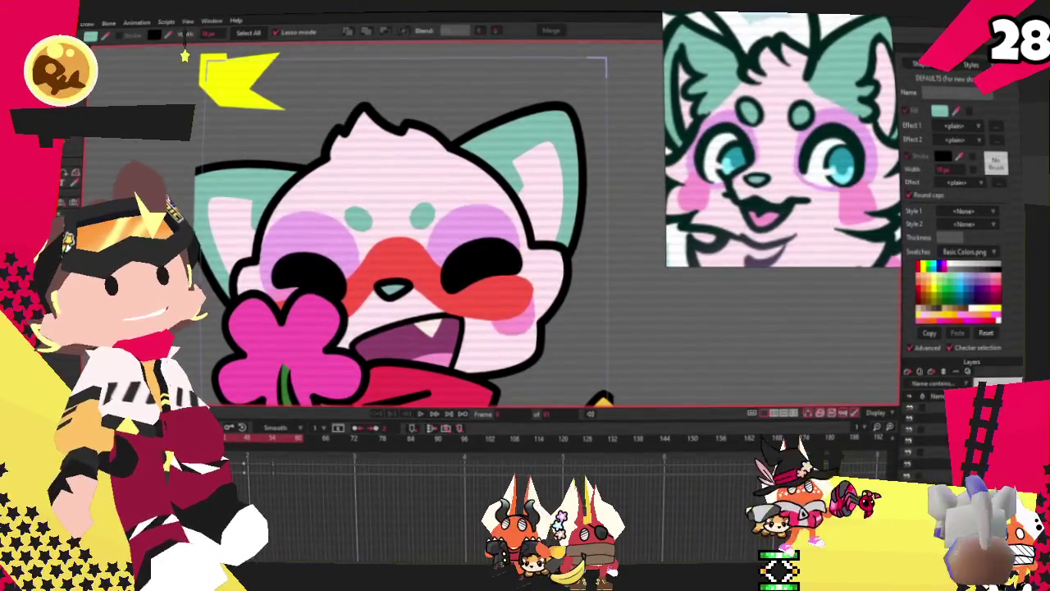
Select the inner-ear shape and toggle its outline off and back on
click(542, 191)
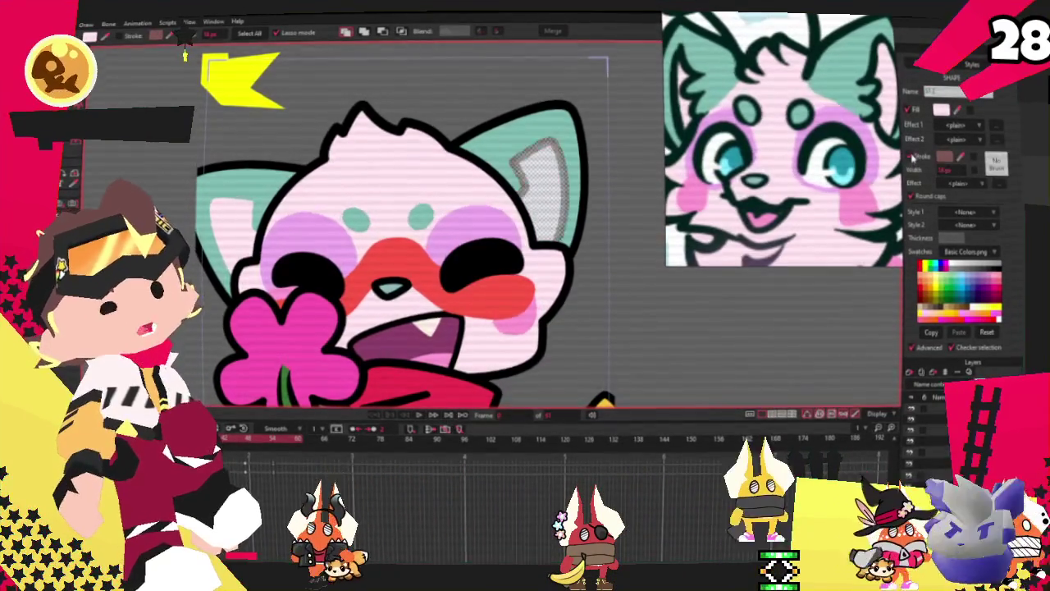
scroll(578, 117, up, 3)
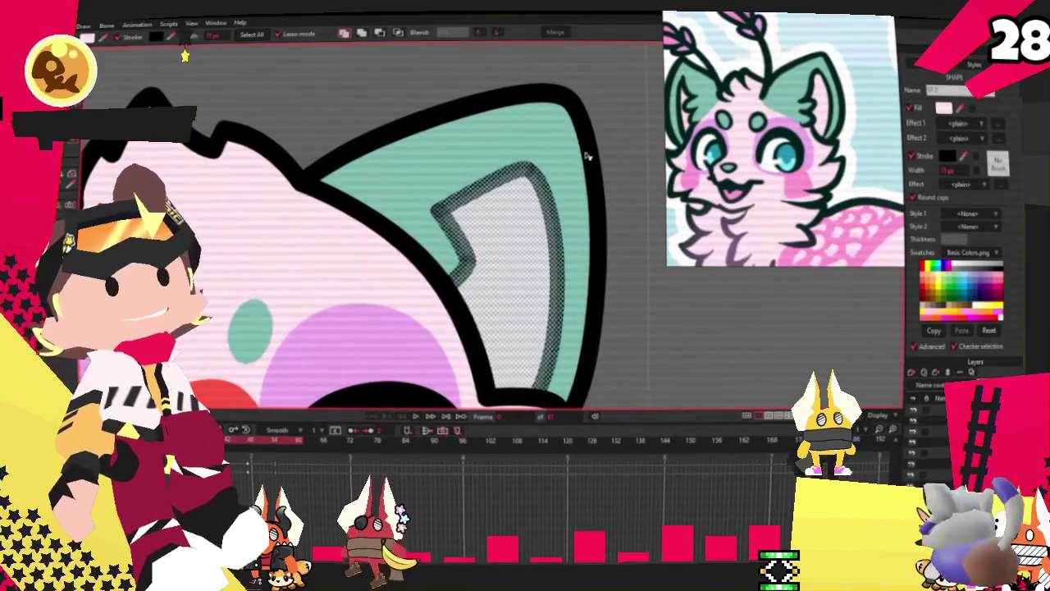
scroll(661, 260, down, 2)
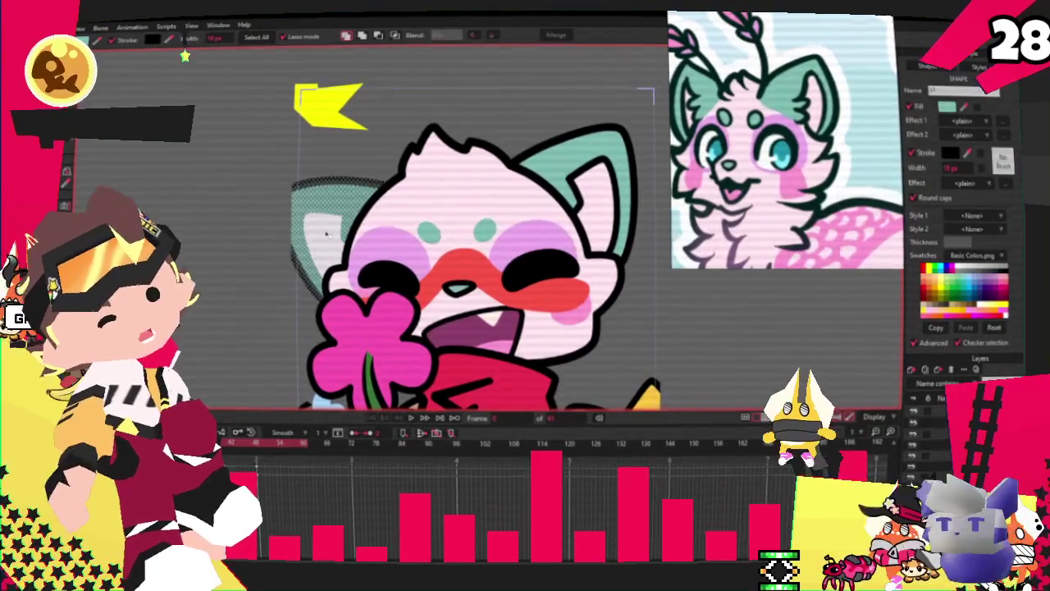
click(910, 152)
click(910, 153)
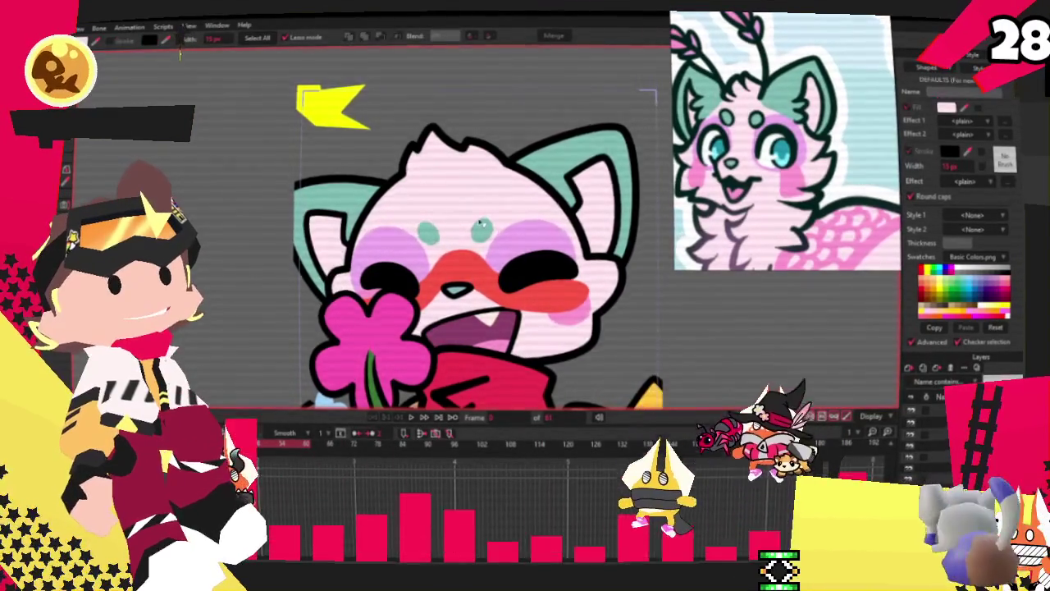
scroll(410, 246, down, 2)
scroll(329, 205, up, 3)
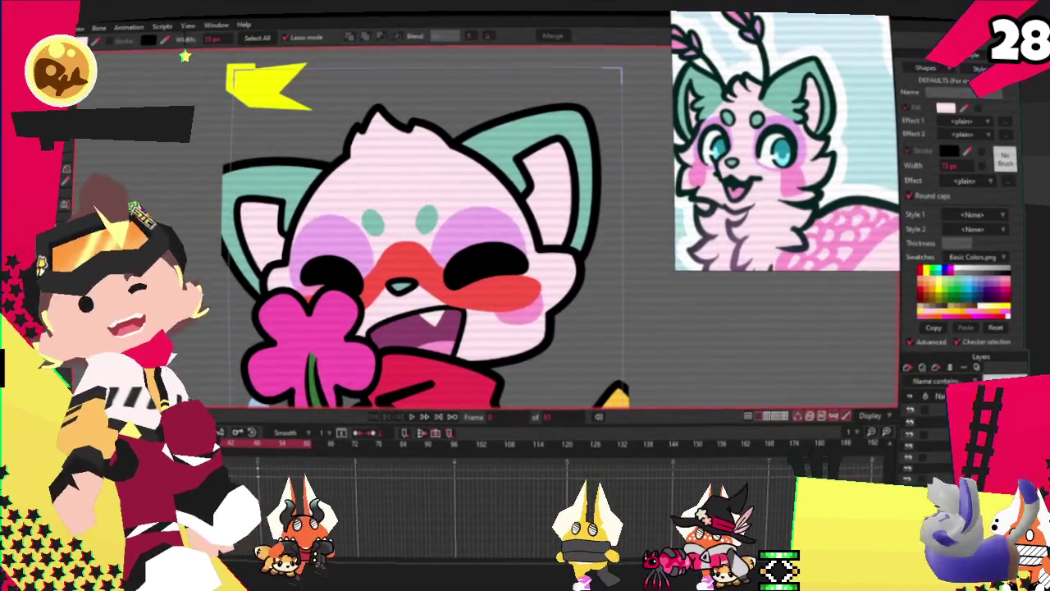
Pull the head-curve point near the left ear down and to the right
key(a)
scroll(317, 281, up, 3)
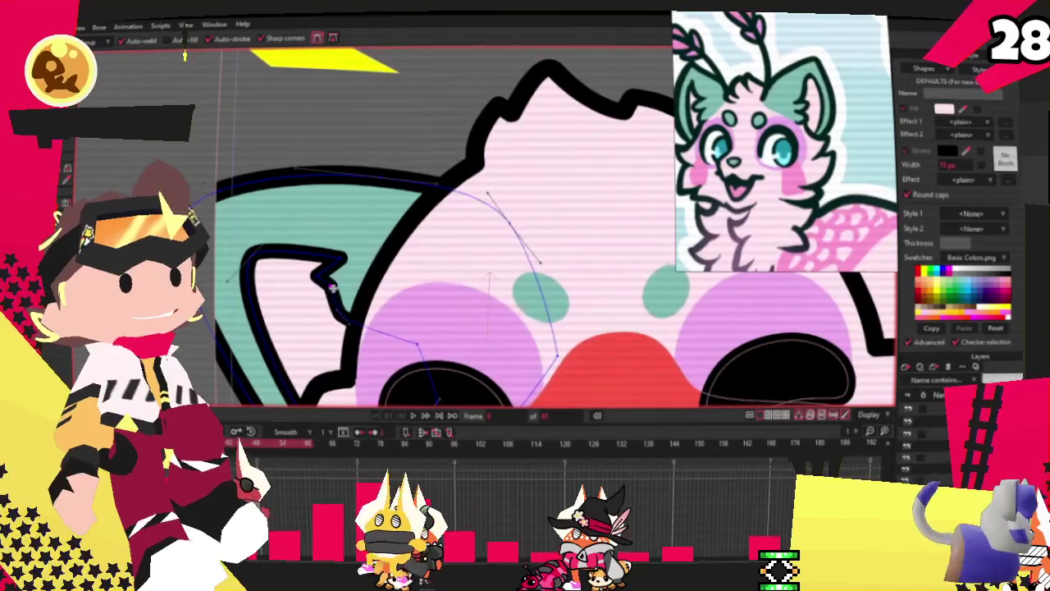
scroll(344, 279, down, 2)
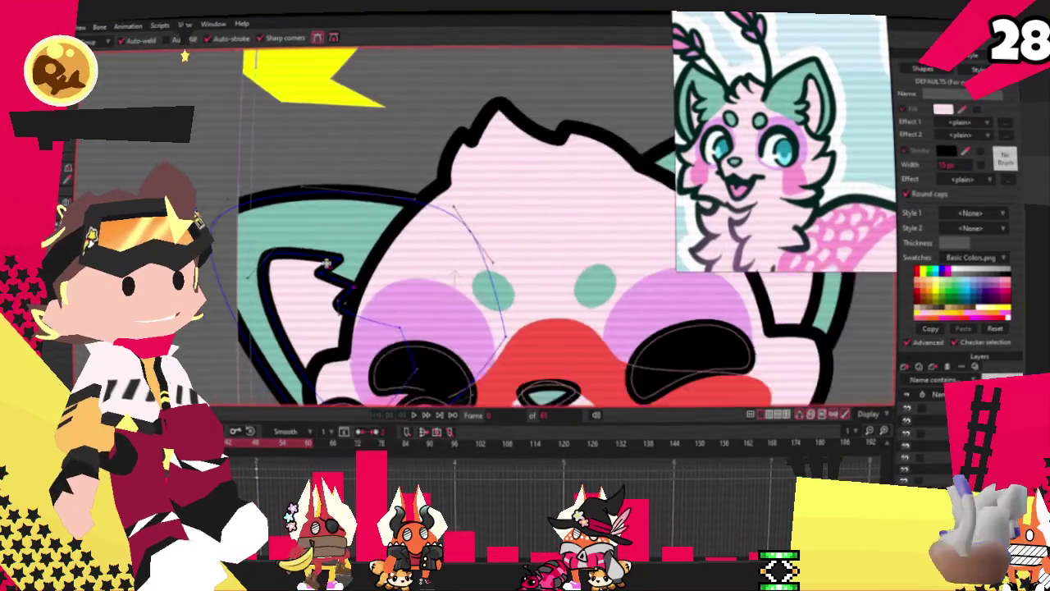
scroll(357, 266, down, 1)
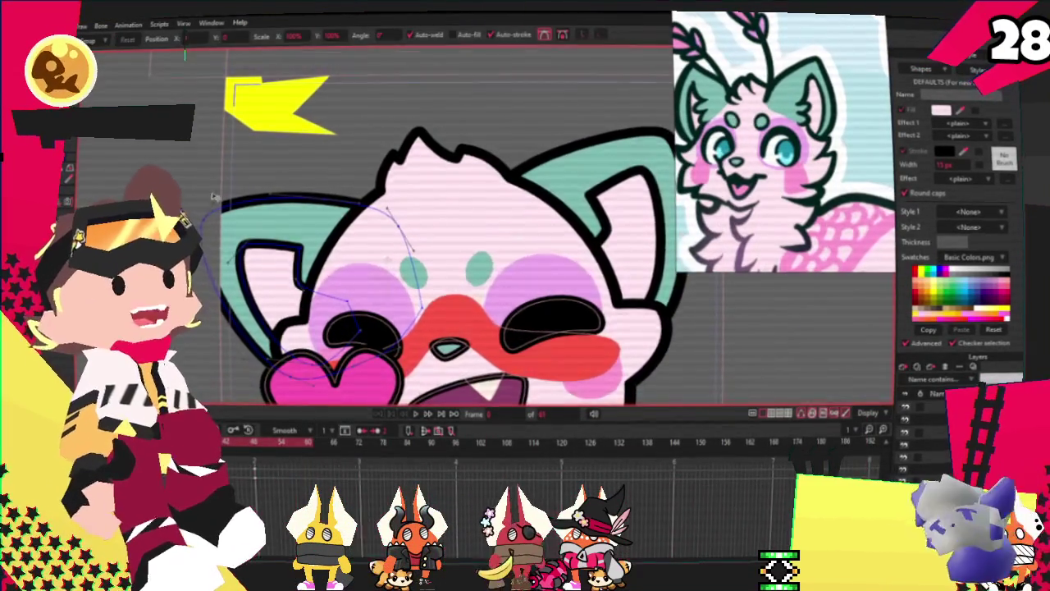
scroll(354, 284, up, 2)
click(349, 292)
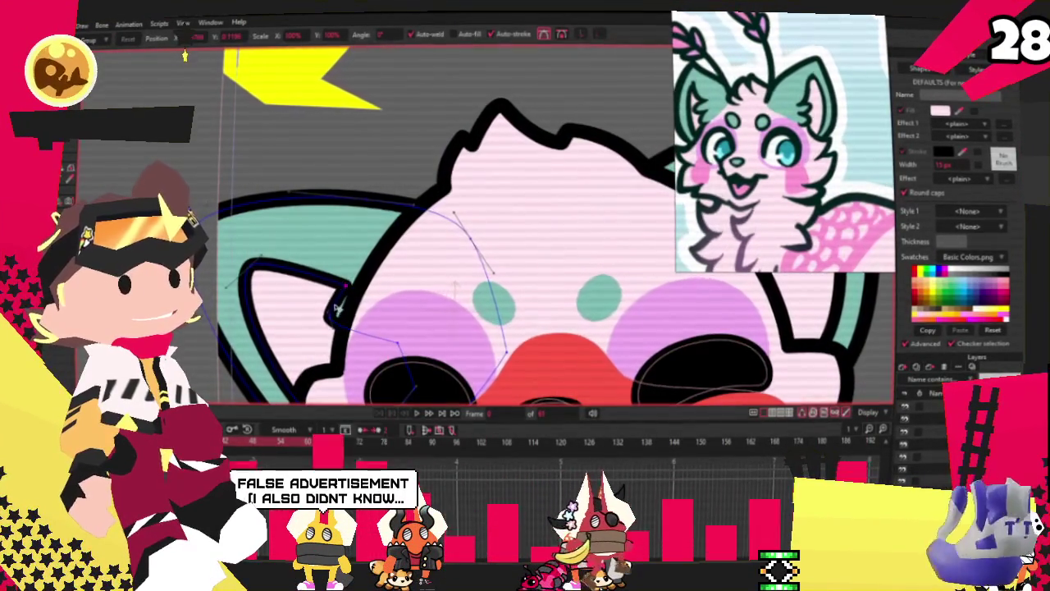
drag(320, 306, 343, 337)
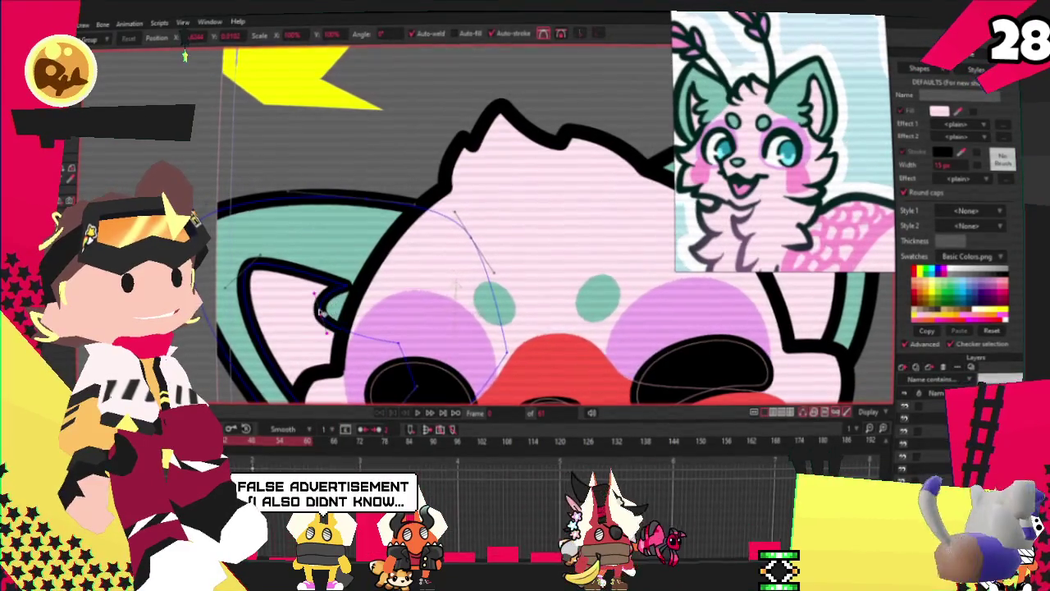
Move the curve point at the ear notch up and to the right
scroll(320, 279, down, 2)
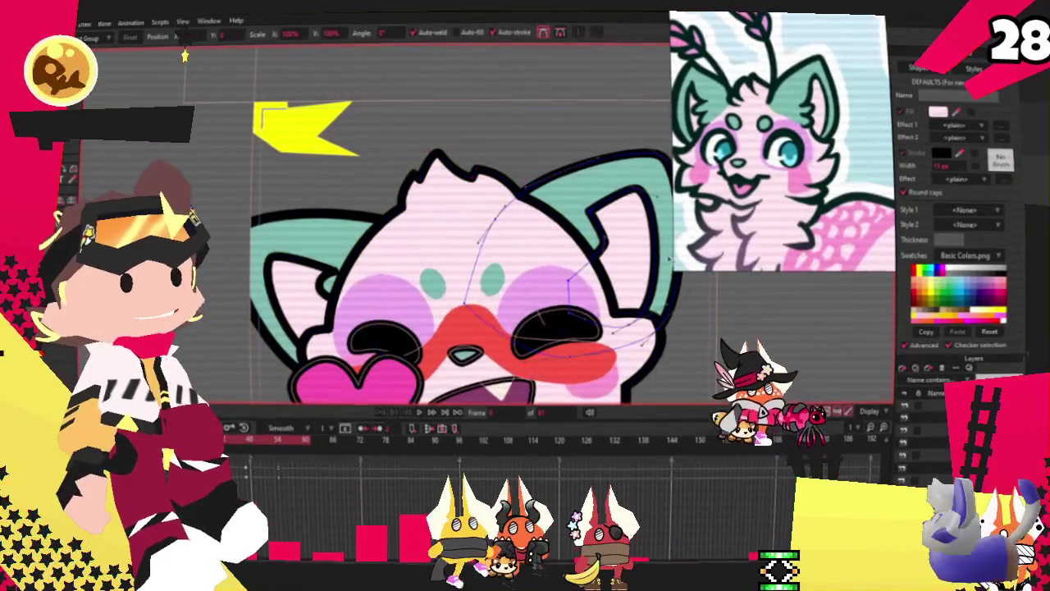
scroll(577, 249, up, 2)
drag(577, 249, 604, 240)
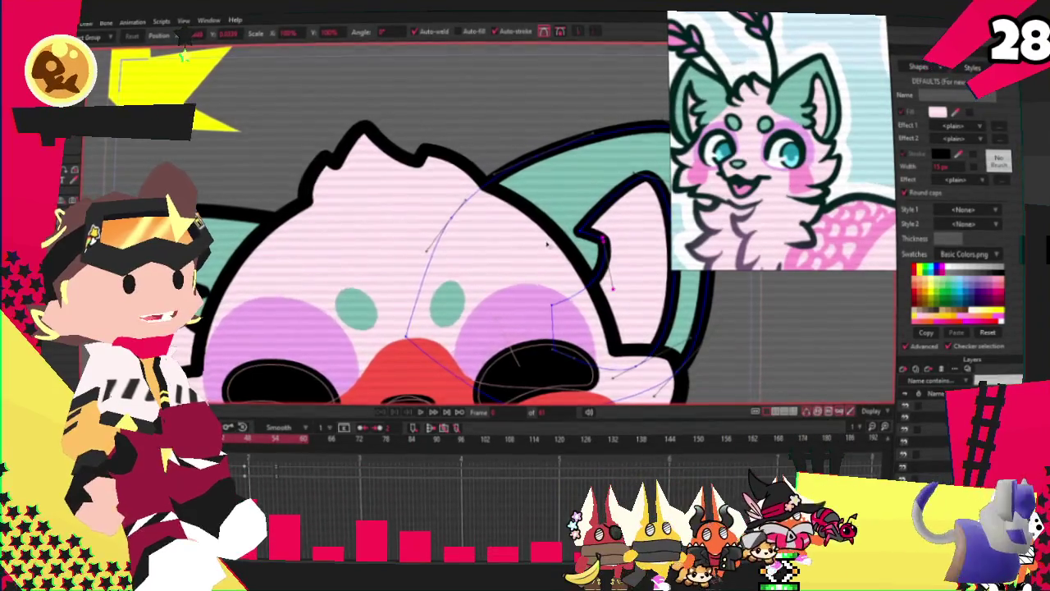
scroll(521, 221, down, 2)
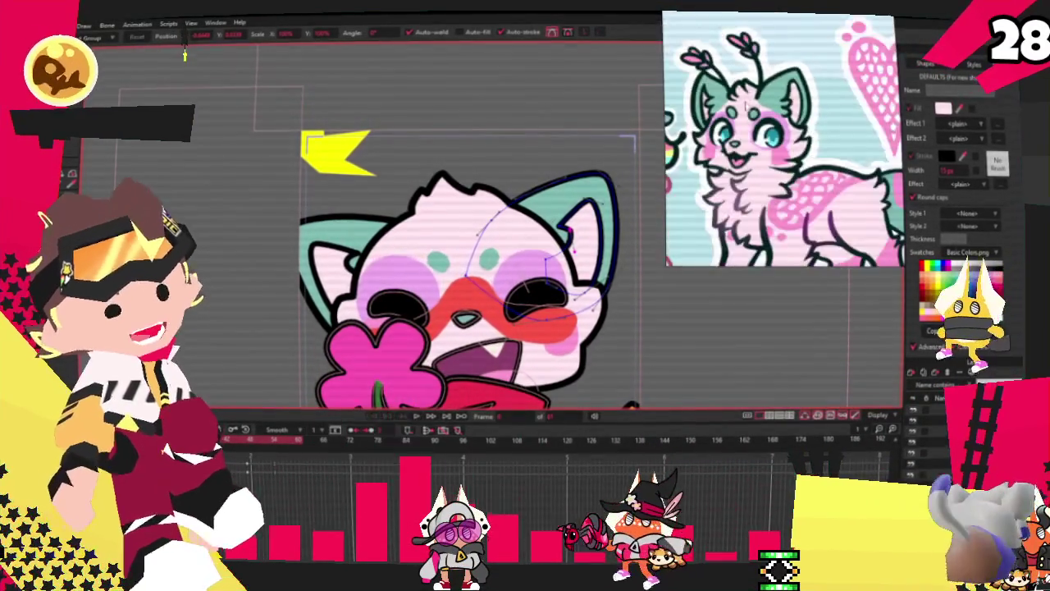
key(ctrl+minus)
key(ctrl+equal)
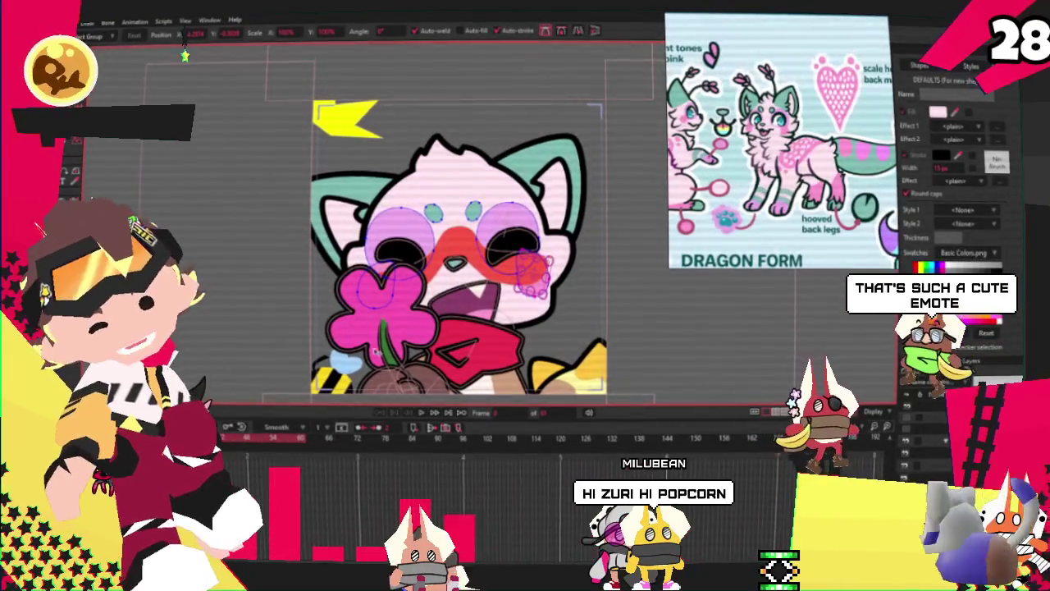
Zoom in and out over the emote to check it, then open the File menu with Alt+F
scroll(185, 56, up, 2)
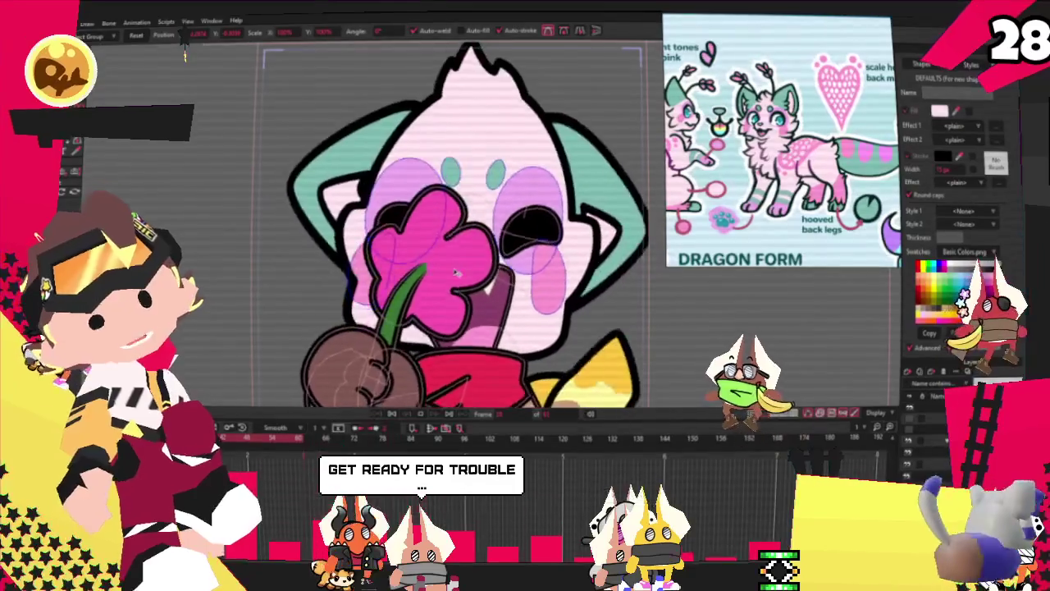
scroll(184, 56, down, 2)
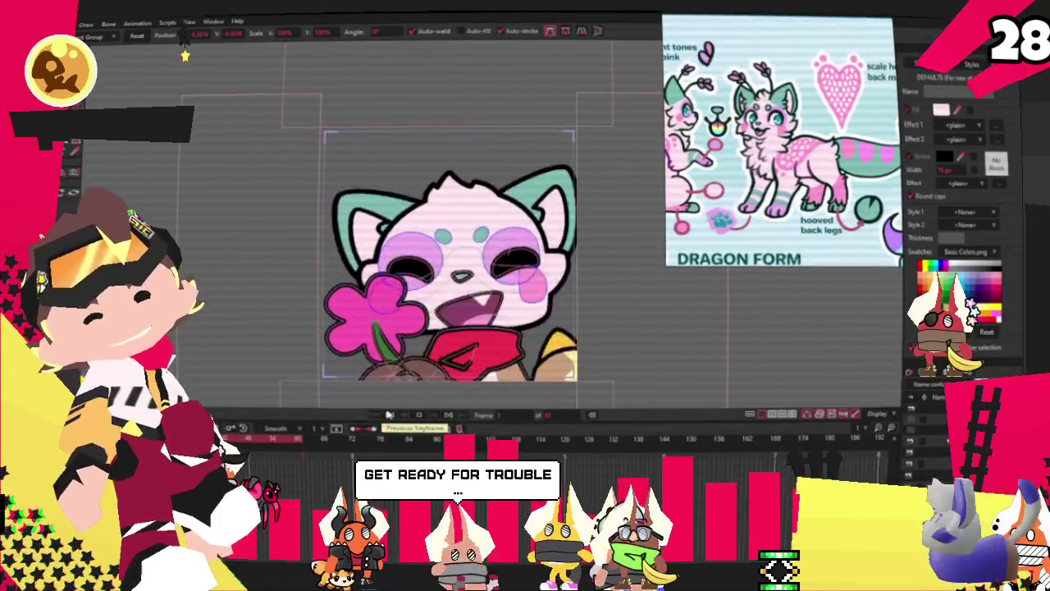
scroll(578, 226, up, 1)
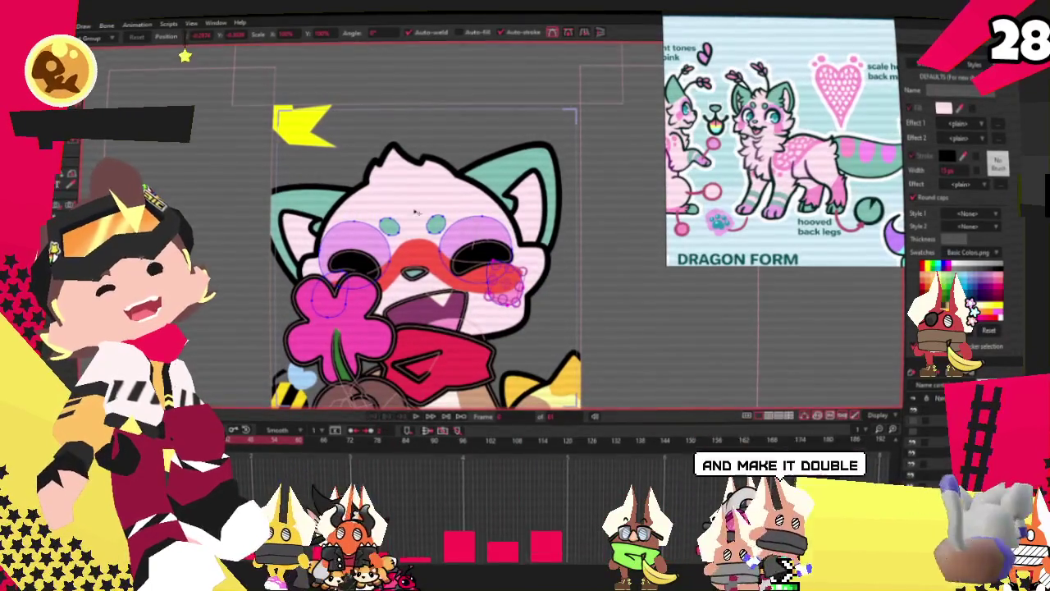
key(alt+f)
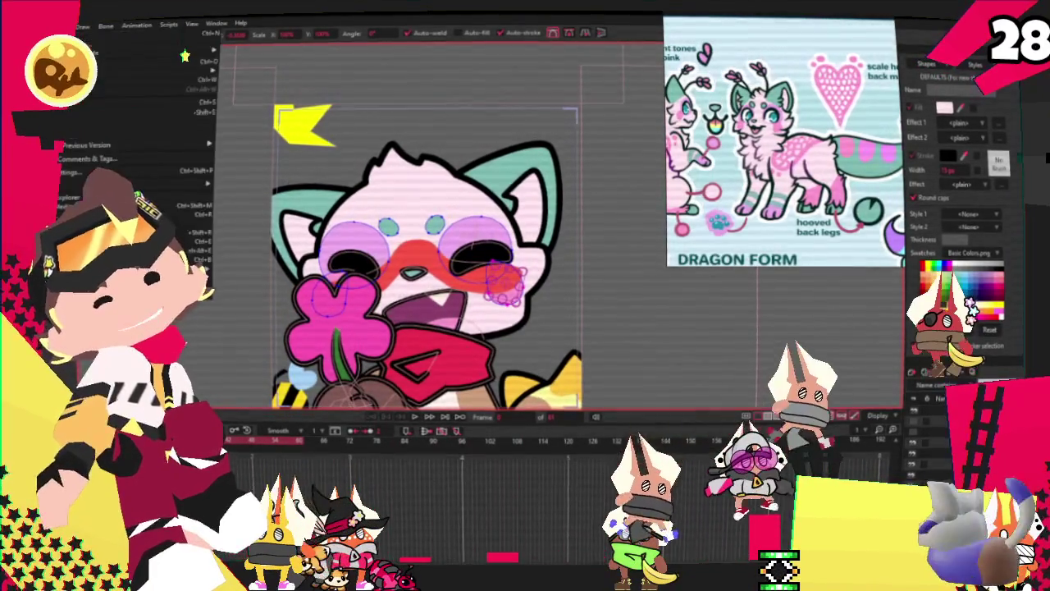
Close the File menu with Escape
key(Escape)
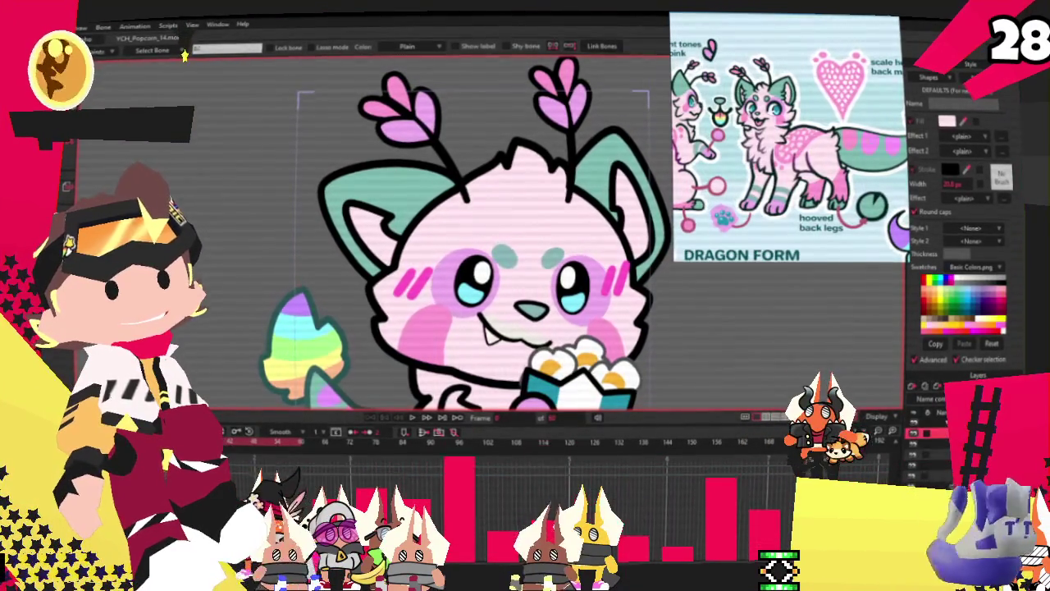
In the popcorn file, select the antenna layer and marquee-select the right antenna's points
click(935, 454)
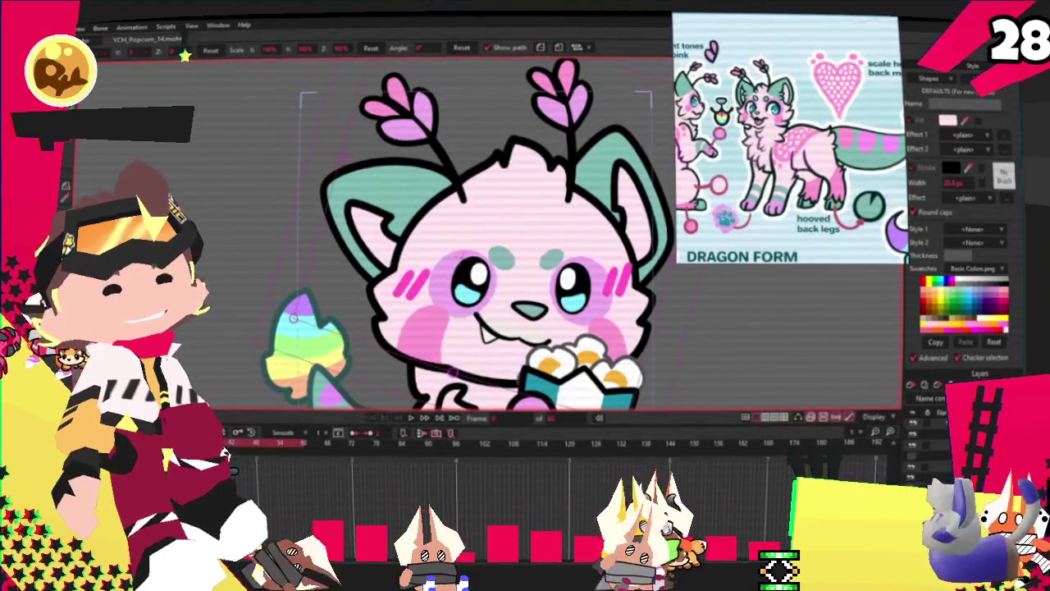
scroll(460, 230, down, 5)
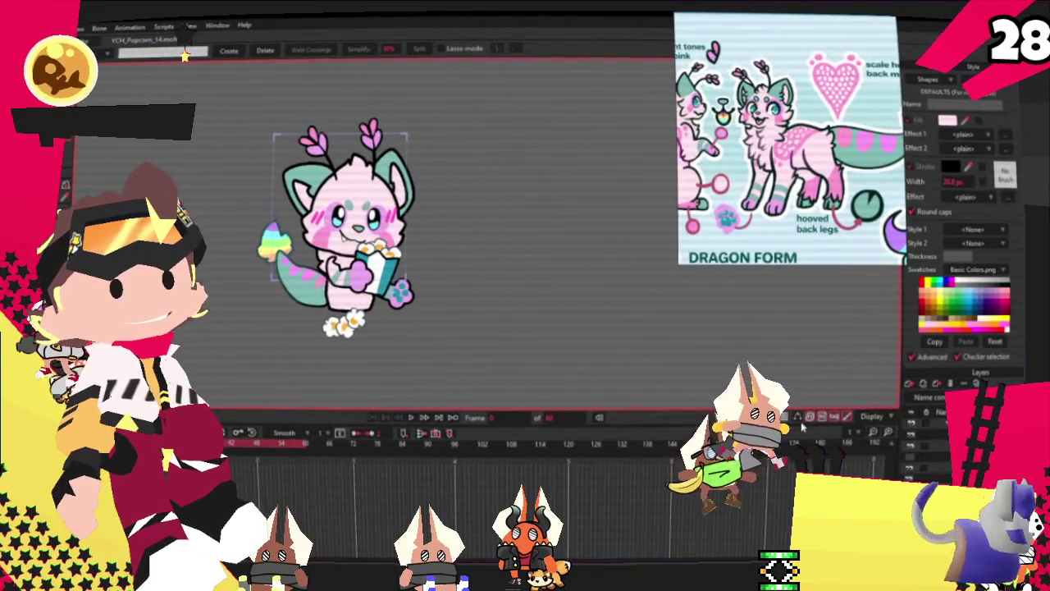
scroll(337, 149, up, 3)
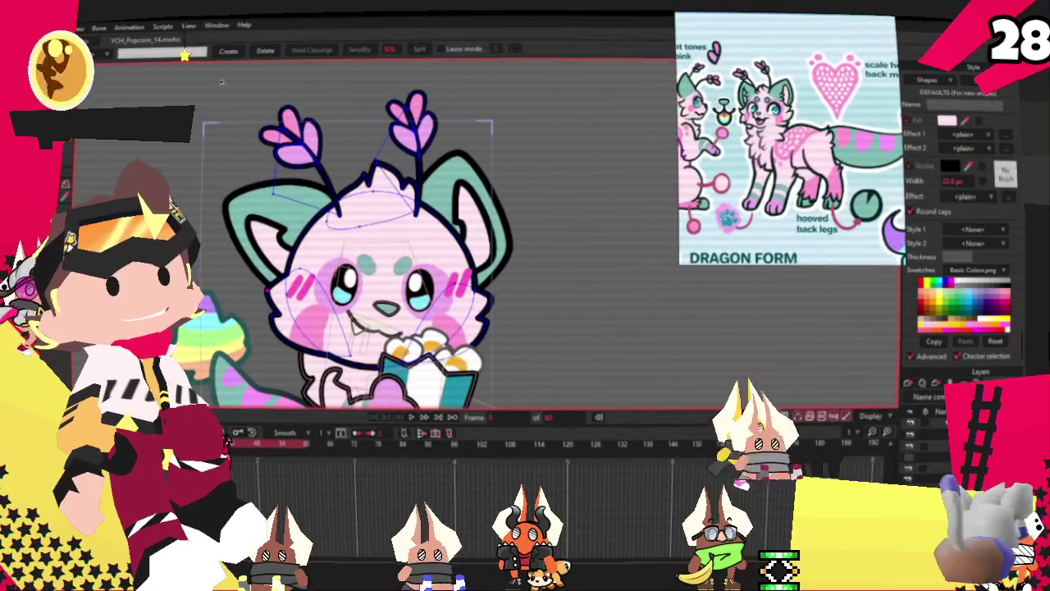
scroll(351, 214, up, 3)
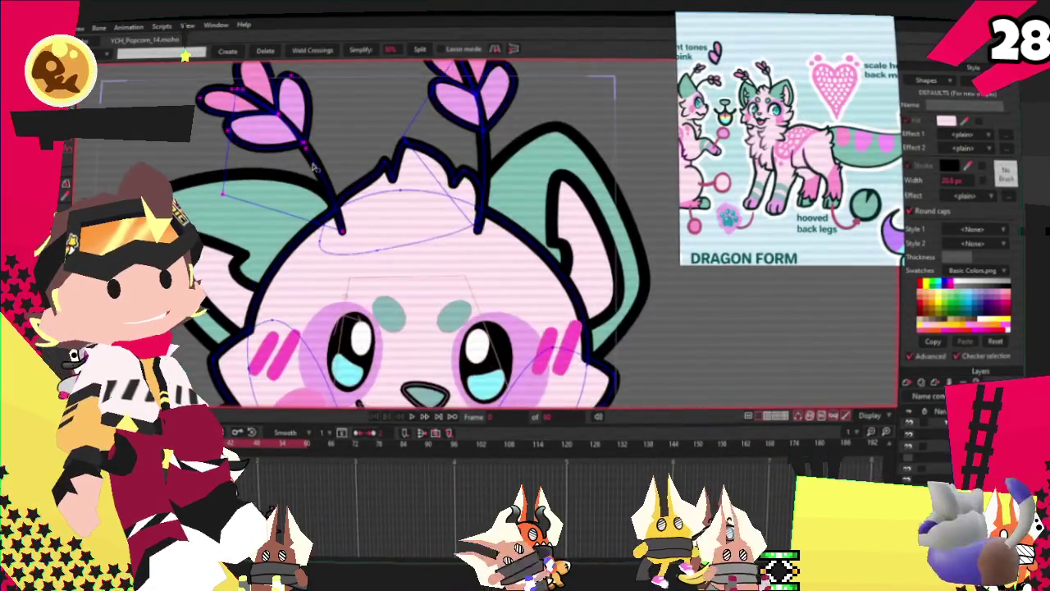
scroll(413, 104, down, 4)
scroll(399, 104, up, 2)
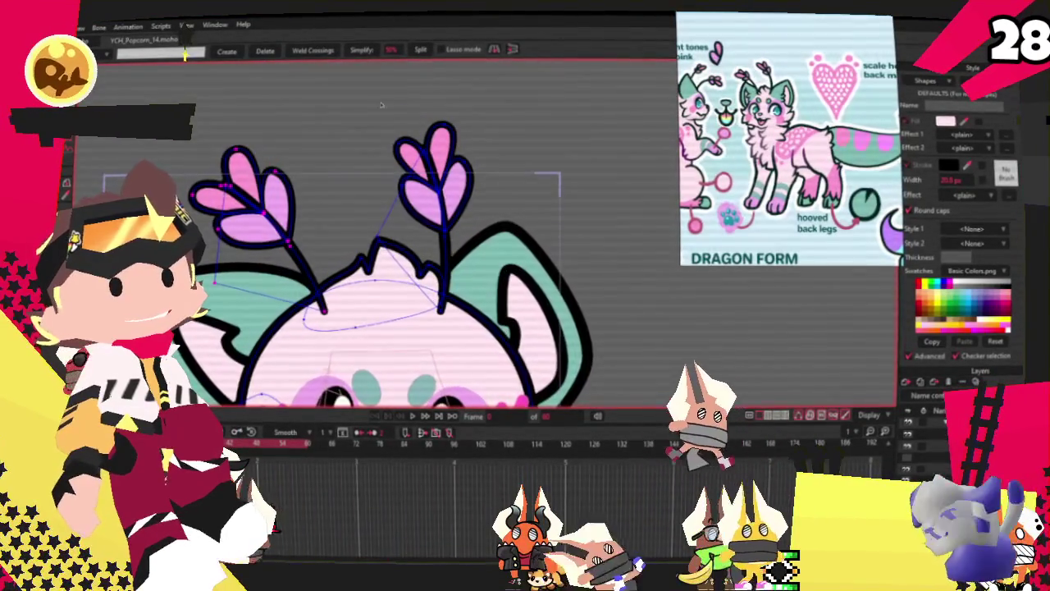
drag(381, 104, 497, 222)
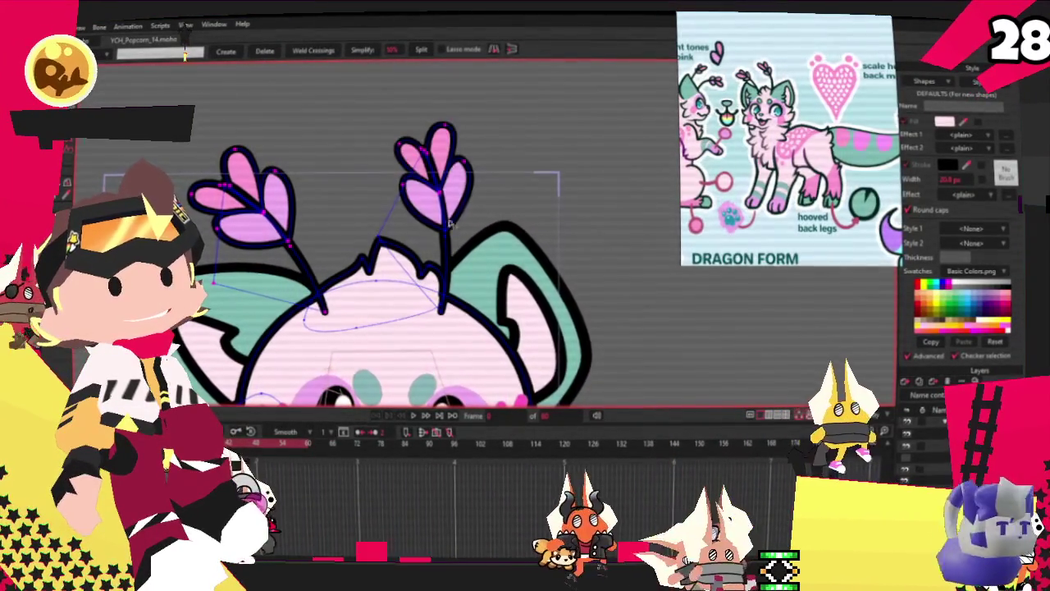
scroll(460, 234, up, 2)
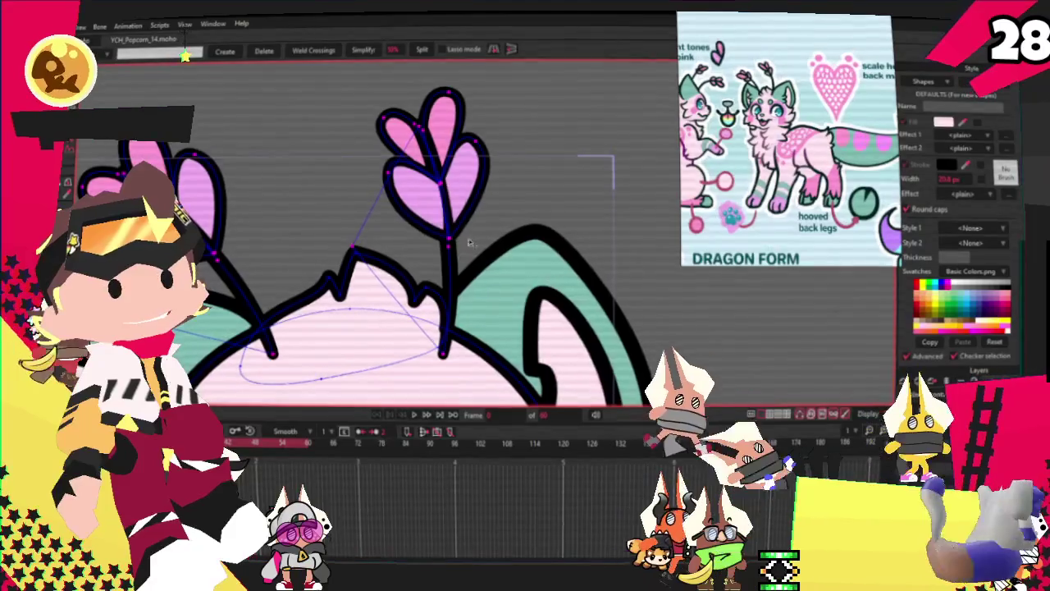
scroll(470, 243, down, 2)
scroll(460, 246, down, 2)
scroll(428, 261, up, 2)
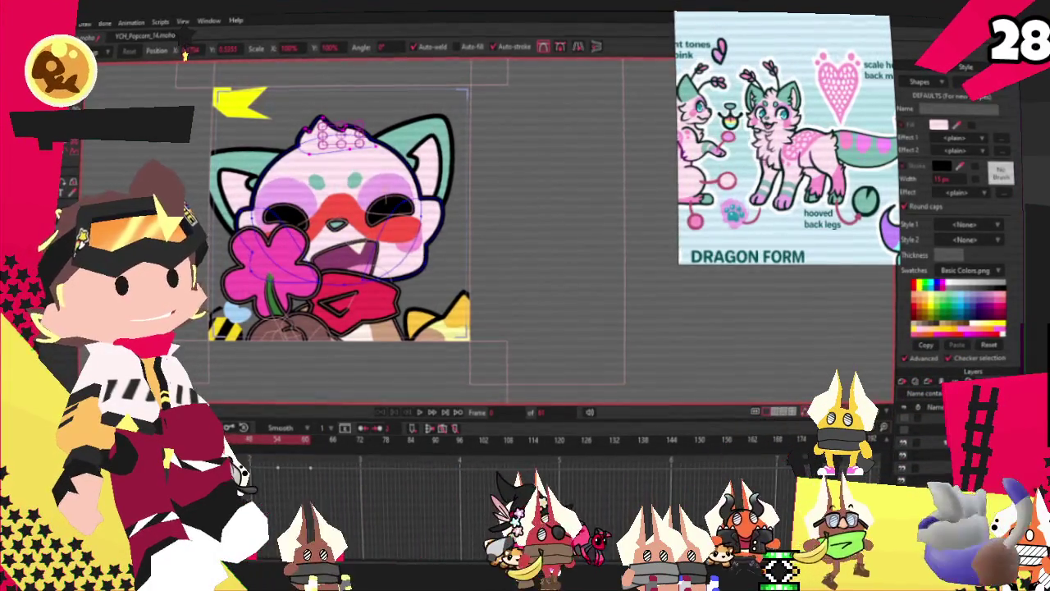
Clear the lower curve's selection and select the curve across the forehead
scroll(467, 195, down, 3)
scroll(466, 194, up, 3)
scroll(465, 194, up, 2)
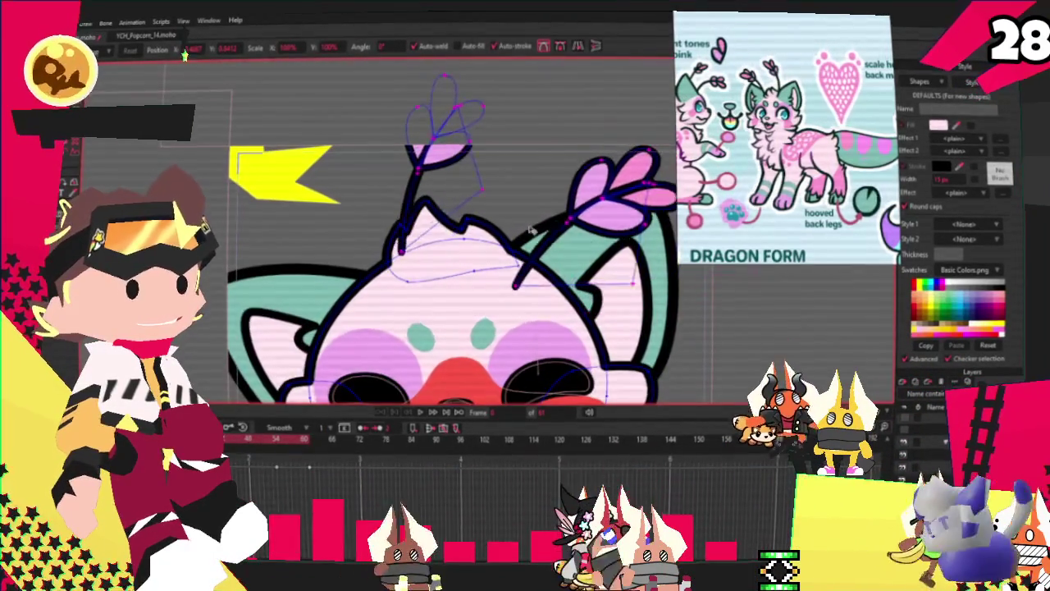
scroll(558, 259, down, 2)
scroll(557, 258, up, 3)
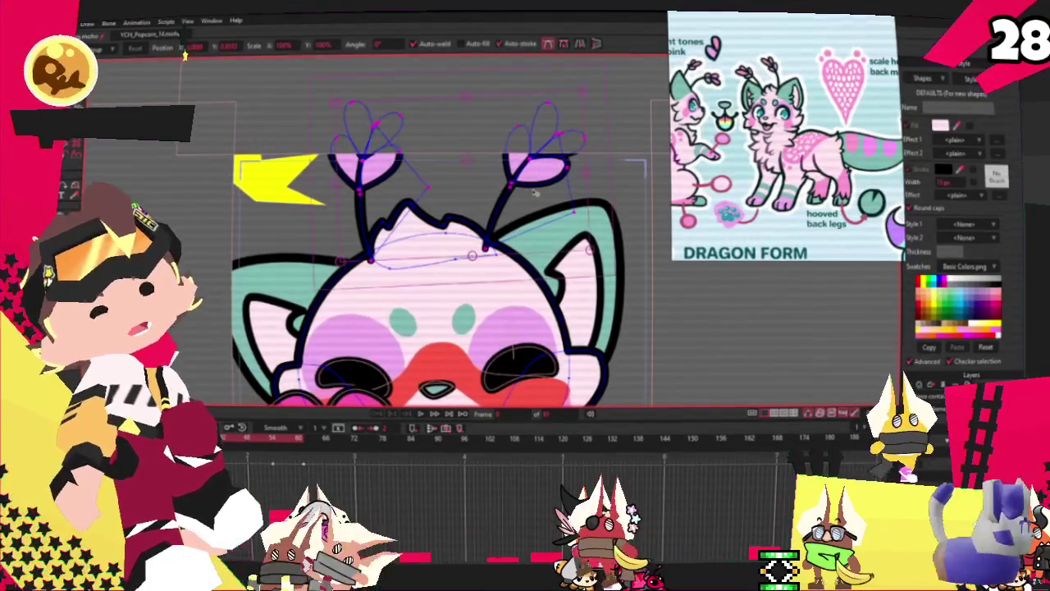
scroll(519, 195, up, 3)
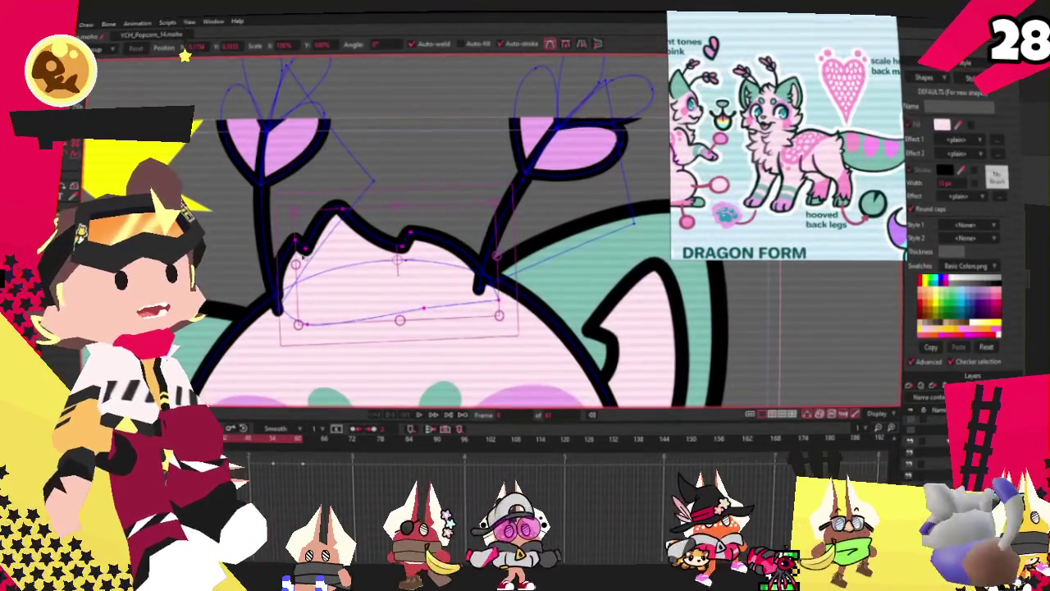
click(312, 271)
click(312, 271)
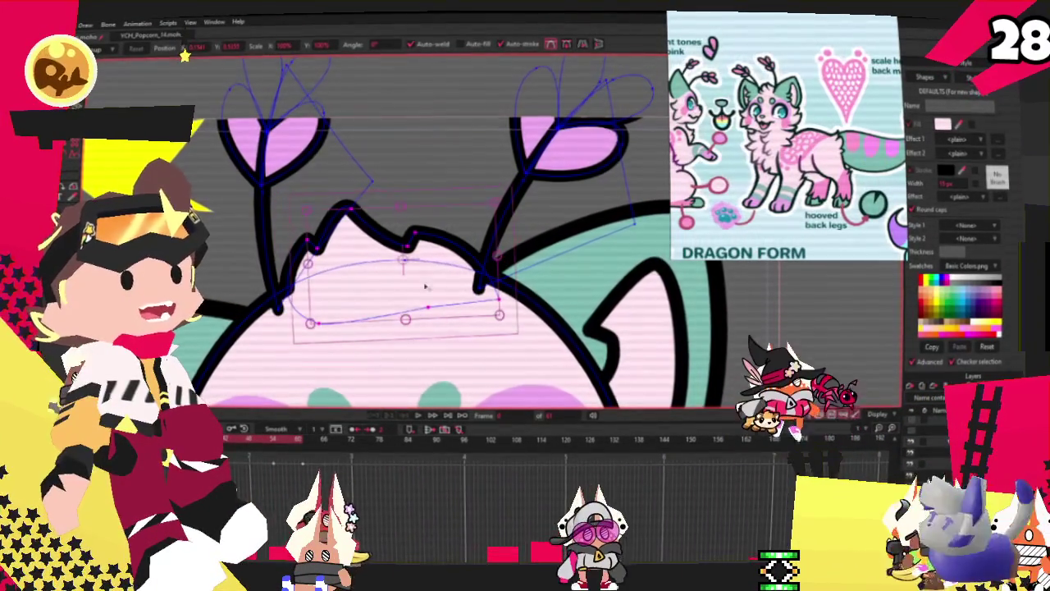
scroll(451, 291, up, 2)
Deselect the forehead curve and lower a point on the head-top outline
click(524, 305)
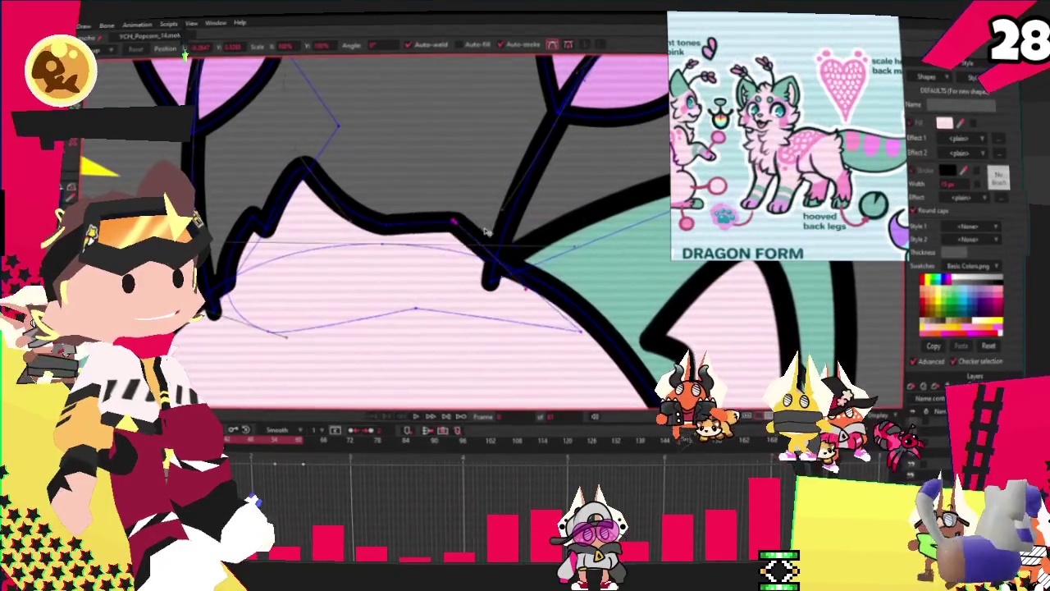
drag(437, 215, 427, 233)
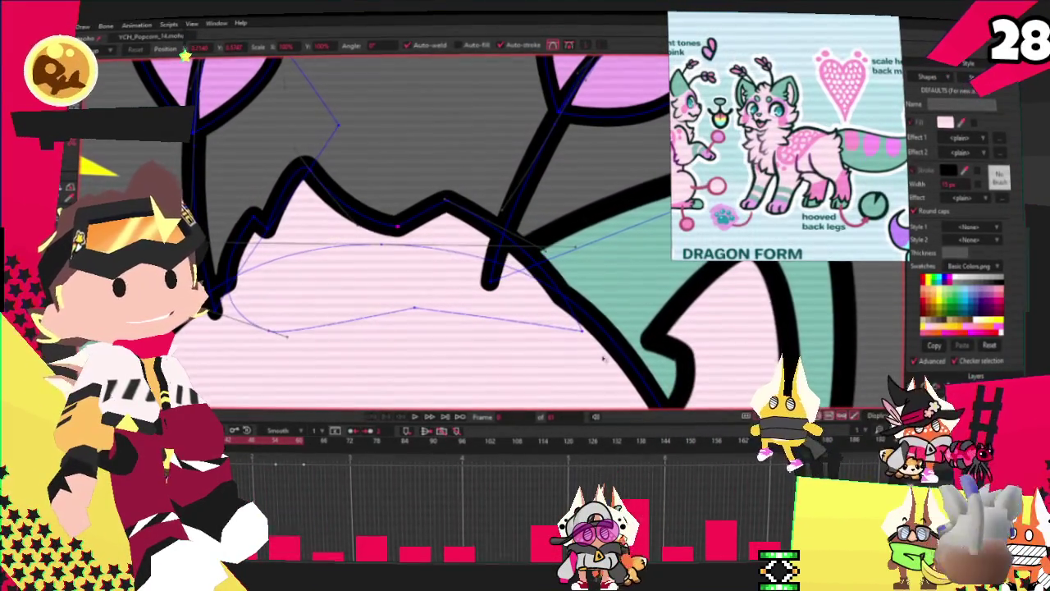
scroll(481, 216, down, 2)
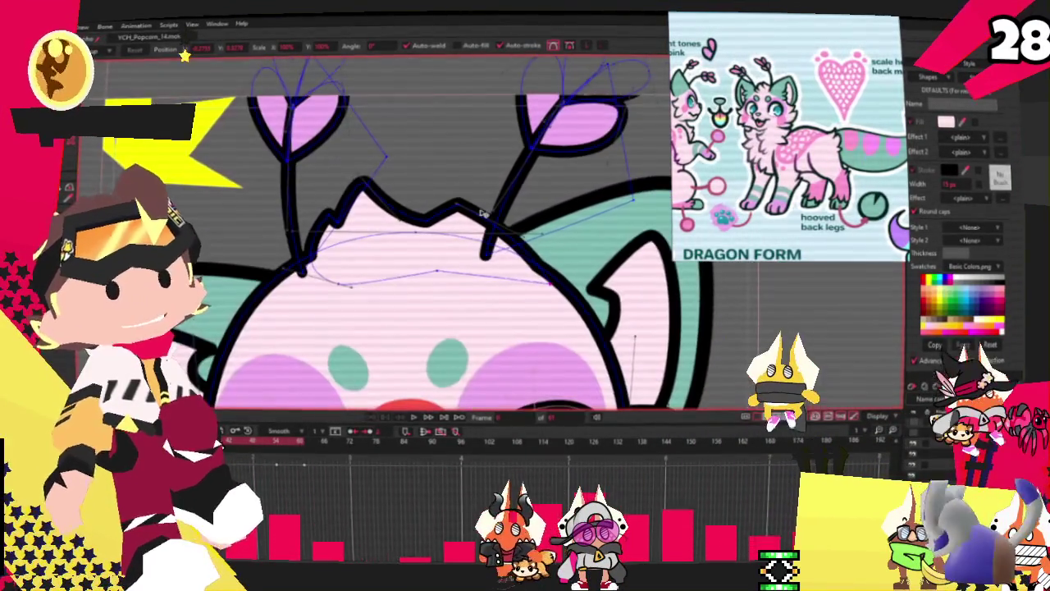
scroll(515, 177, down, 1)
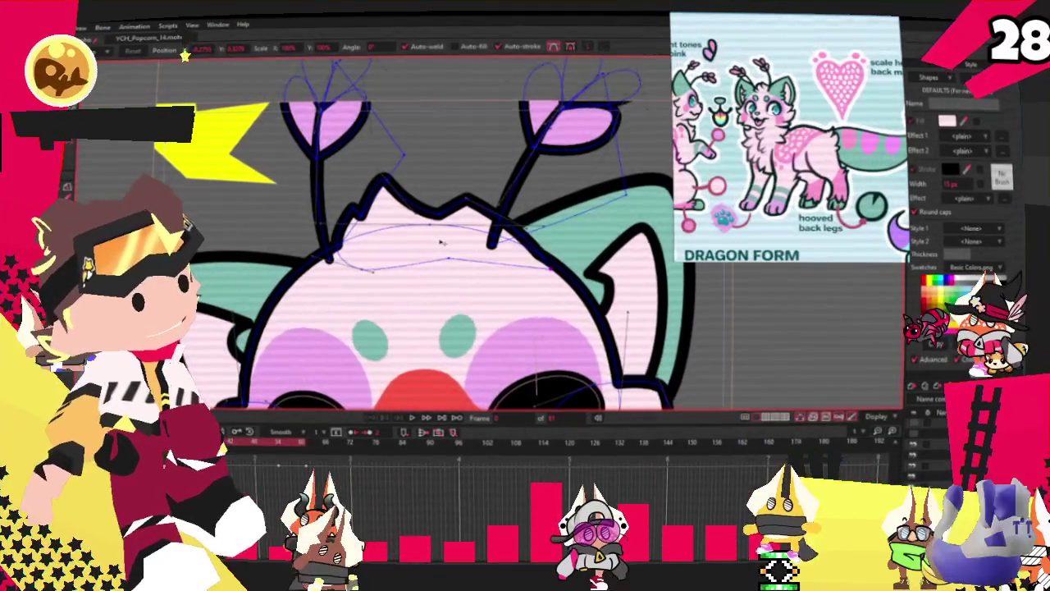
scroll(440, 242, down, 1)
scroll(439, 242, down, 2)
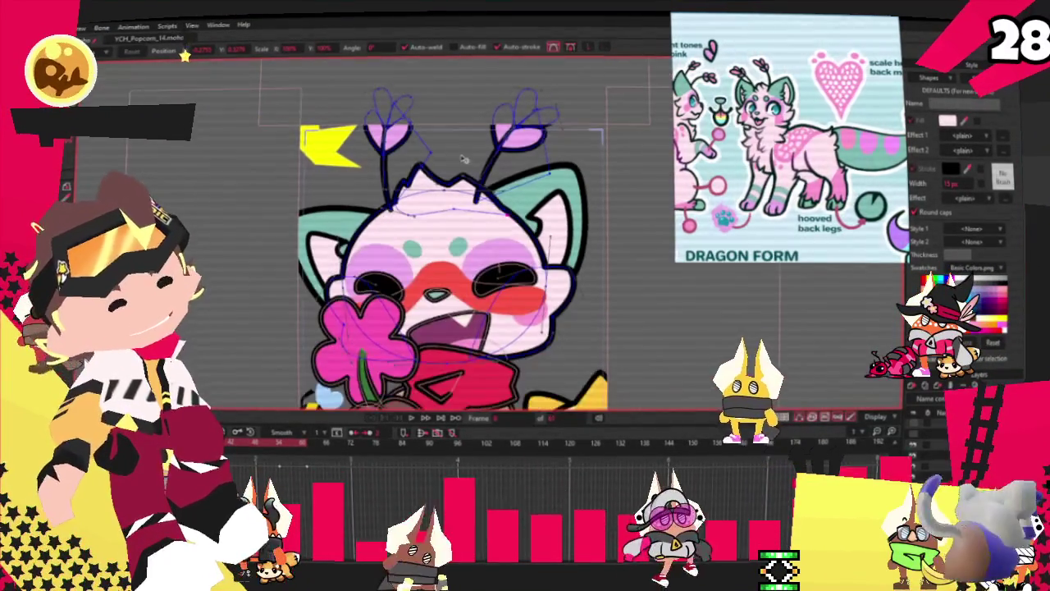
Play the emote animation to preview its poses, then switch tools with G
click(413, 419)
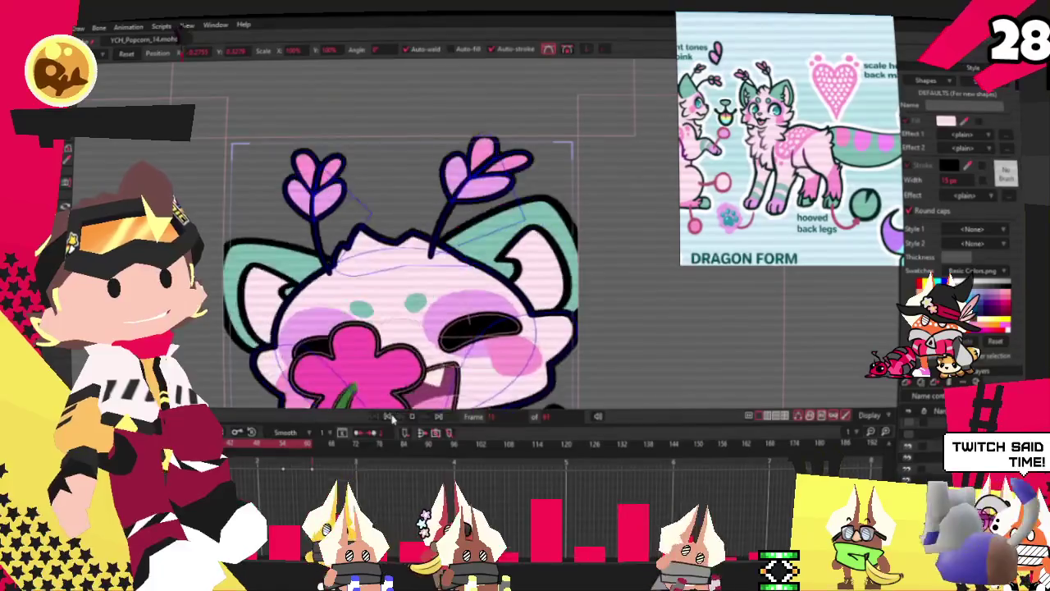
key(g)
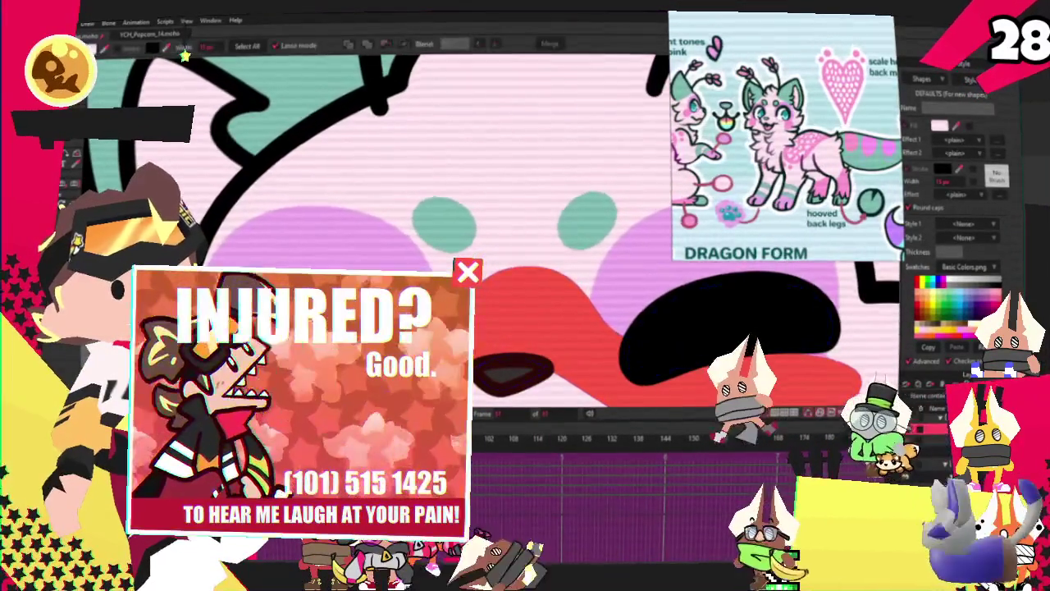
Switch to the shape selection tool with the G key
key(g)
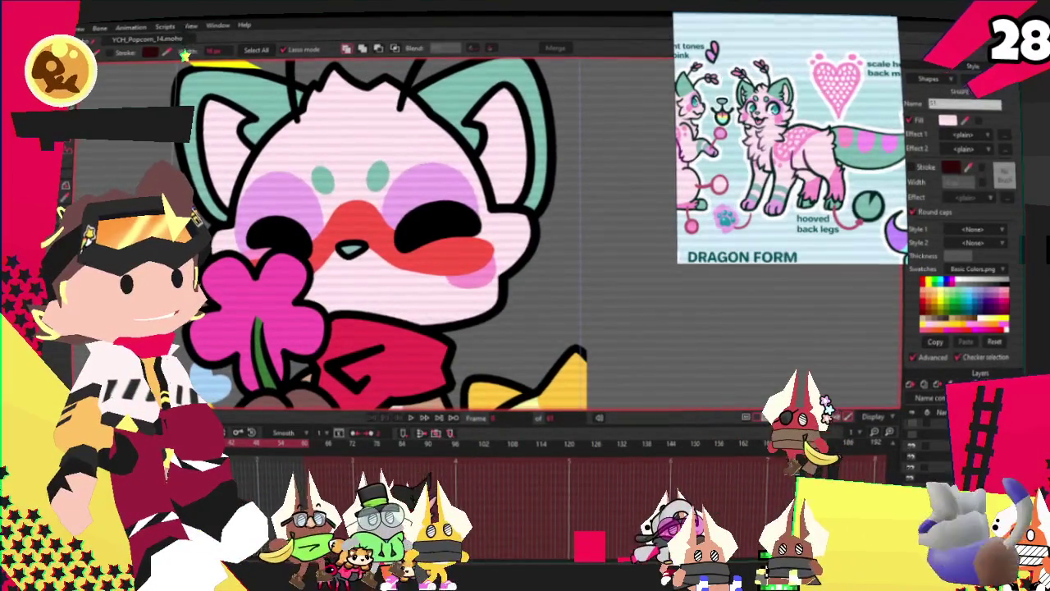
Draw a zigzag mouth line under the nose, then play the animation to check it
drag(316, 283, 419, 279)
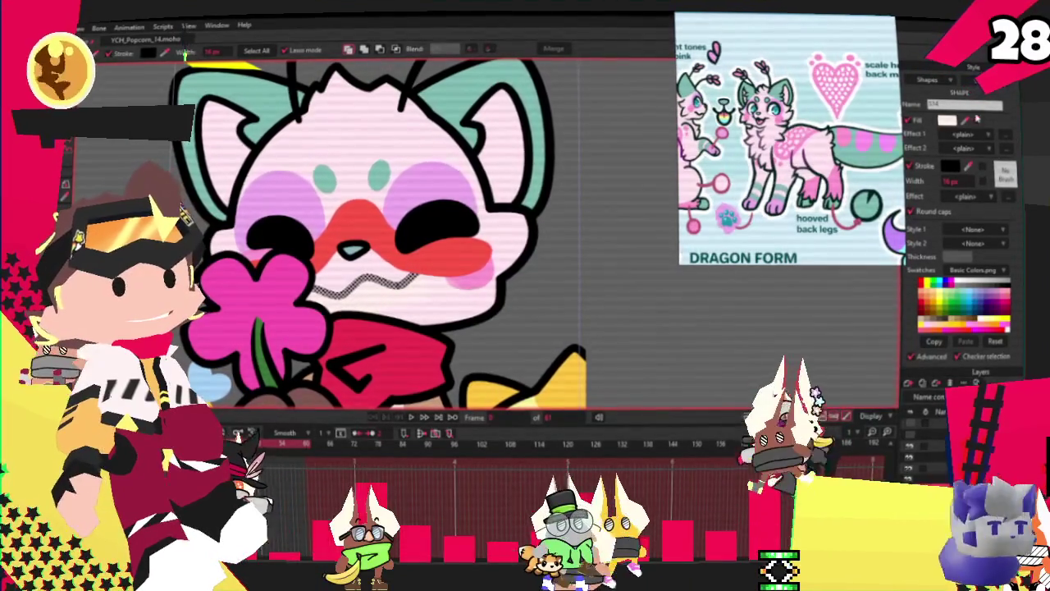
key(Escape)
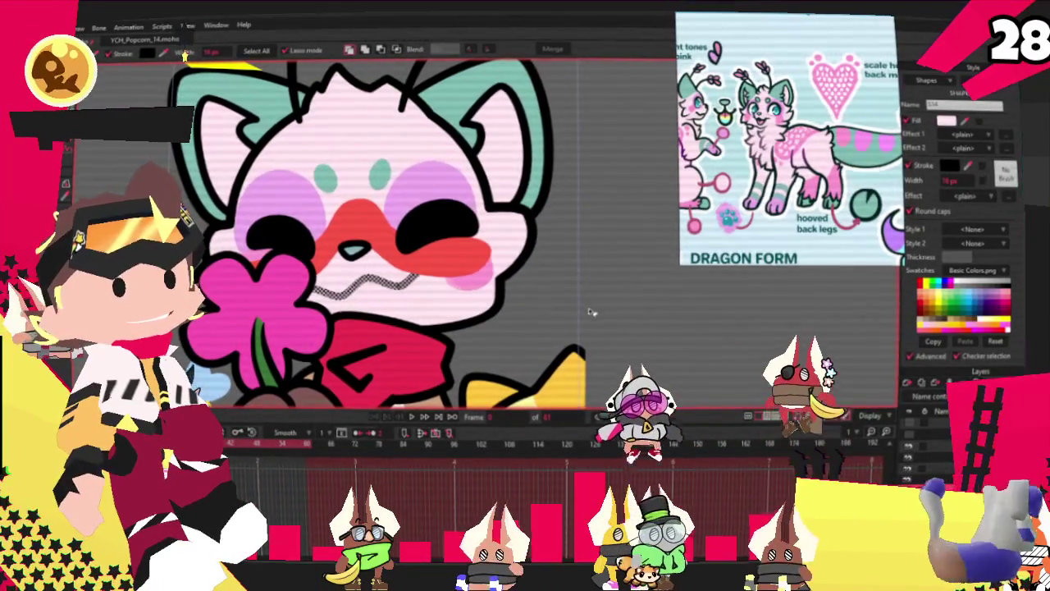
click(412, 416)
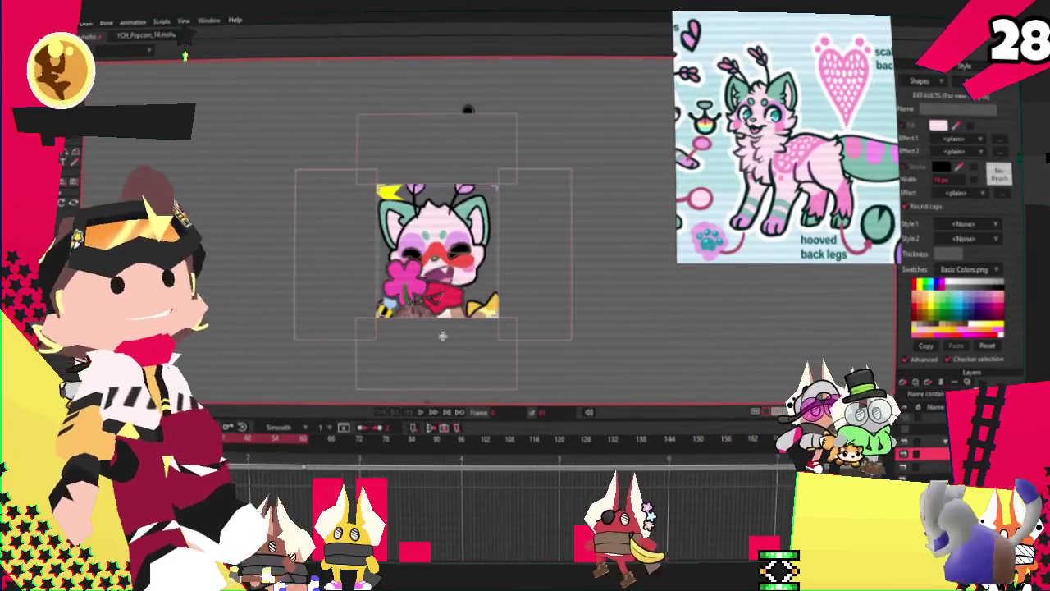
key(space)
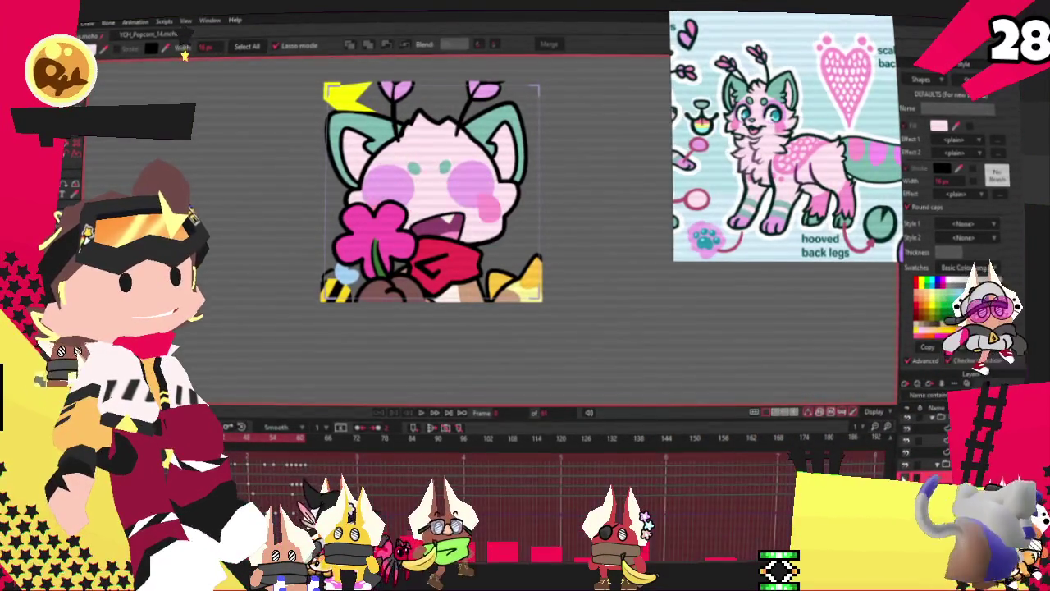
Eyedrop the paw's pink and fill the paw shapes, including the lower part, with it
key(space)
key(space)
scroll(363, 265, up, 5)
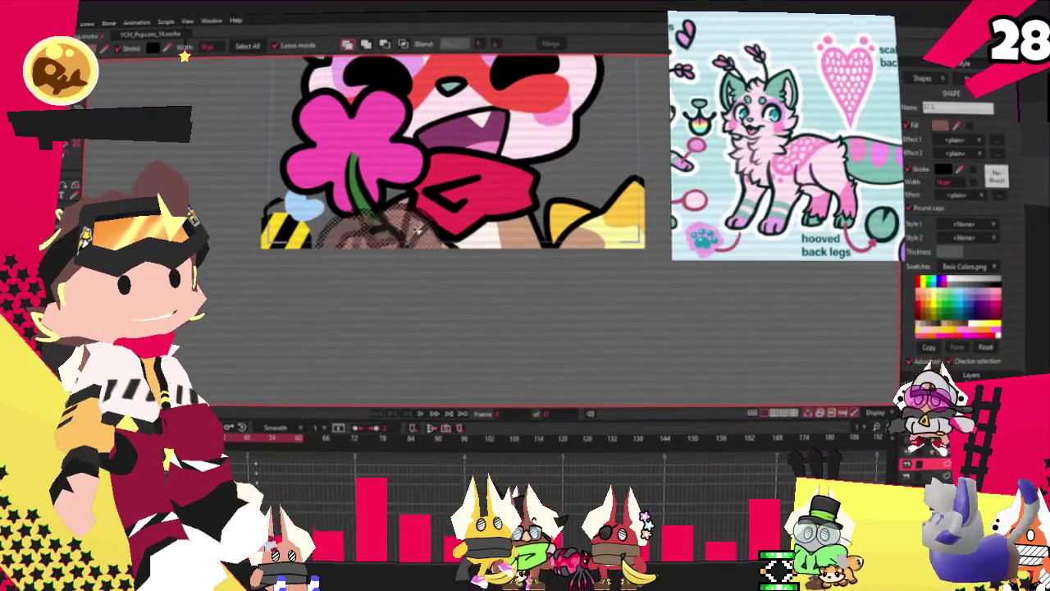
scroll(363, 266, up, 2)
scroll(755, 246, up, 3)
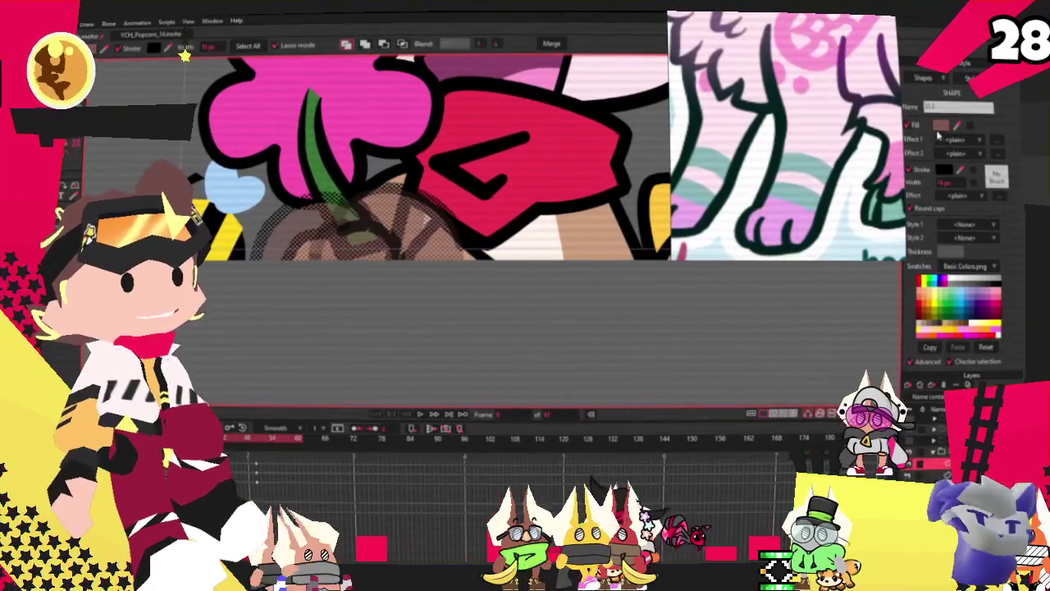
click(770, 215)
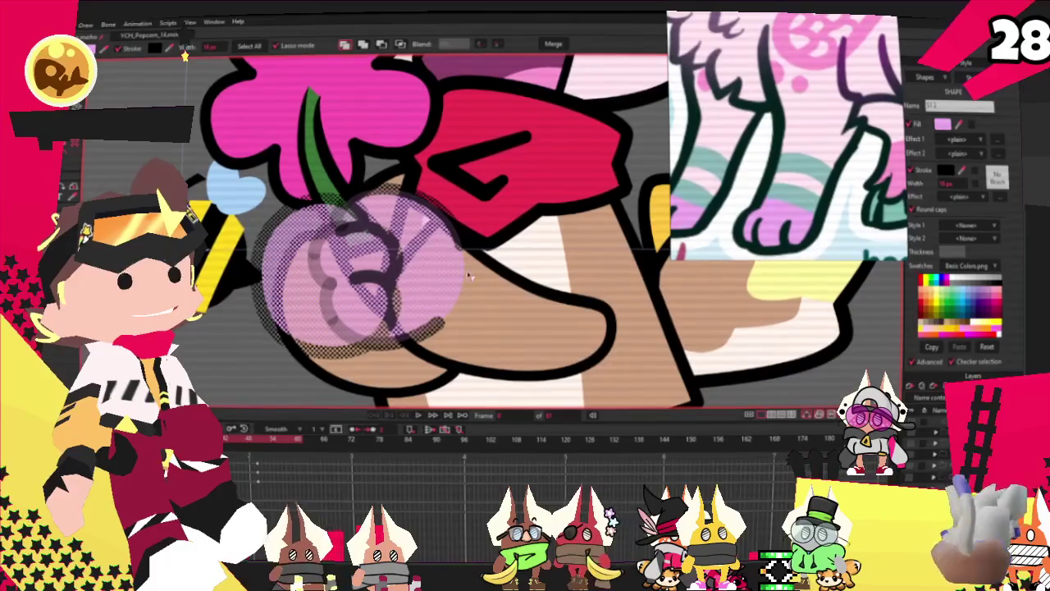
key(space)
click(426, 371)
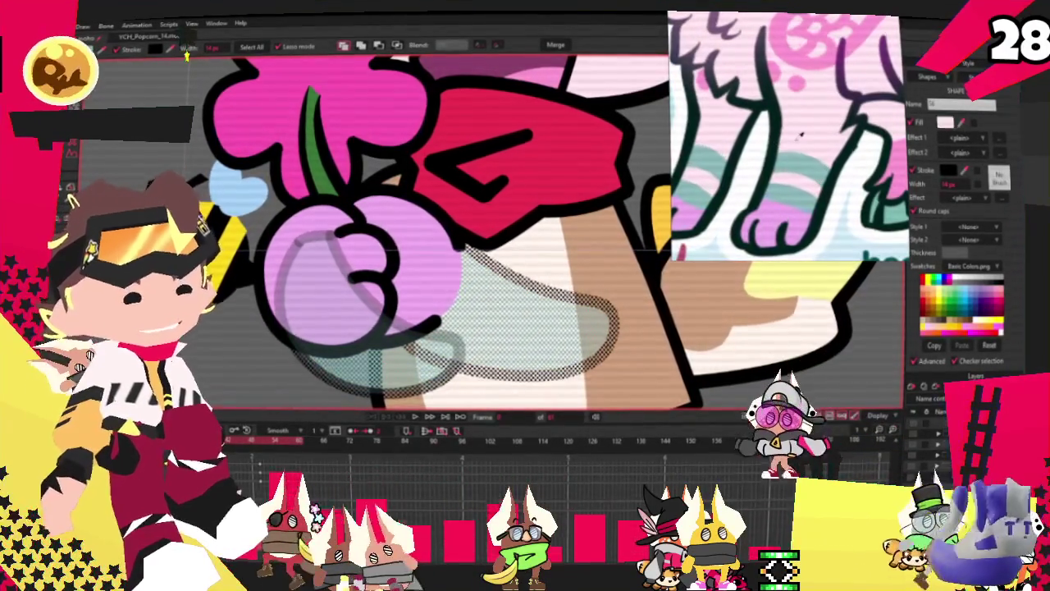
click(397, 197)
scroll(397, 197, down, 5)
scroll(398, 197, up, 5)
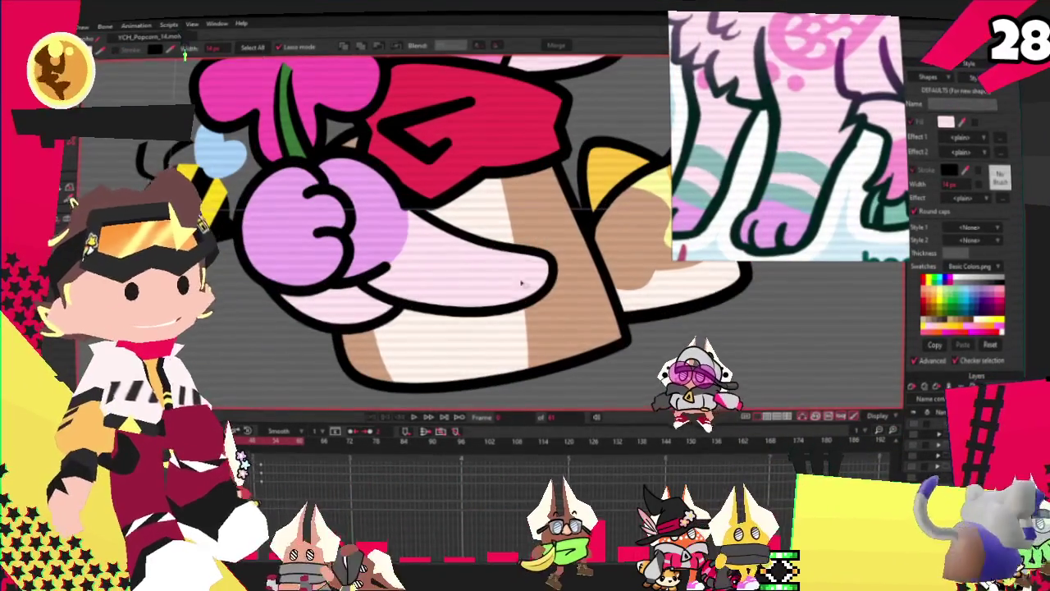
Lasso the round toe ellipse on the paw and enlarge it toward the upper right
key(e)
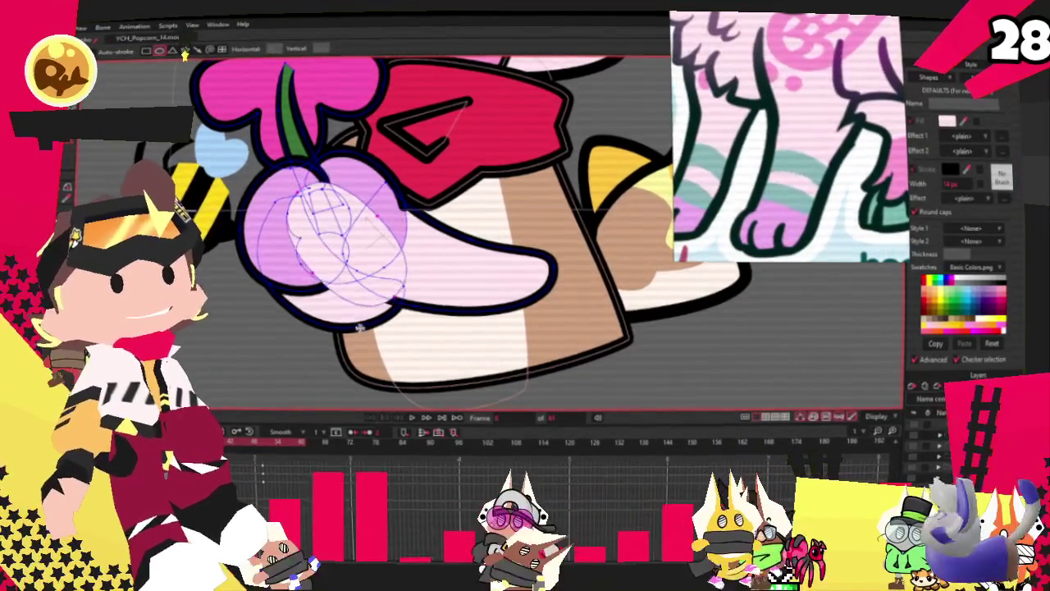
key(g)
scroll(309, 192, up, 3)
drag(309, 192, 427, 303)
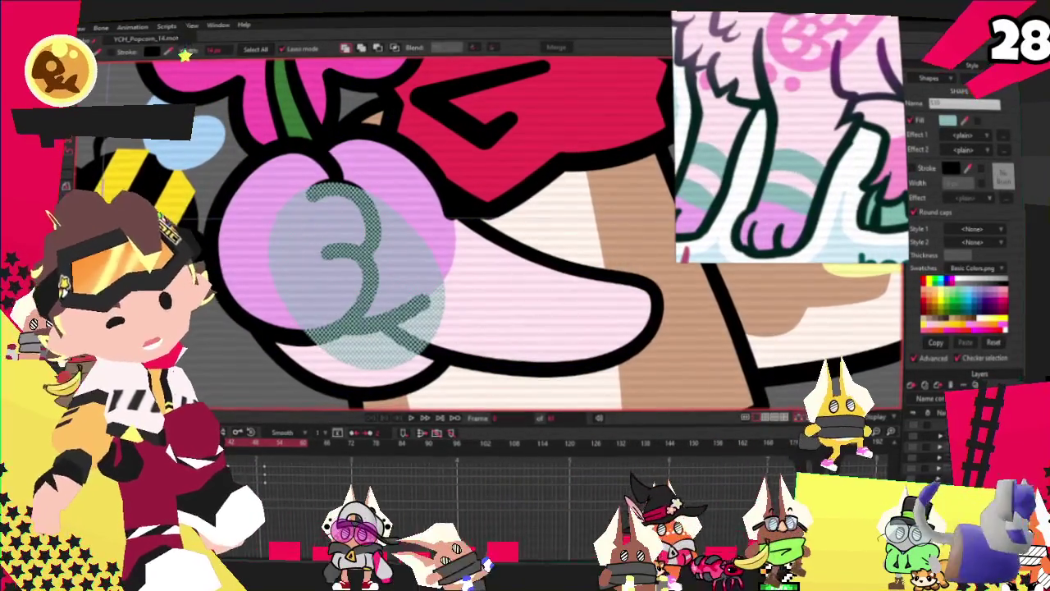
key(t)
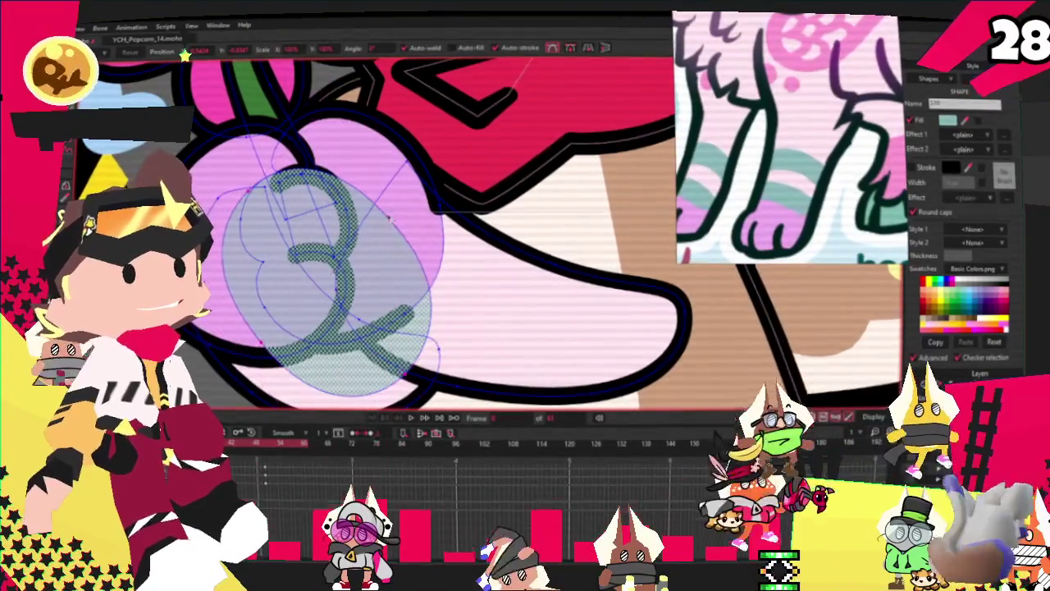
mouse_move(475, 307)
mouse_down()
mouse_move(458, 243)
mouse_move(431, 349)
mouse_up()
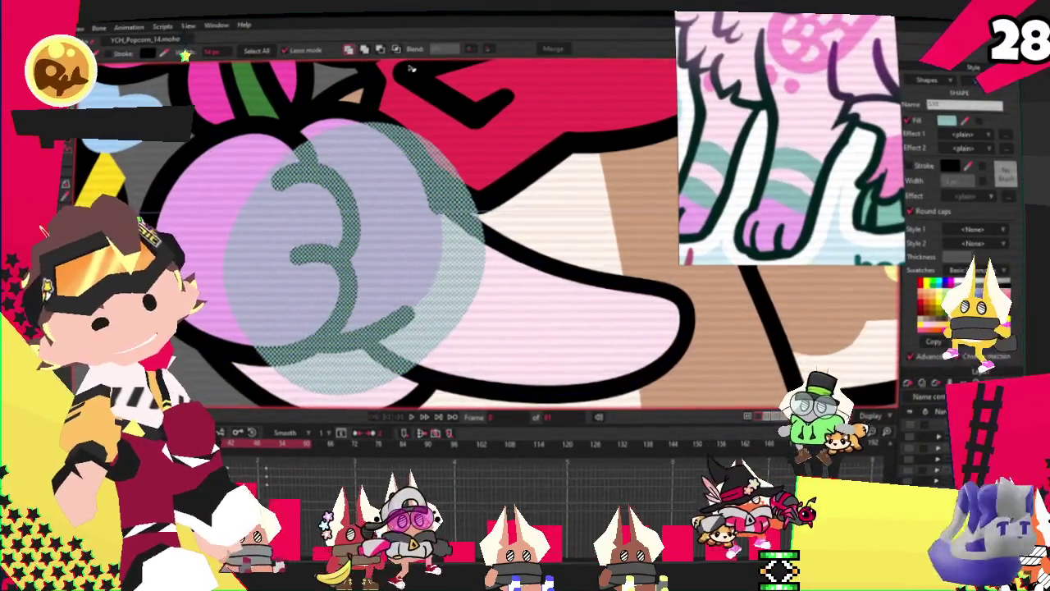
key(g)
Clear the selection to reveal the mint underside, then preview another pose and return to the start
scroll(450, 196, down, 2)
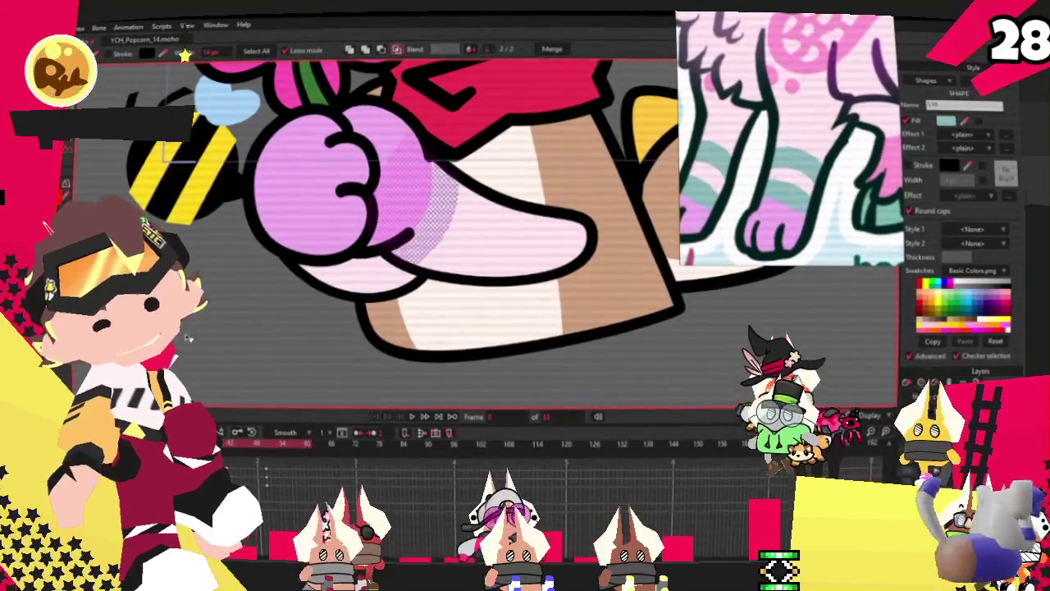
key(ctrl+shift+a)
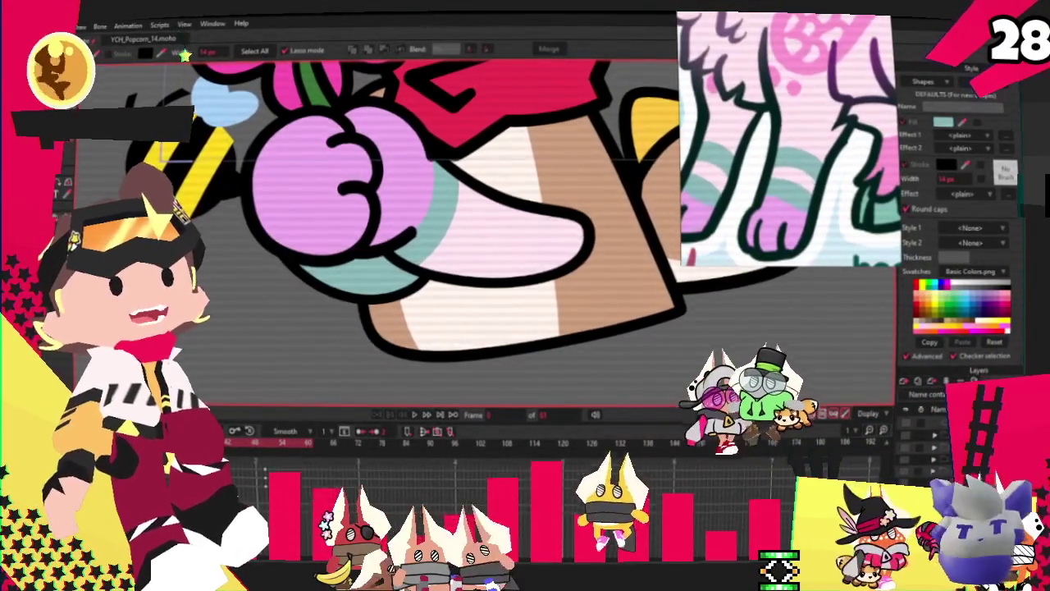
key(space)
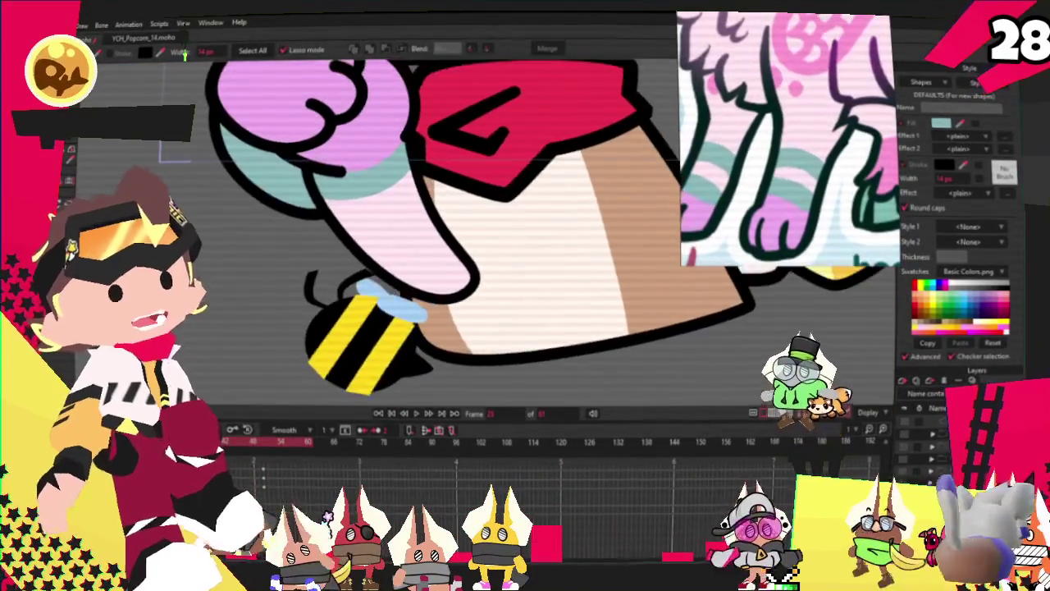
key(space)
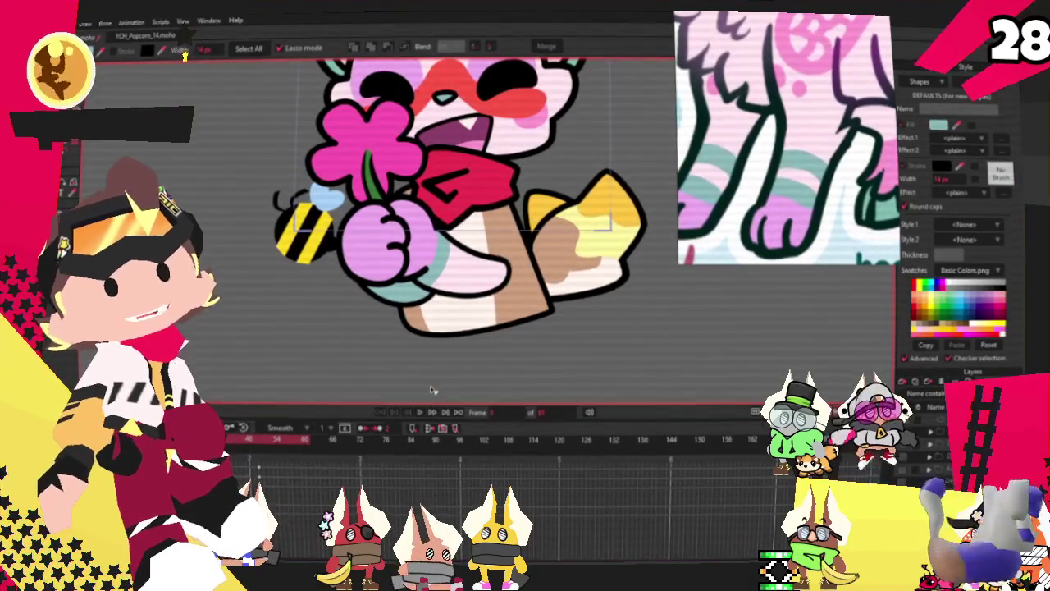
Preview the animation, then delete the old yellow-tipped tail from behind the cat
key(space)
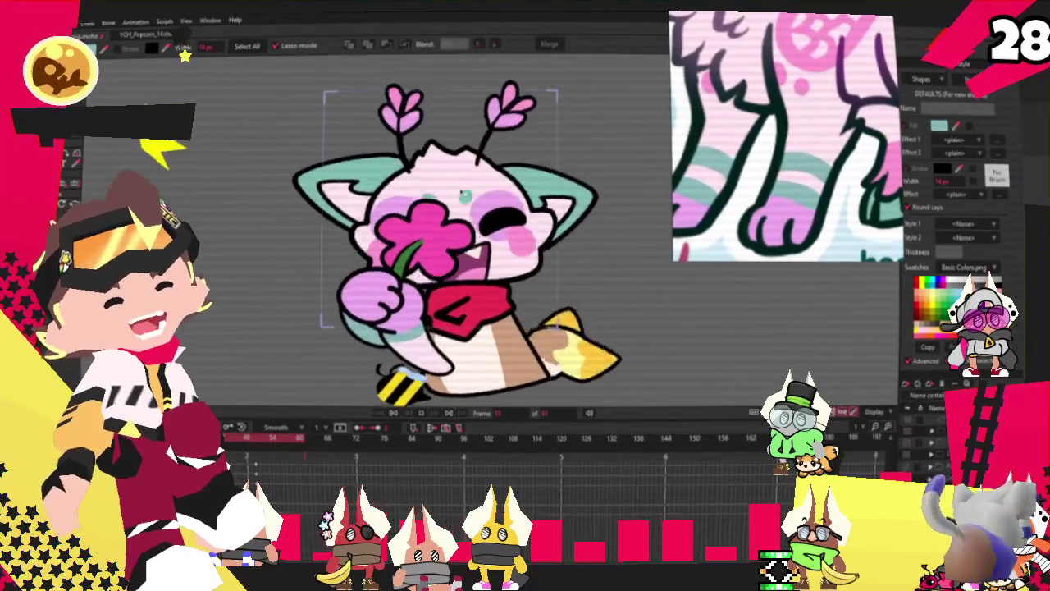
click(402, 417)
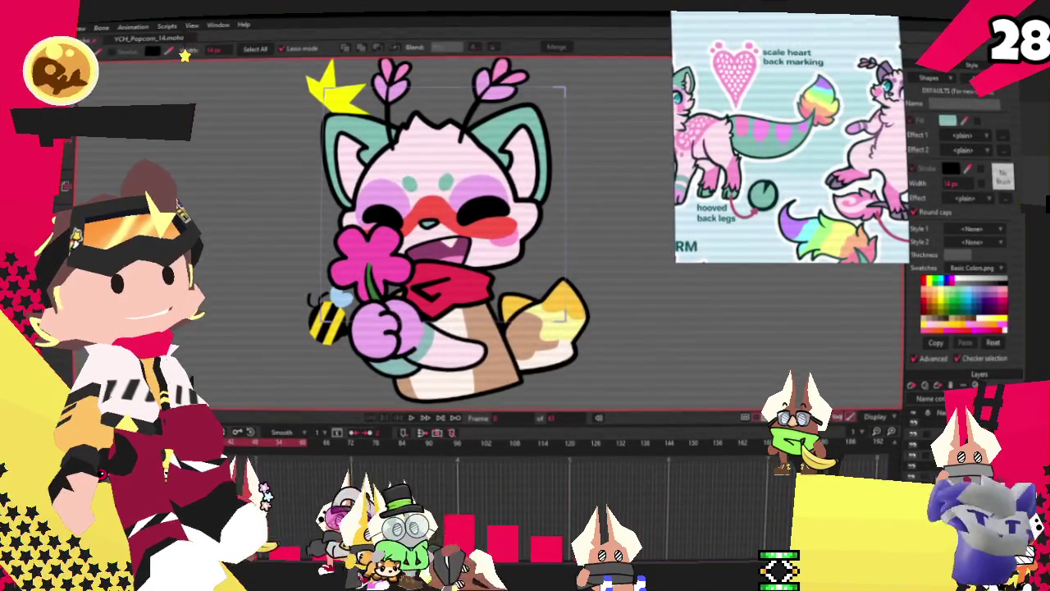
drag(567, 312, 593, 348)
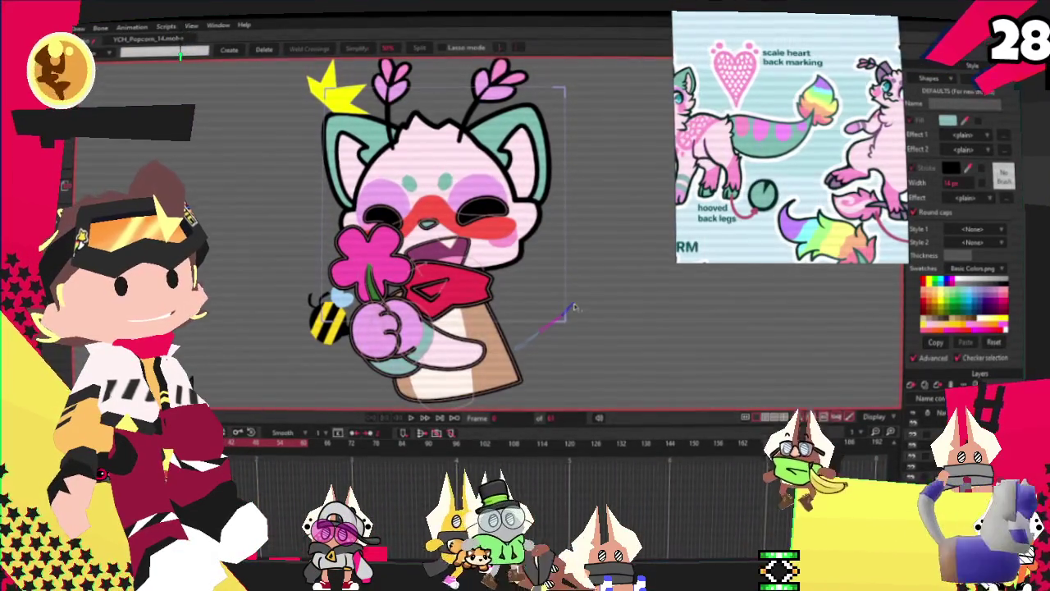
Paste the mint, pink-spotted, rainbow-tipped tail and fit it behind the cat's body
key(ctrl+v)
scroll(513, 270, up, 2)
scroll(513, 269, up, 2)
scroll(514, 269, up, 2)
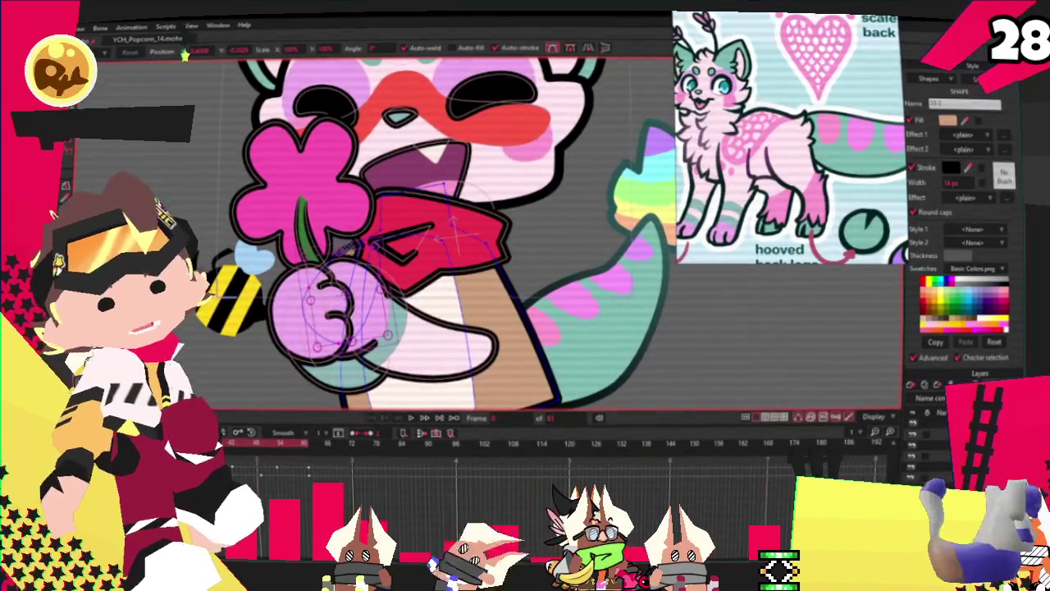
key(g)
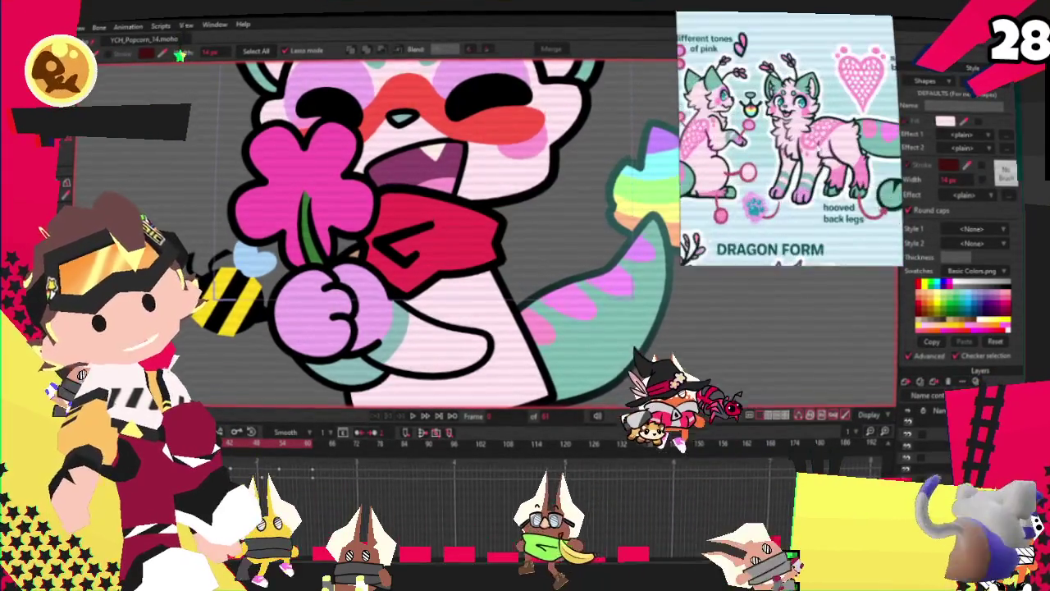
scroll(623, 213, up, 3)
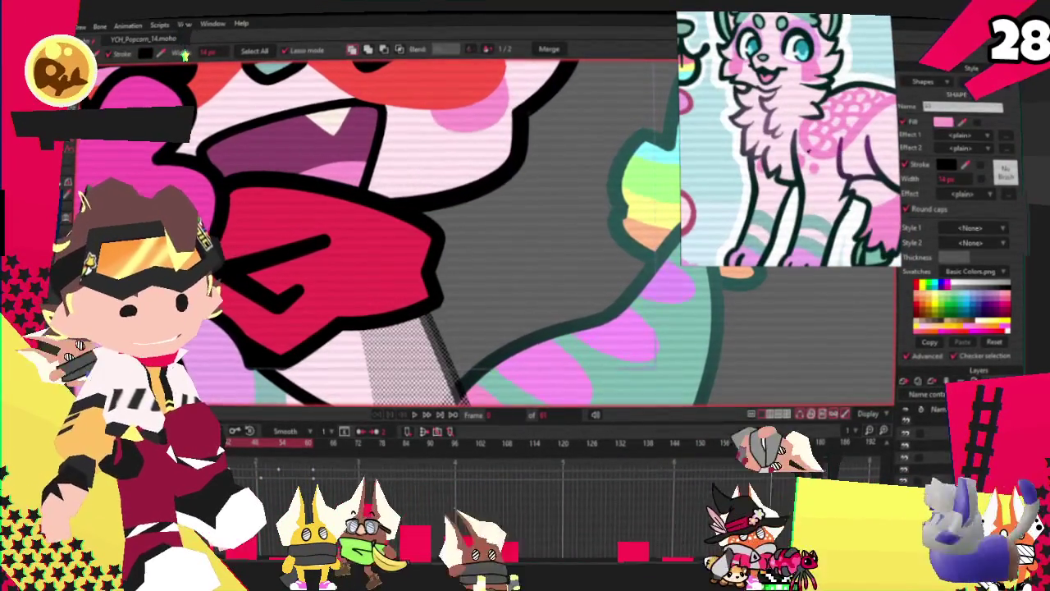
scroll(377, 230, down, 3)
scroll(378, 230, up, 3)
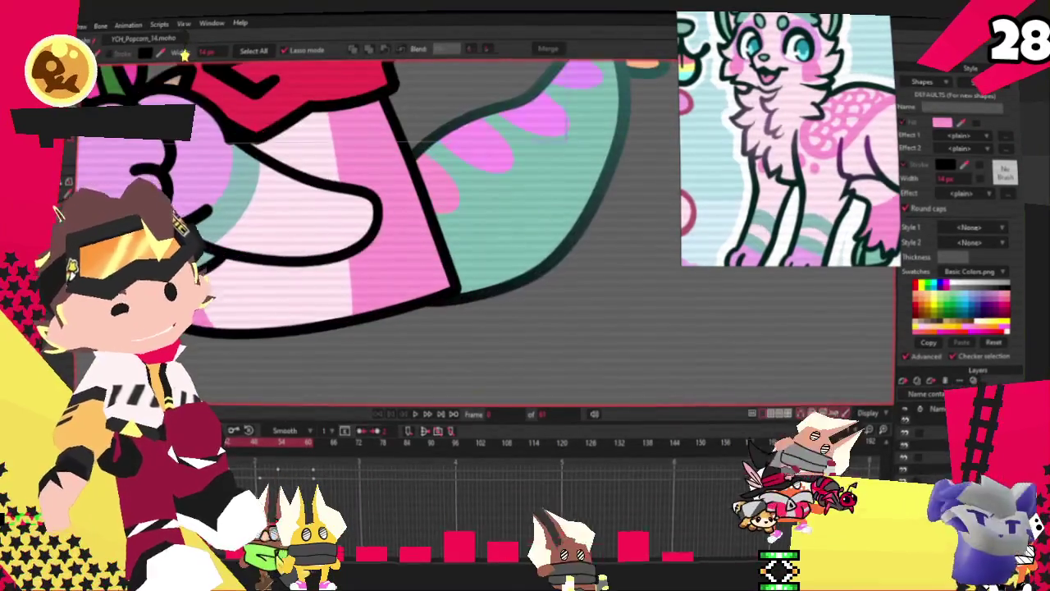
mouse_move(205, 74)
mouse_down()
mouse_move(374, 338)
mouse_move(533, 302)
mouse_up()
key(t)
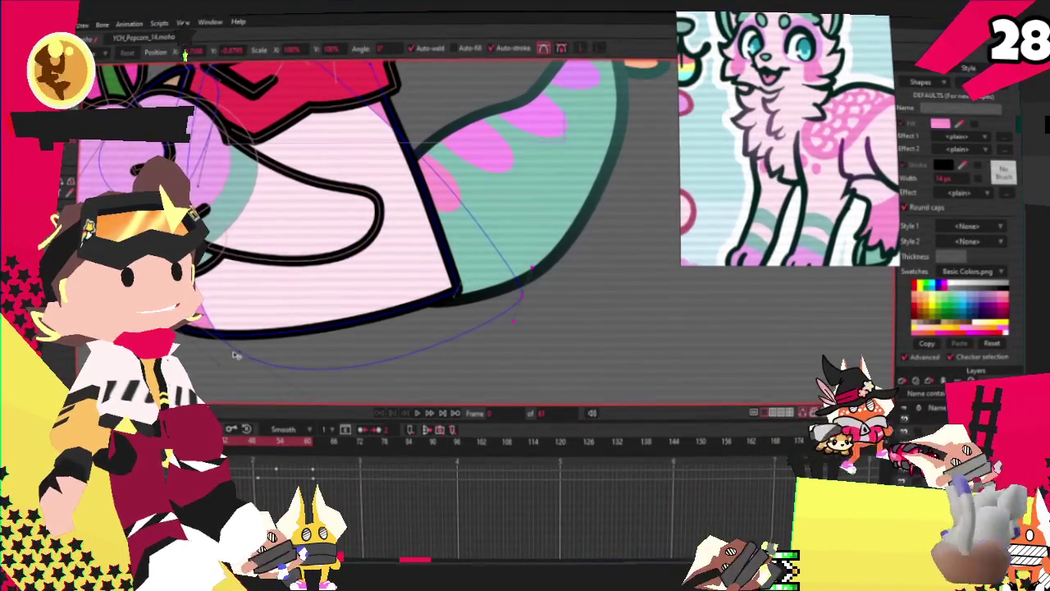
scroll(344, 205, down, 3)
scroll(345, 205, up, 3)
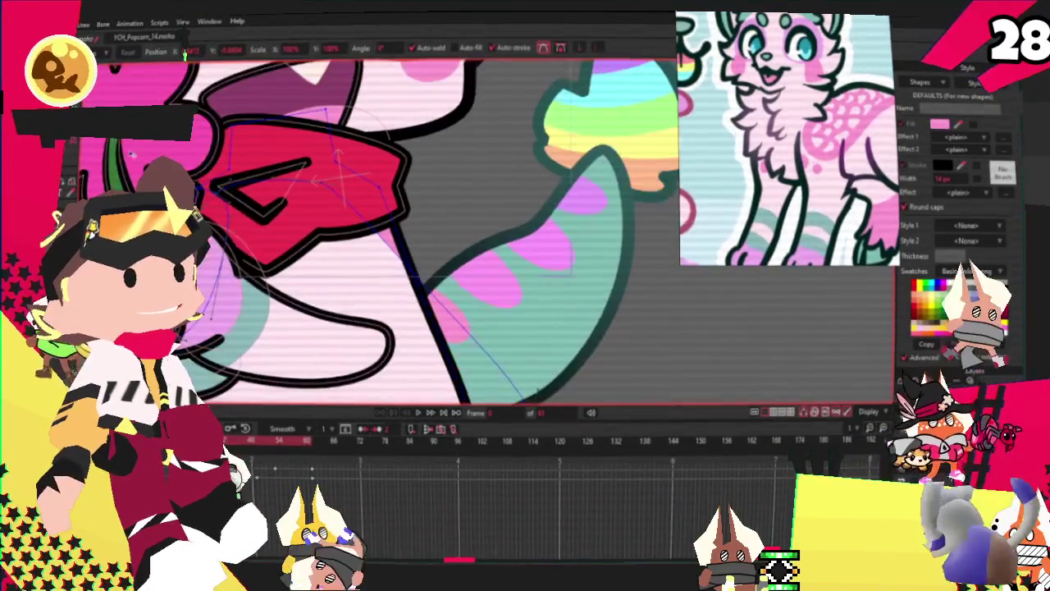
key(c)
scroll(376, 224, down, 3)
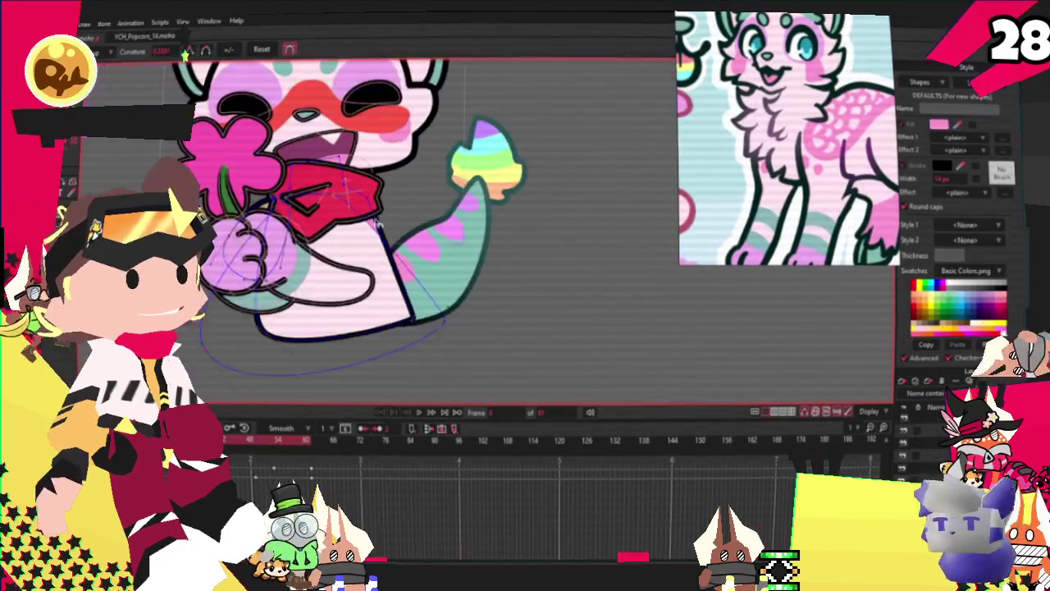
scroll(465, 322, up, 3)
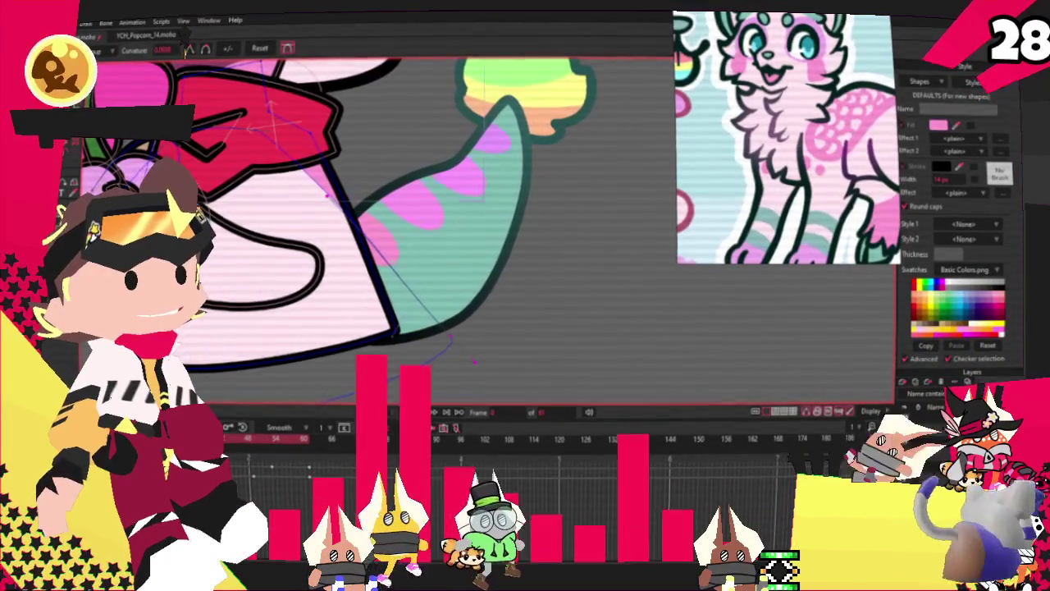
key(a)
scroll(345, 194, up, 2)
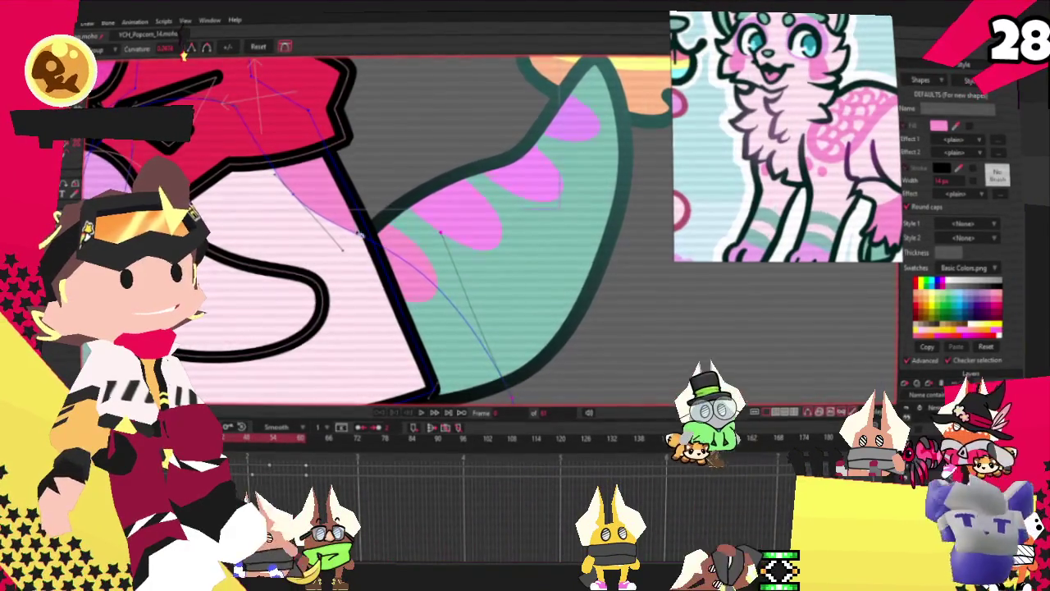
scroll(442, 231, down, 3)
scroll(382, 279, up, 1)
key(g)
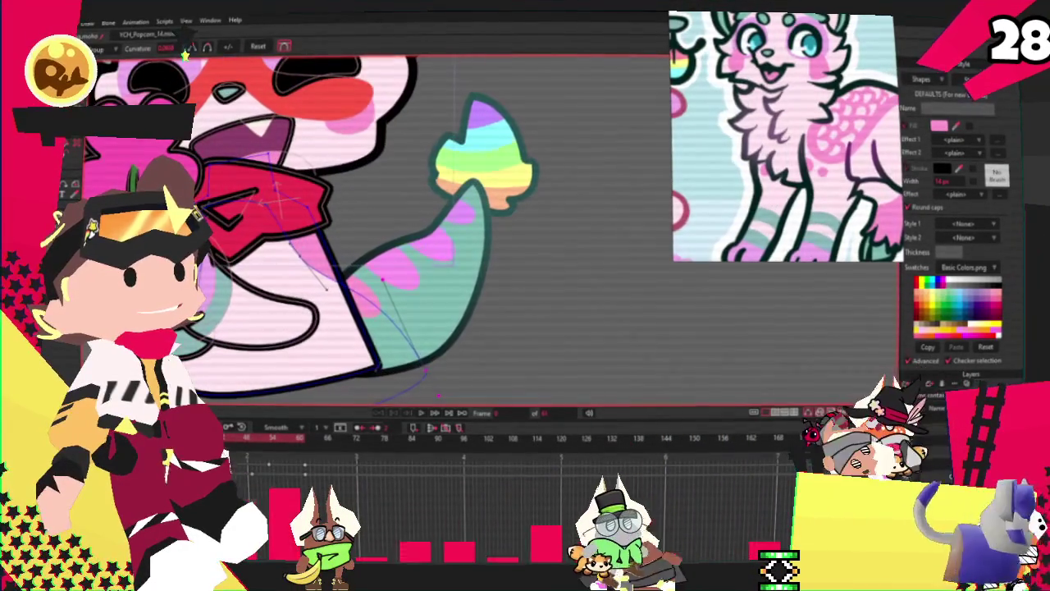
key(e)
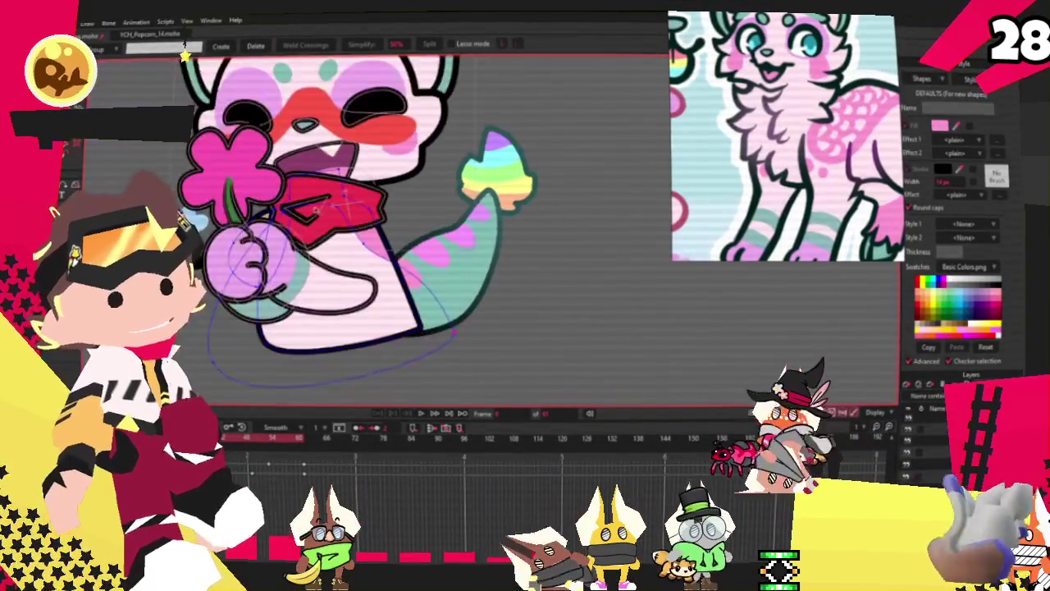
scroll(266, 192, up, 3)
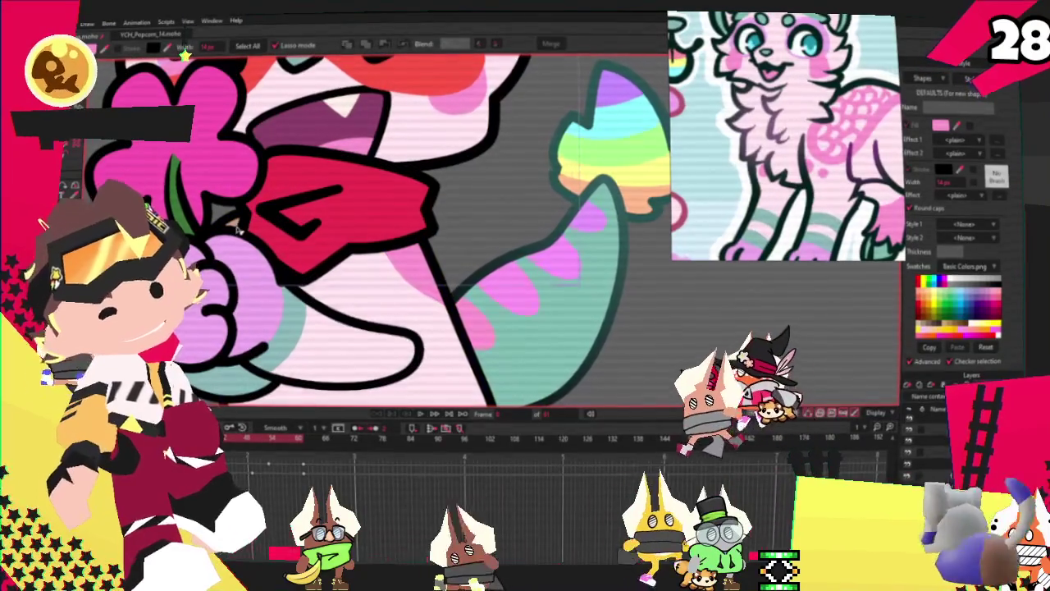
Hide the red bandana and select the white chest fur shape's outline for transforming
key(ctrl+a)
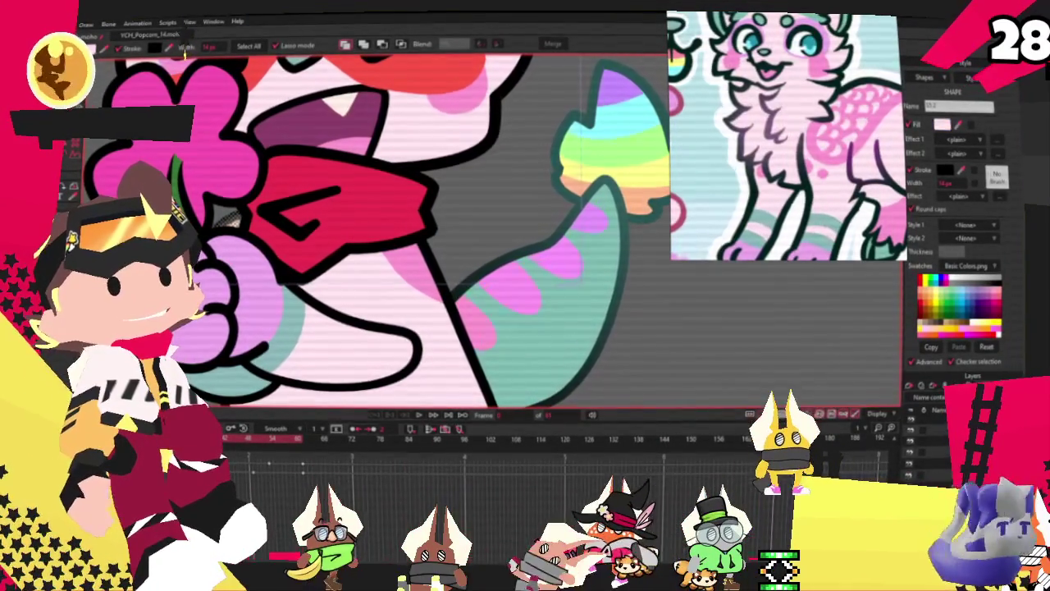
key(ctrl+d)
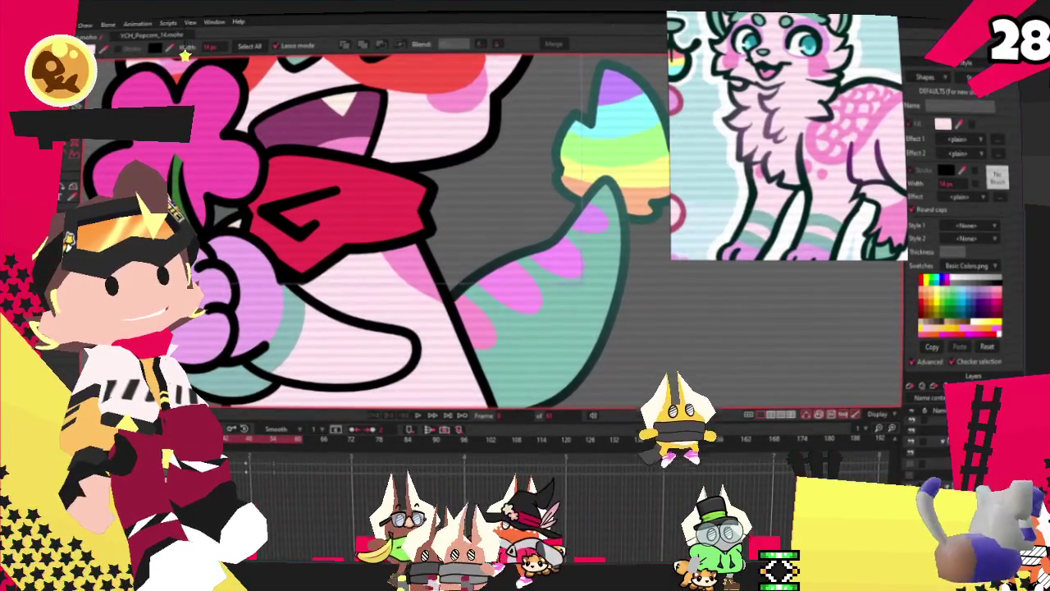
click(913, 466)
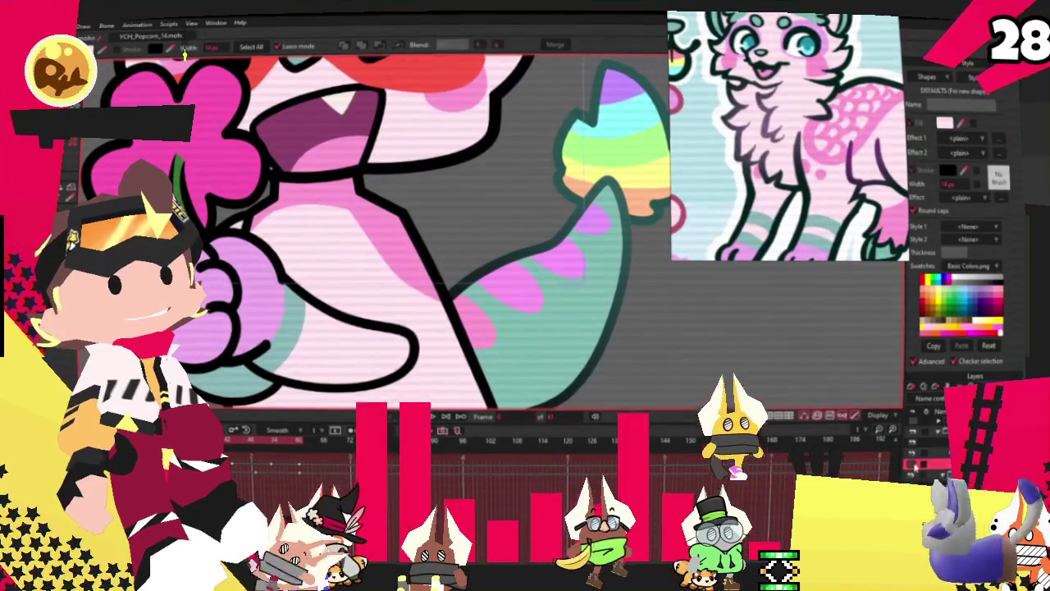
click(298, 257)
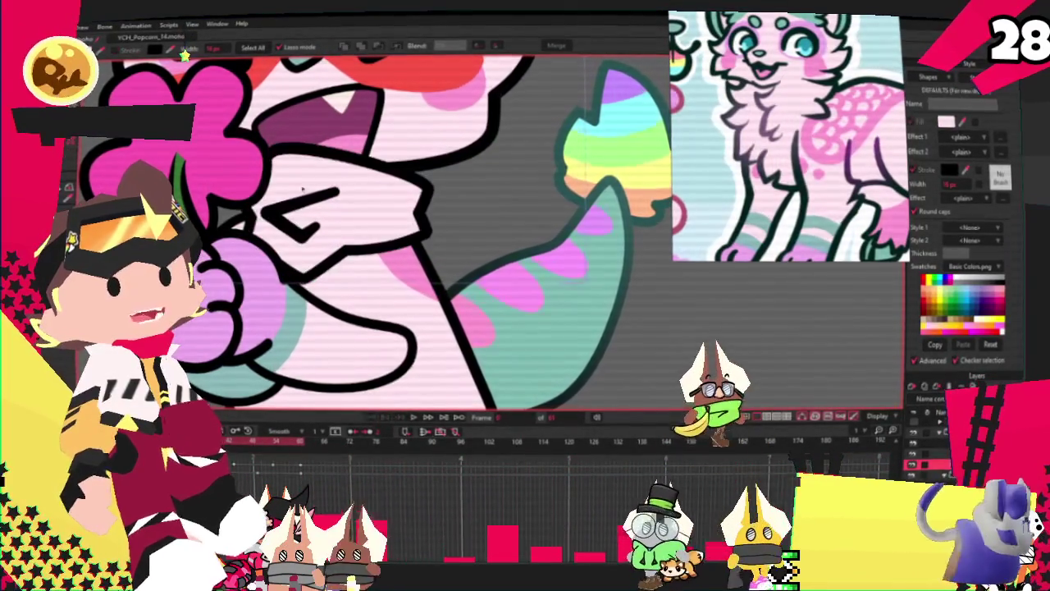
click(302, 189)
key(t)
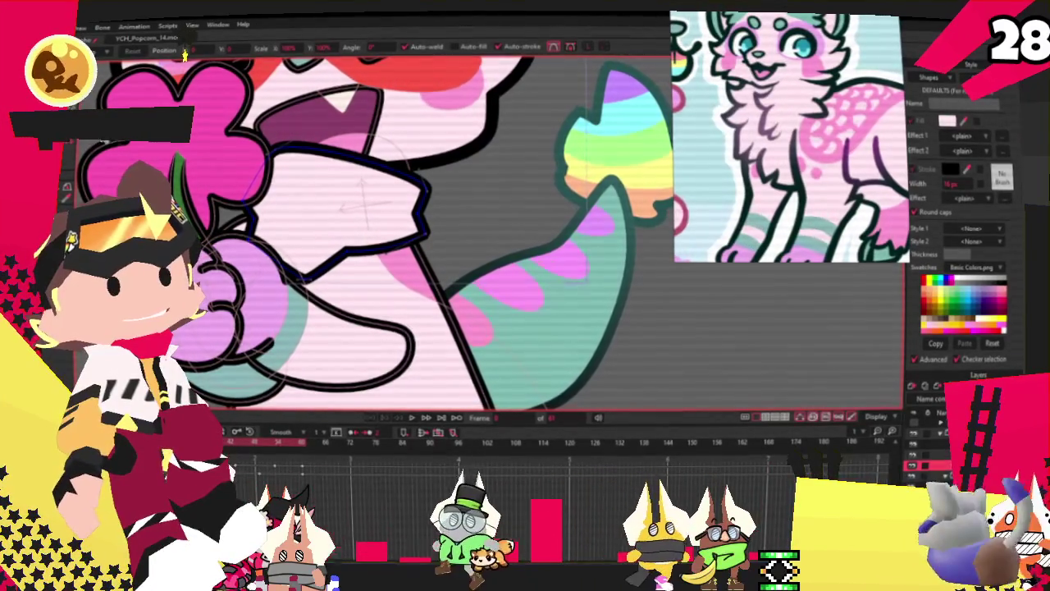
Add points to the chest fur's lower outline and drag them to reshape the curve
key(a)
scroll(340, 234, up, 2)
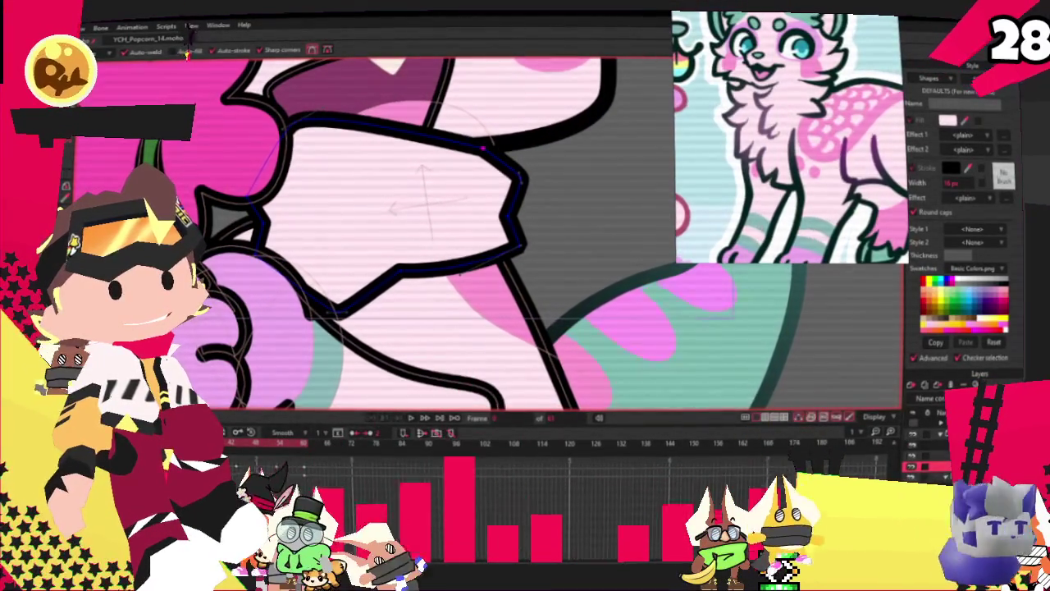
click(397, 274)
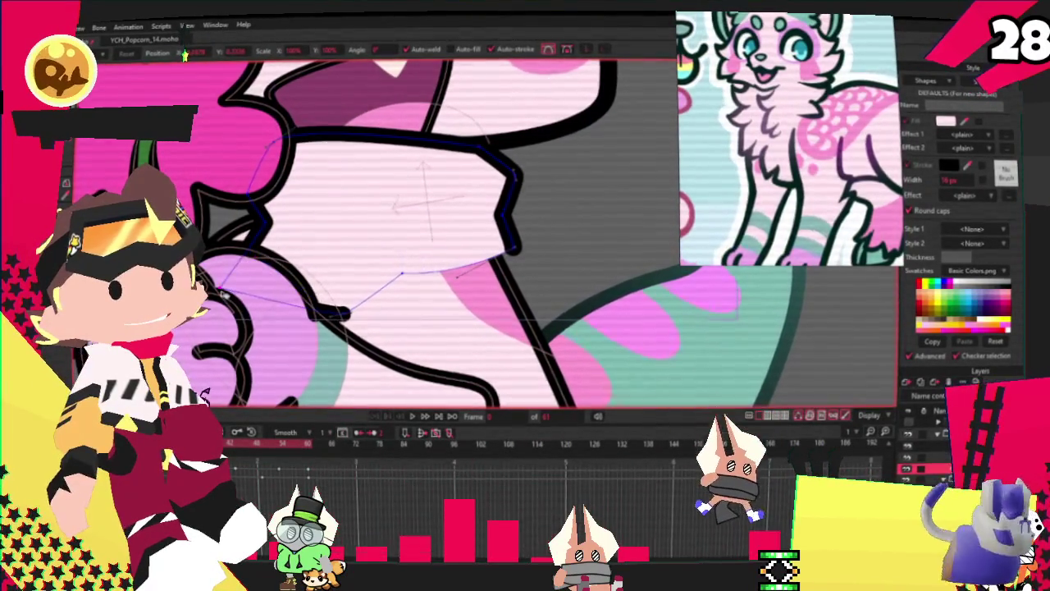
drag(336, 313, 297, 358)
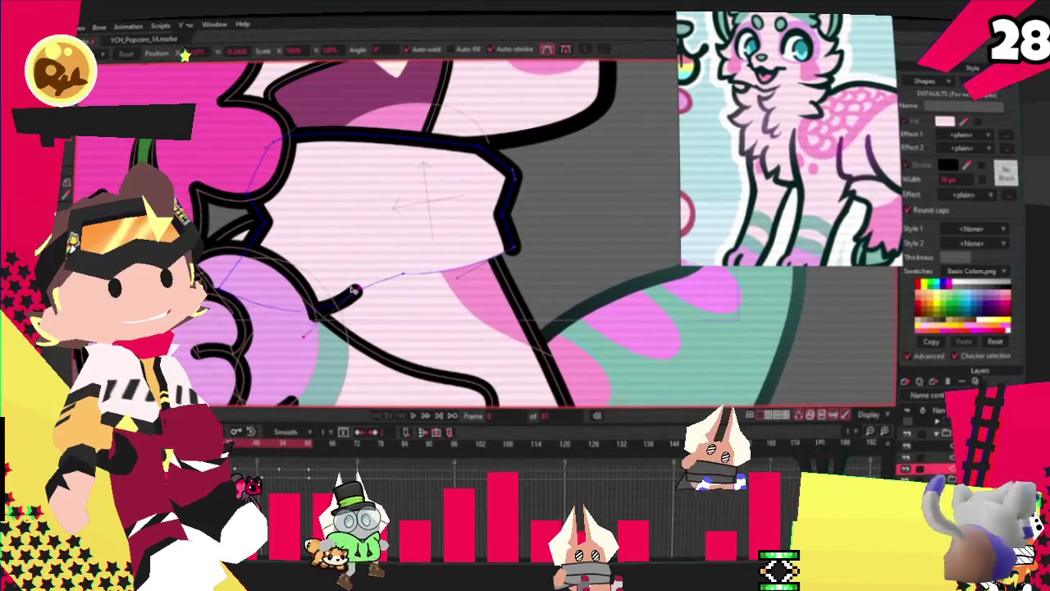
drag(504, 257, 497, 268)
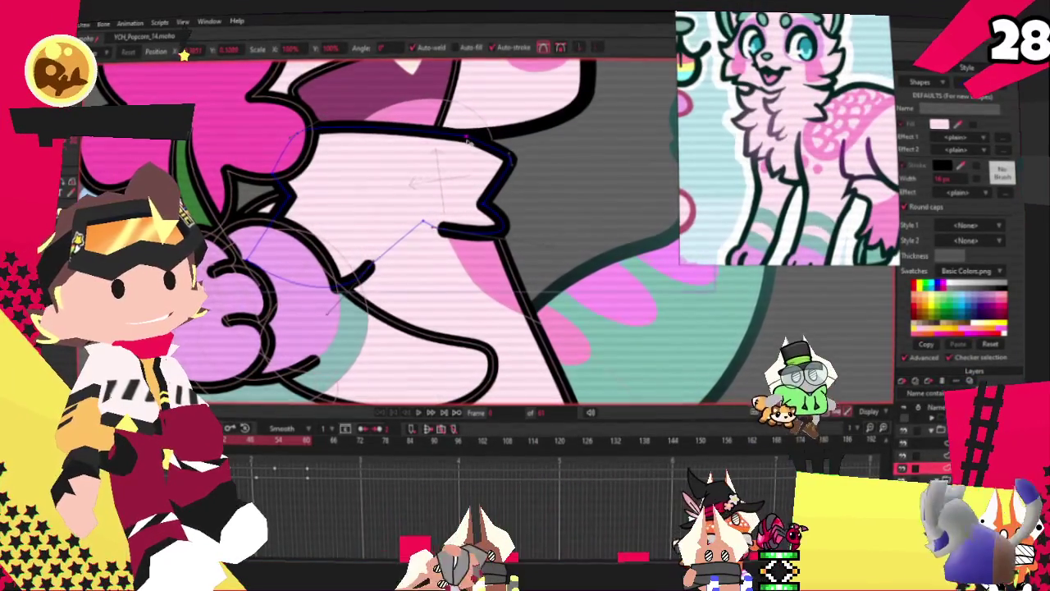
scroll(468, 141, up, 2)
key(c)
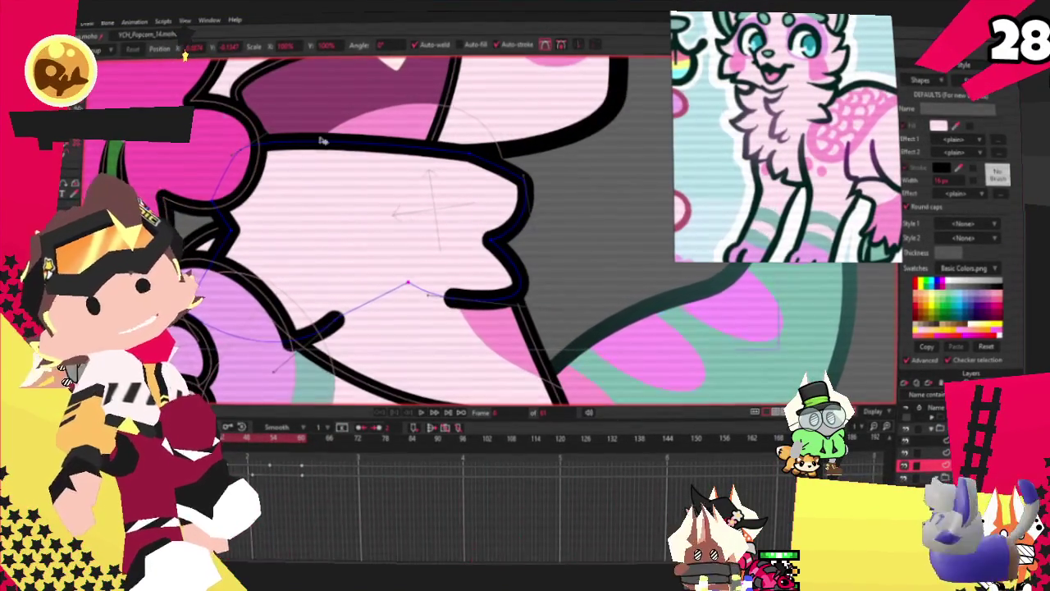
Draw a test oval on the chest, then undo it
key(r)
drag(287, 190, 327, 258)
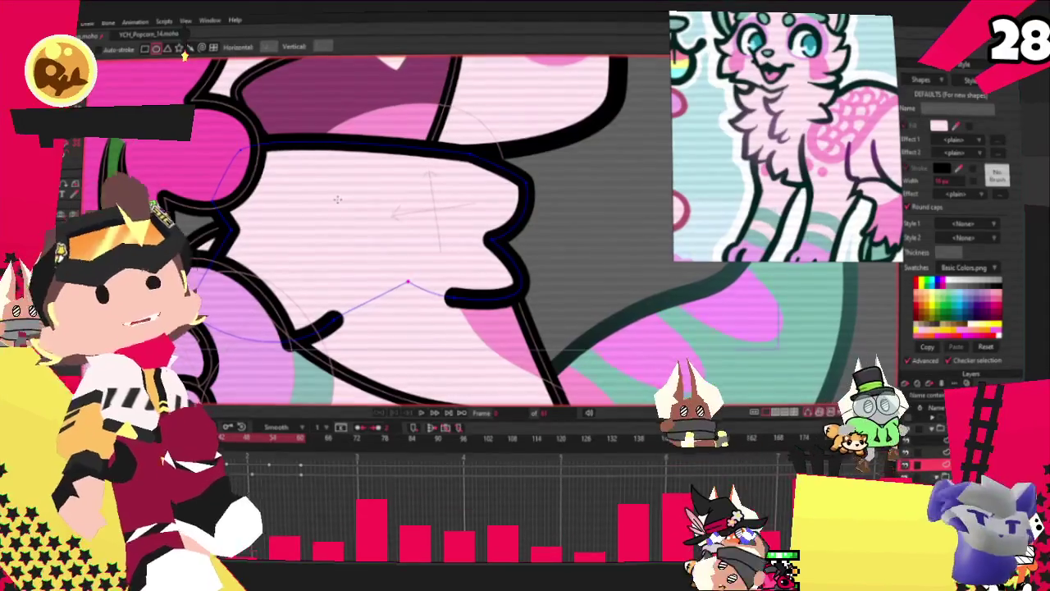
key(ctrl+z)
Draw a small oval on the chest fur, stroke it lavender, and trim it to a C shape
key(g)
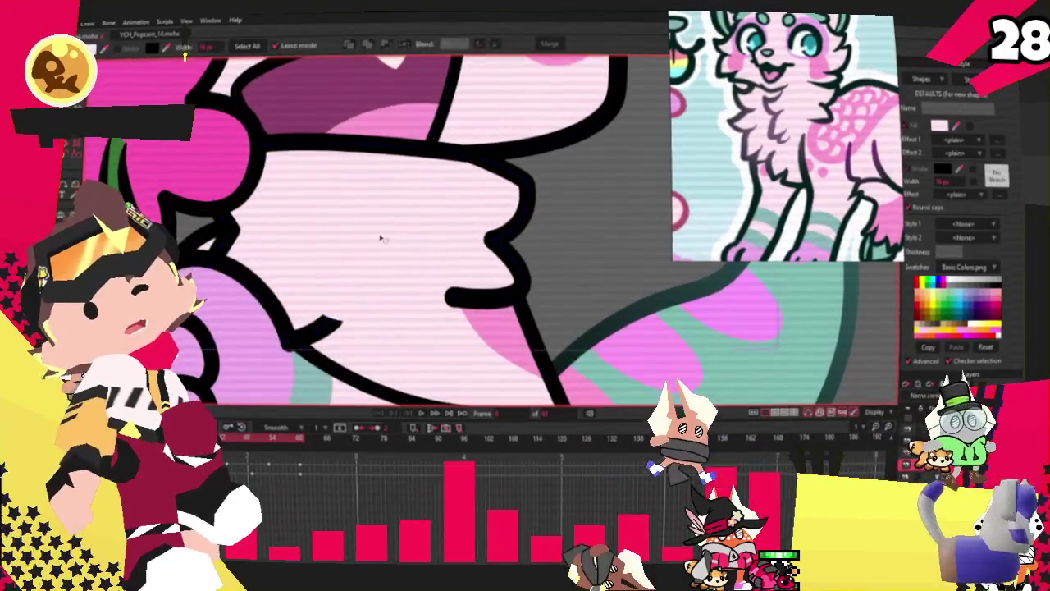
drag(333, 316, 338, 325)
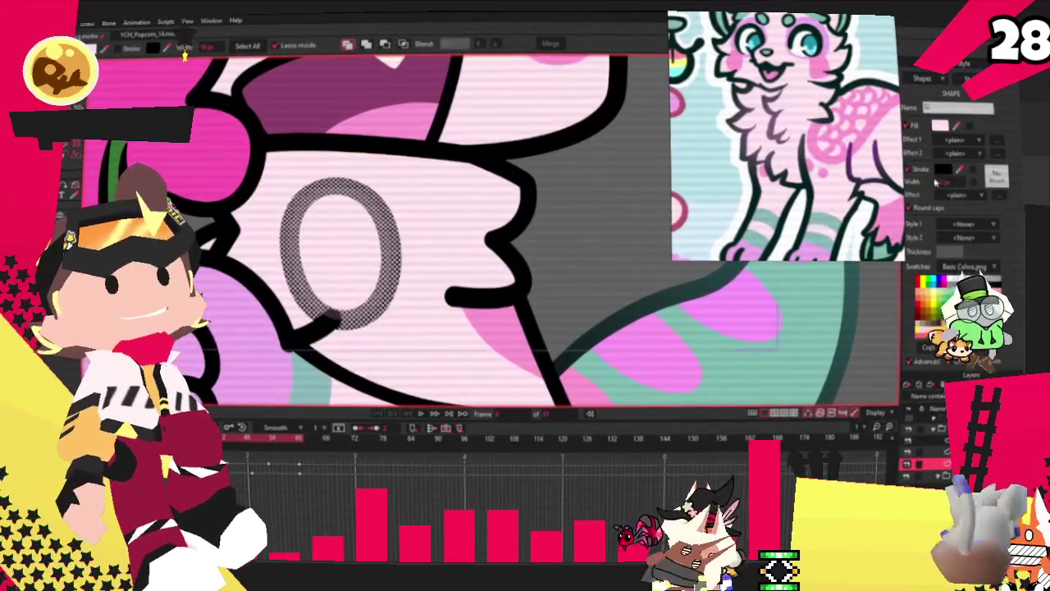
click(944, 321)
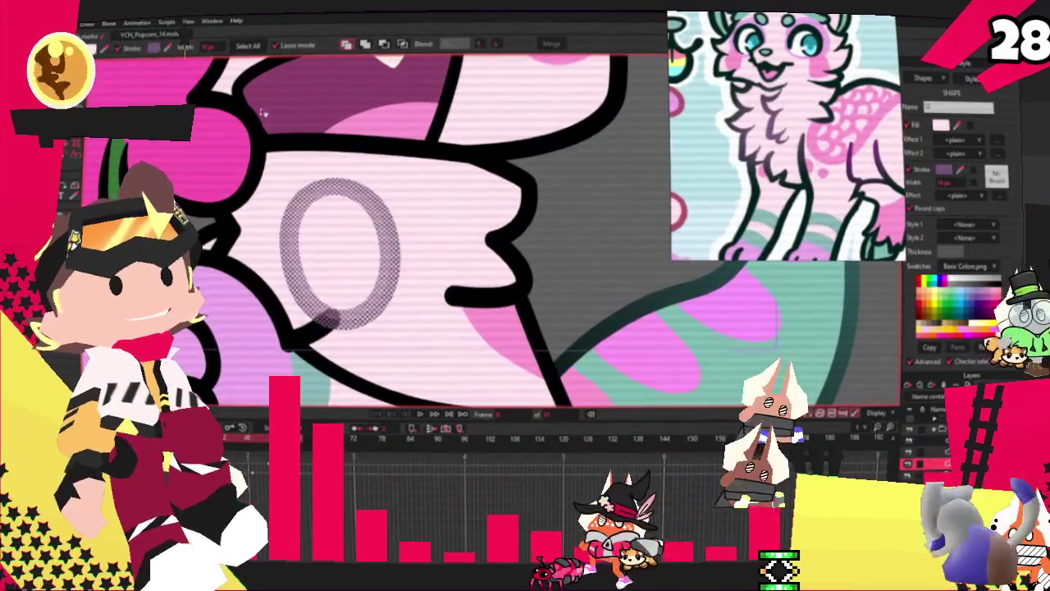
click(65, 158)
click(369, 197)
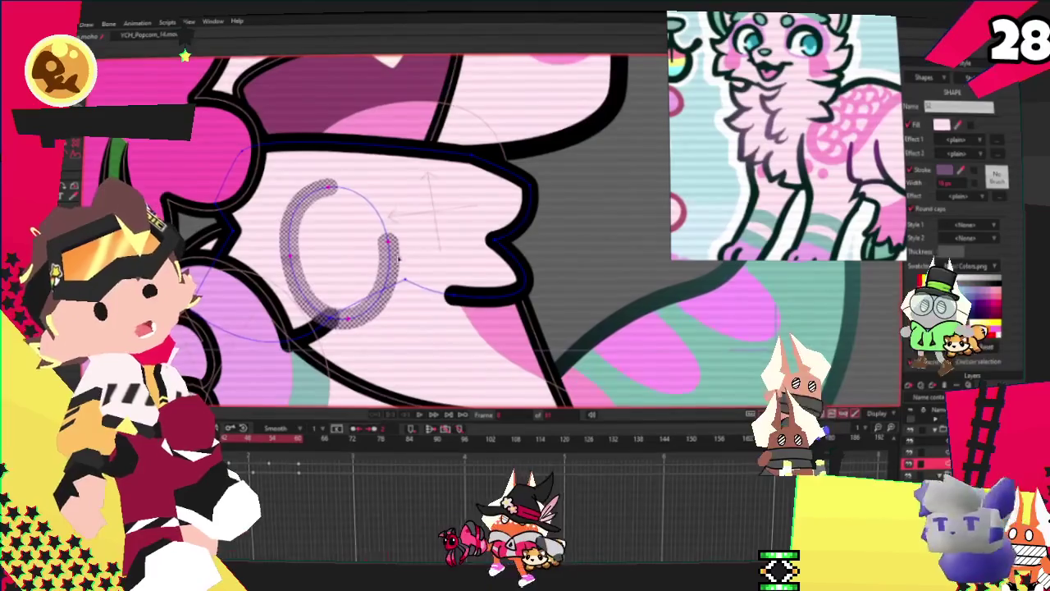
Extend the lavender line with new points and bend it into a zigzag down the chest
key(a)
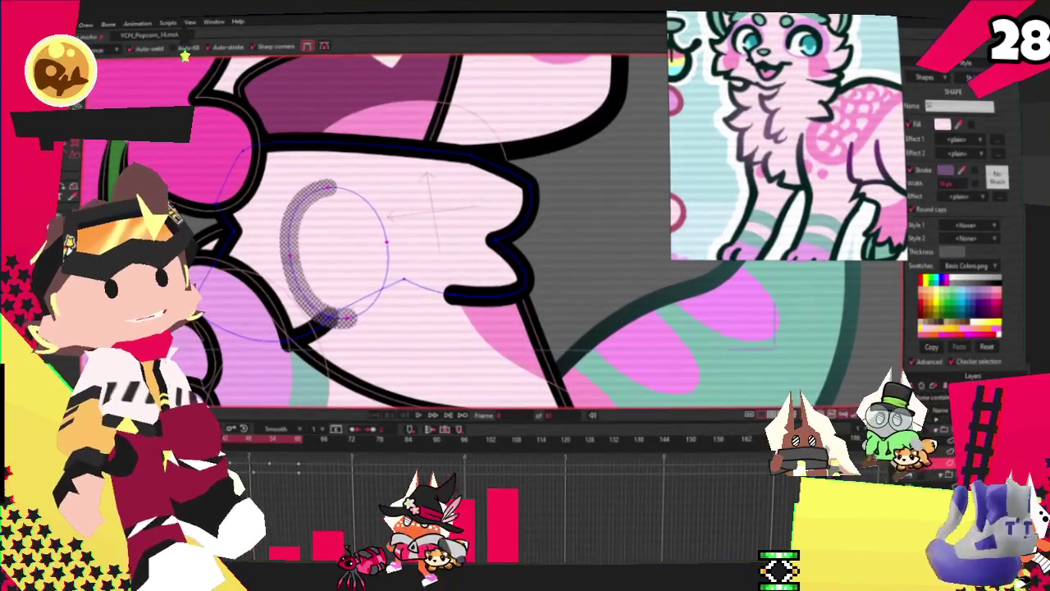
drag(327, 187, 350, 239)
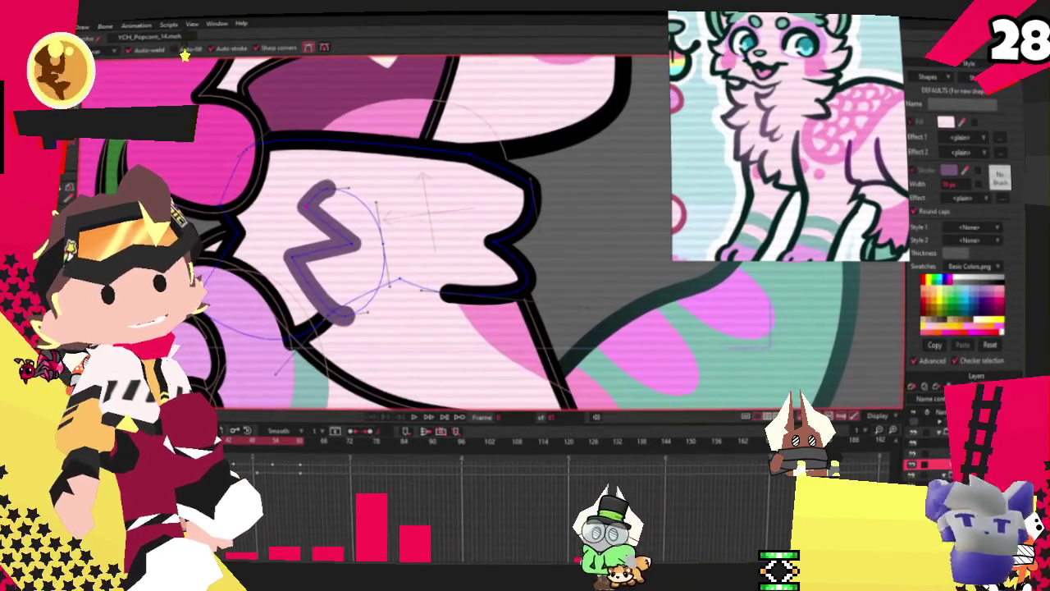
scroll(353, 193, up, 1)
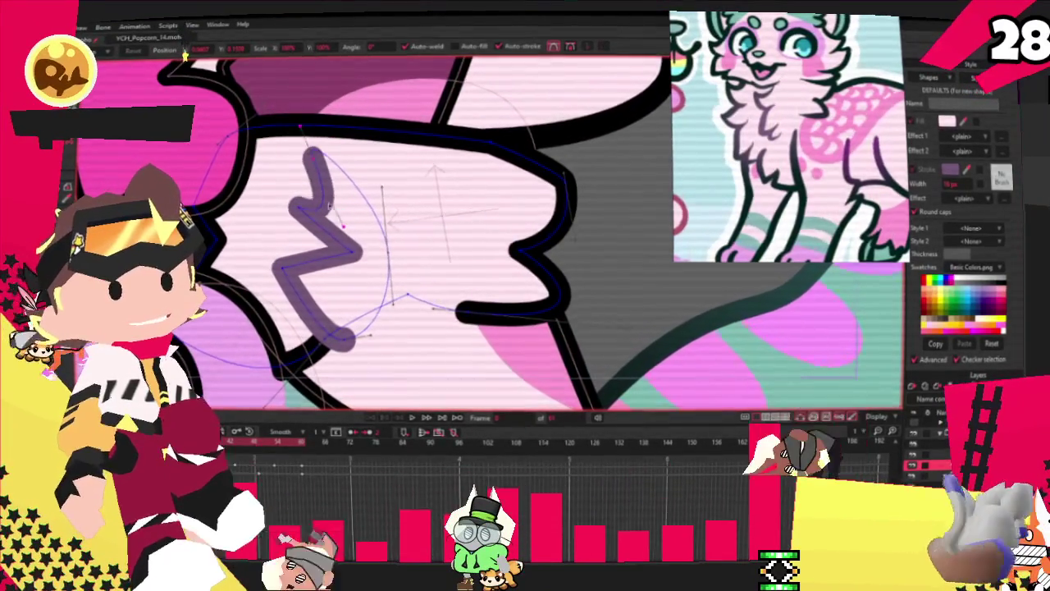
drag(275, 256, 317, 274)
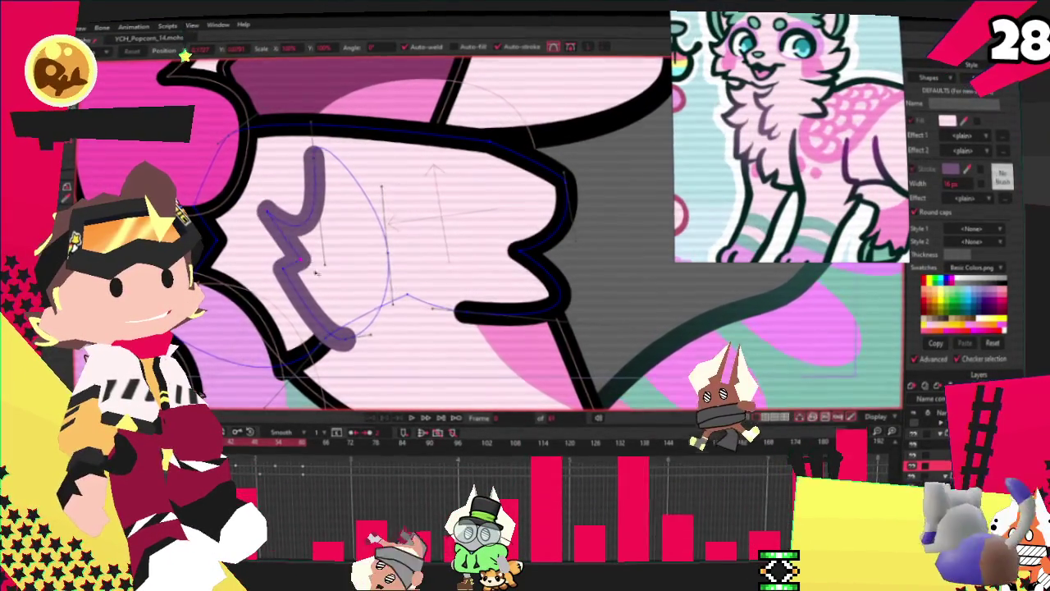
drag(255, 305, 297, 271)
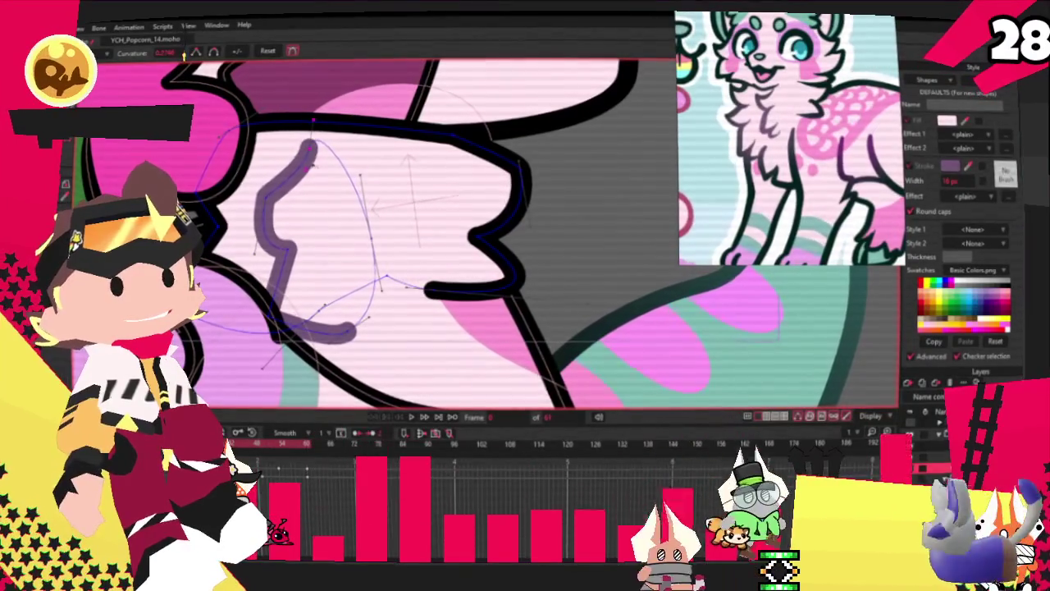
click(314, 121)
key(t)
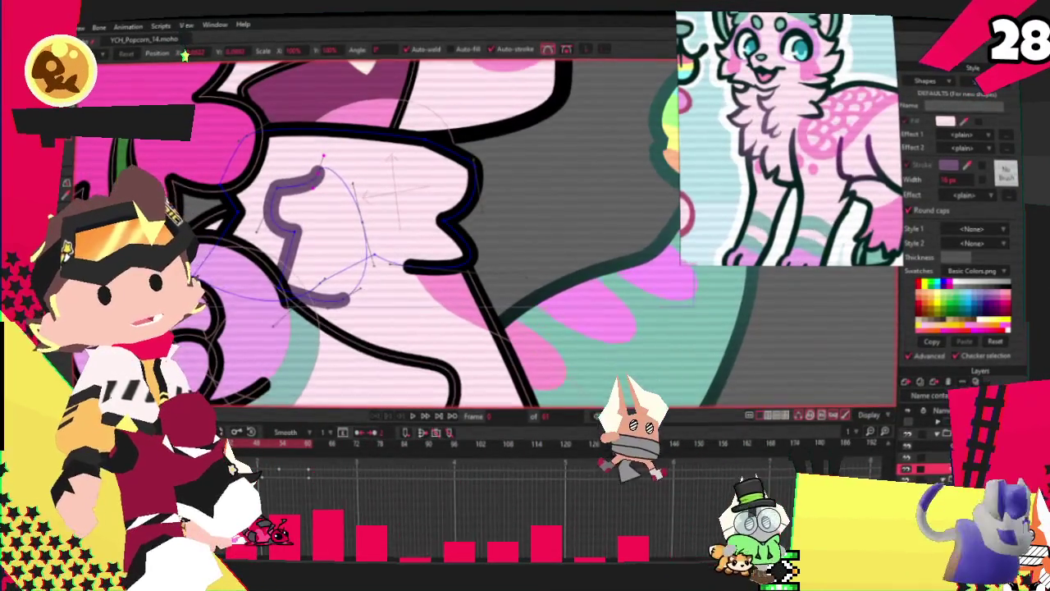
Add points to the chest outline's top edge to form a pointed fur tuft
key(a)
drag(331, 125, 315, 178)
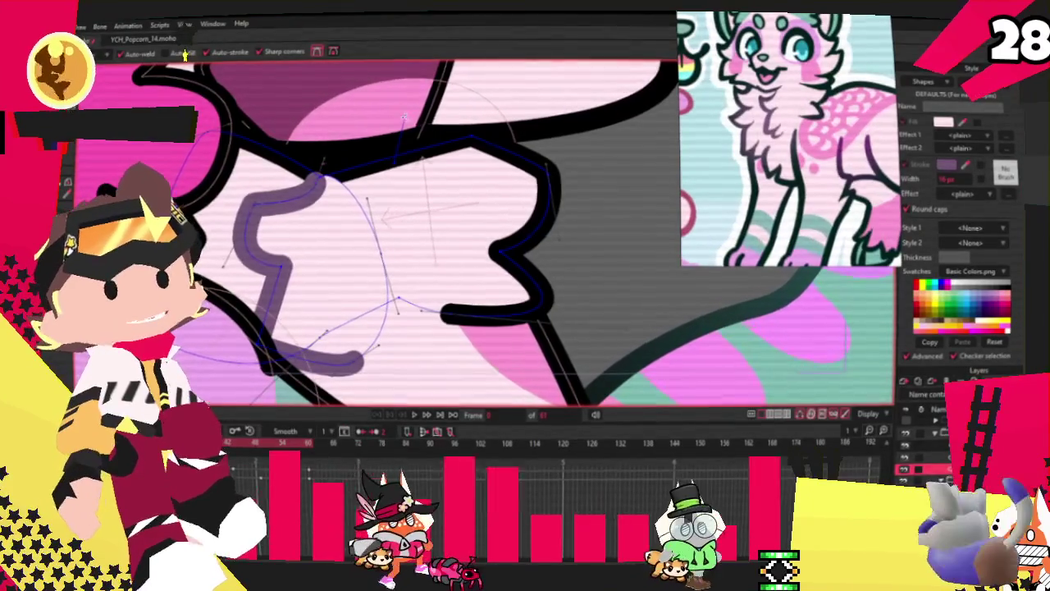
mouse_move(424, 146)
mouse_down()
mouse_move(408, 123)
mouse_move(427, 155)
mouse_up()
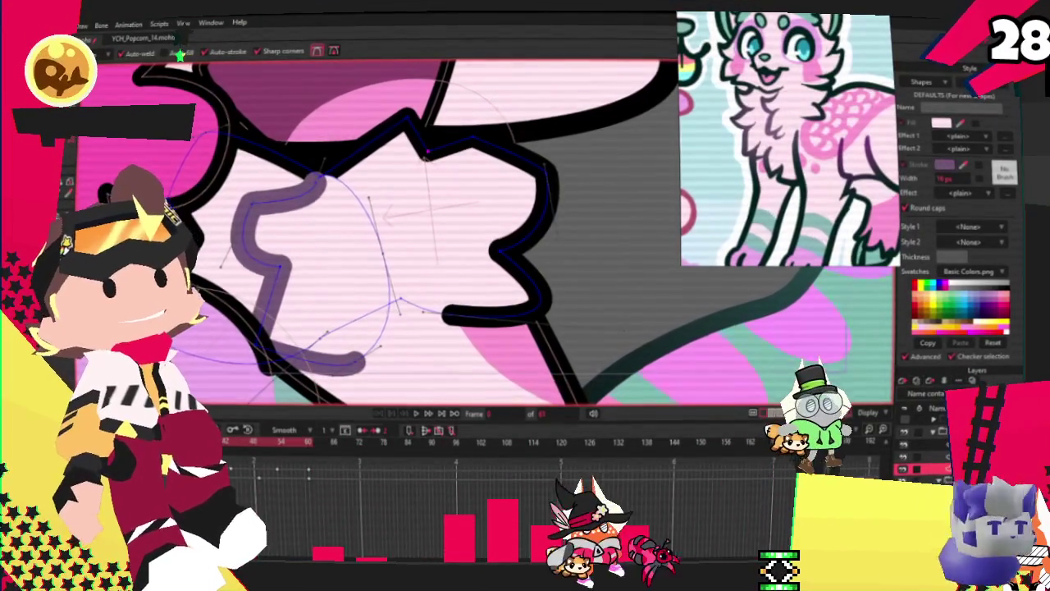
scroll(427, 152, down, 5)
Shift the lavender chest fur line's points up and right, previewing the animation before and after
key(t)
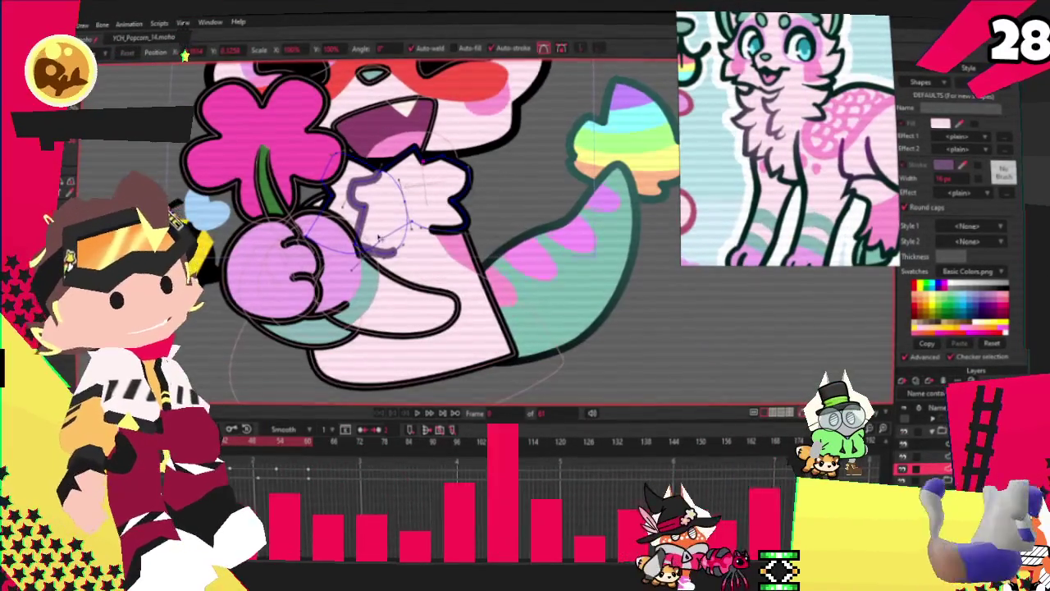
scroll(415, 159, up, 3)
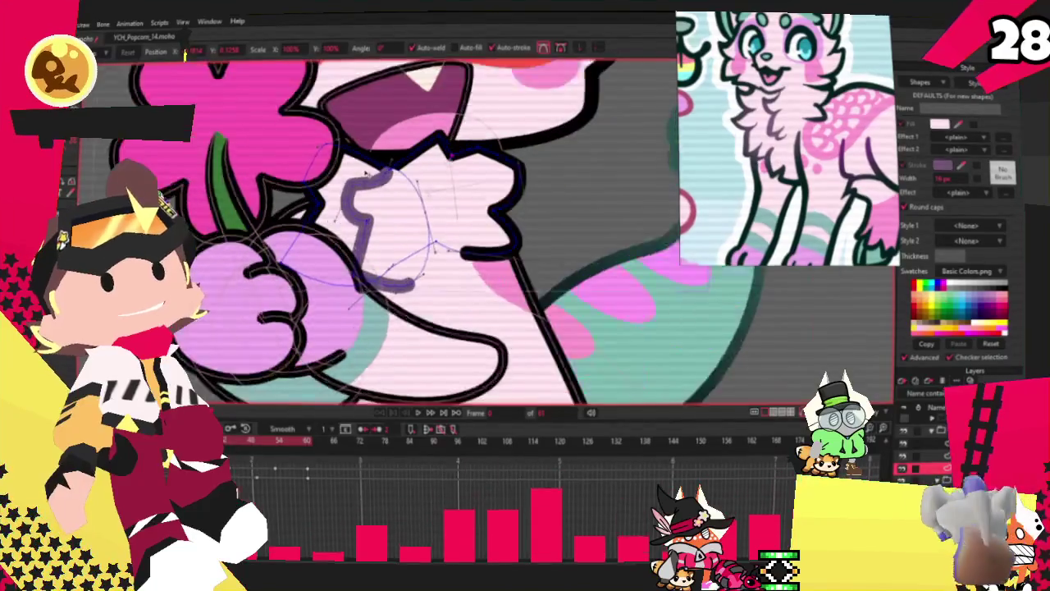
scroll(415, 158, up, 2)
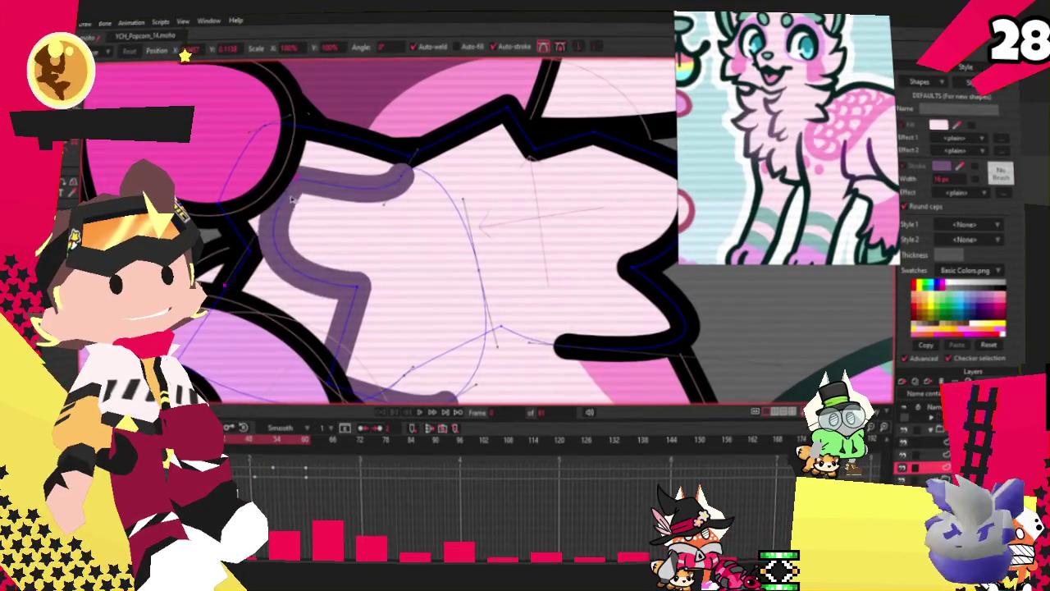
scroll(322, 279, down, 1)
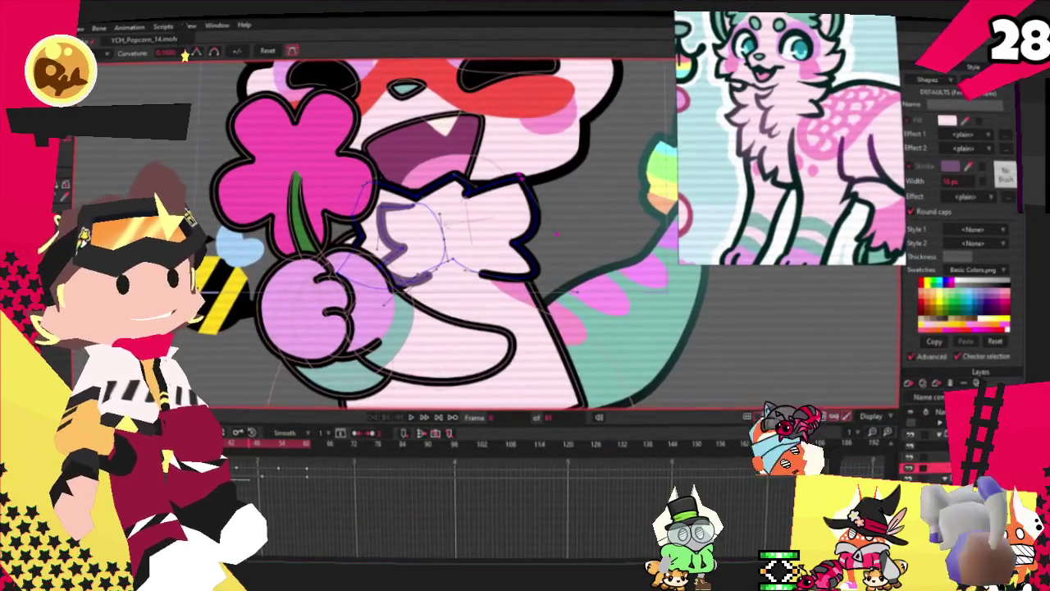
click(417, 418)
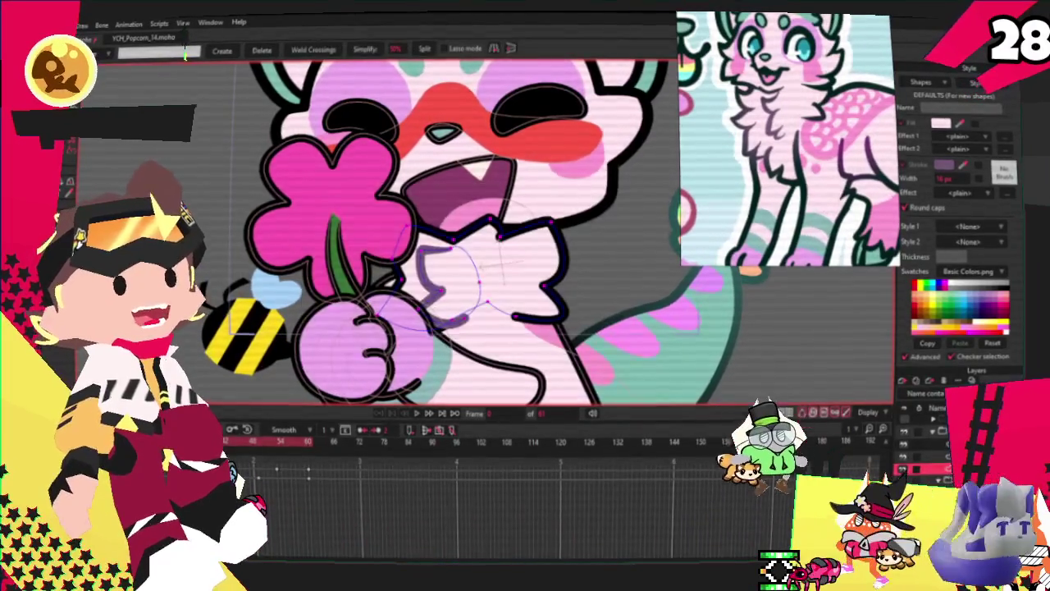
key(g)
key(t)
drag(566, 283, 597, 264)
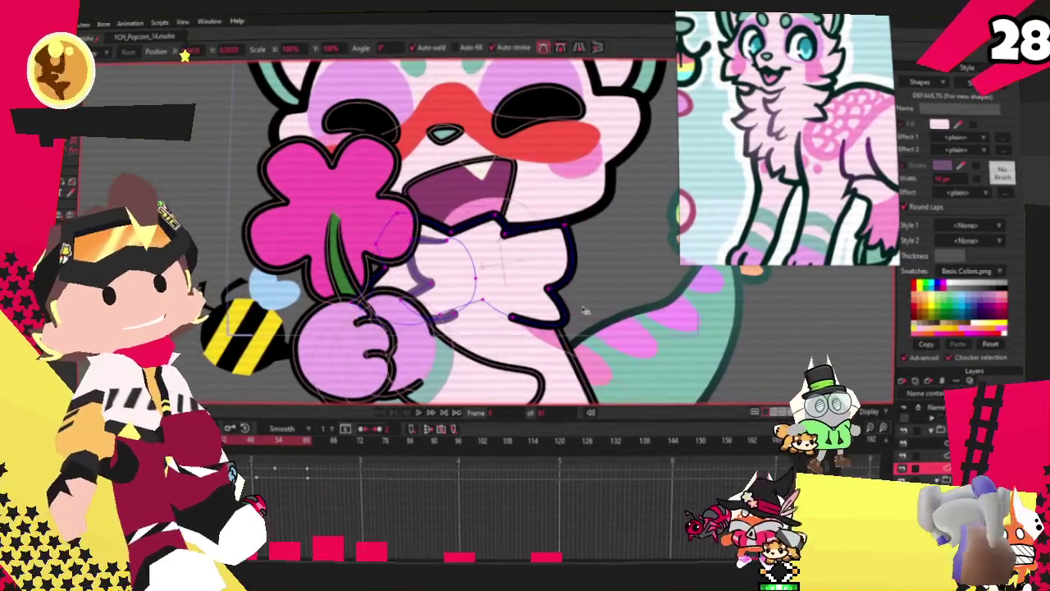
key(space)
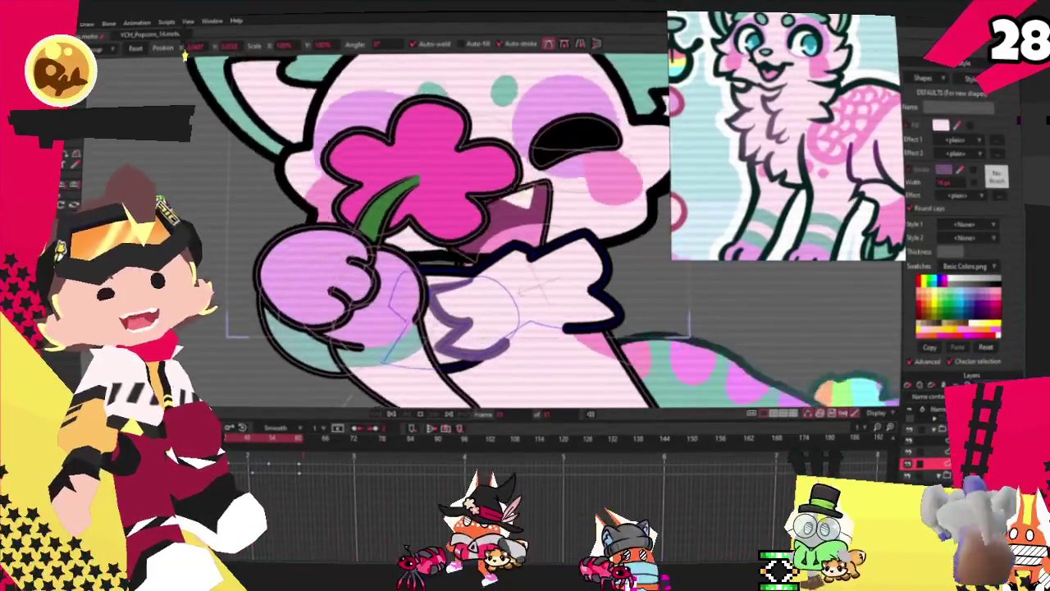
Stop playback on the cat's face frame and ready the mouth shape's points for transforming
key(space)
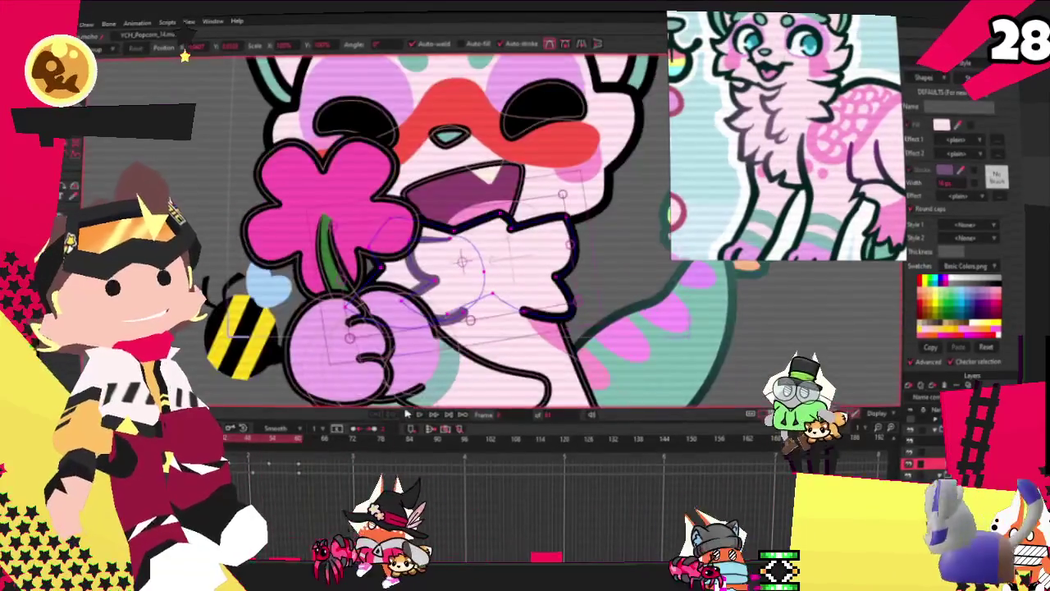
key(g)
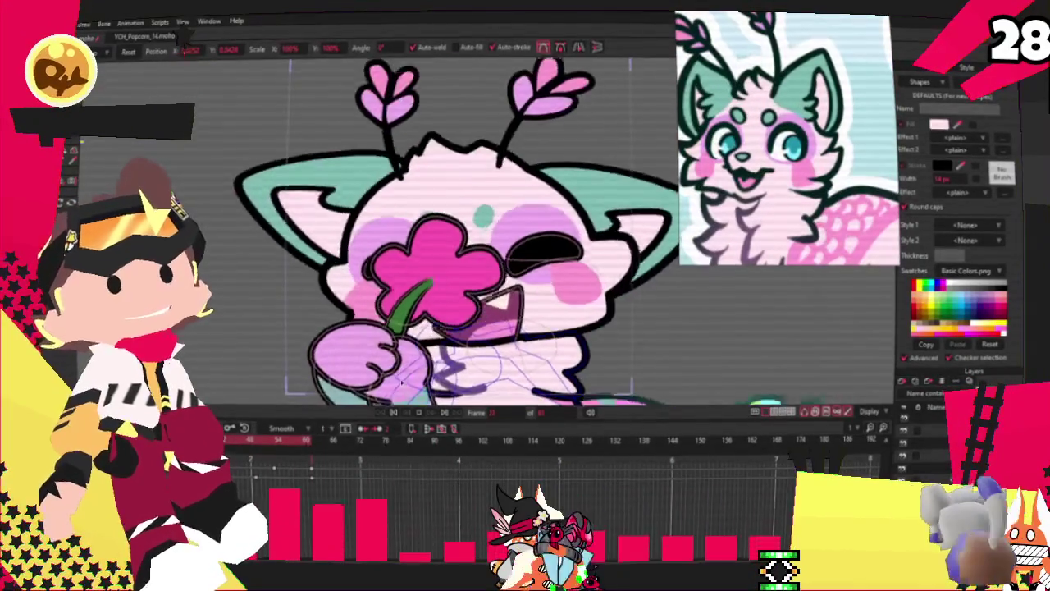
click(393, 418)
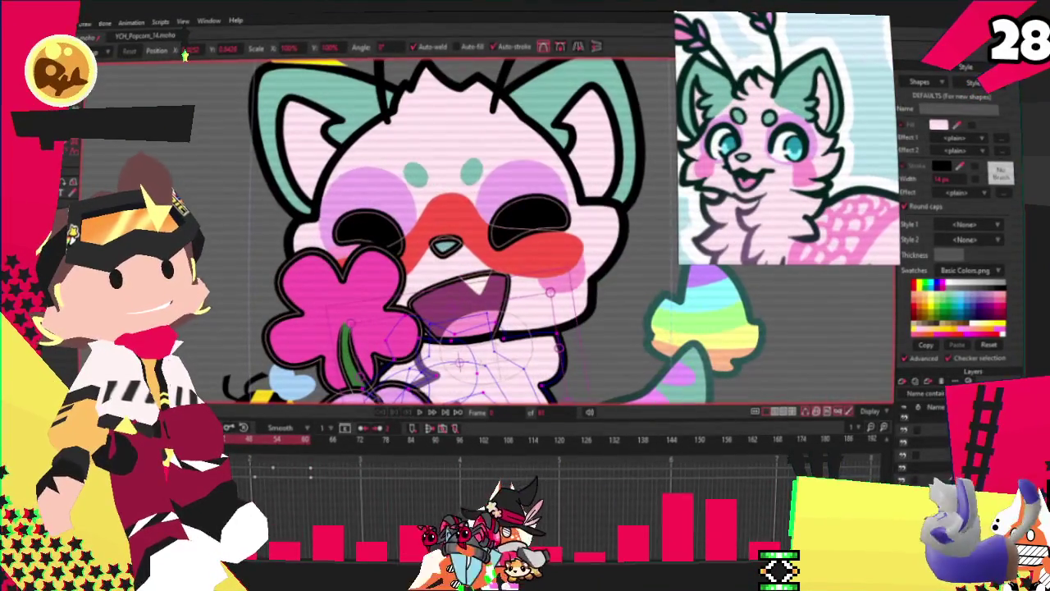
key(Escape)
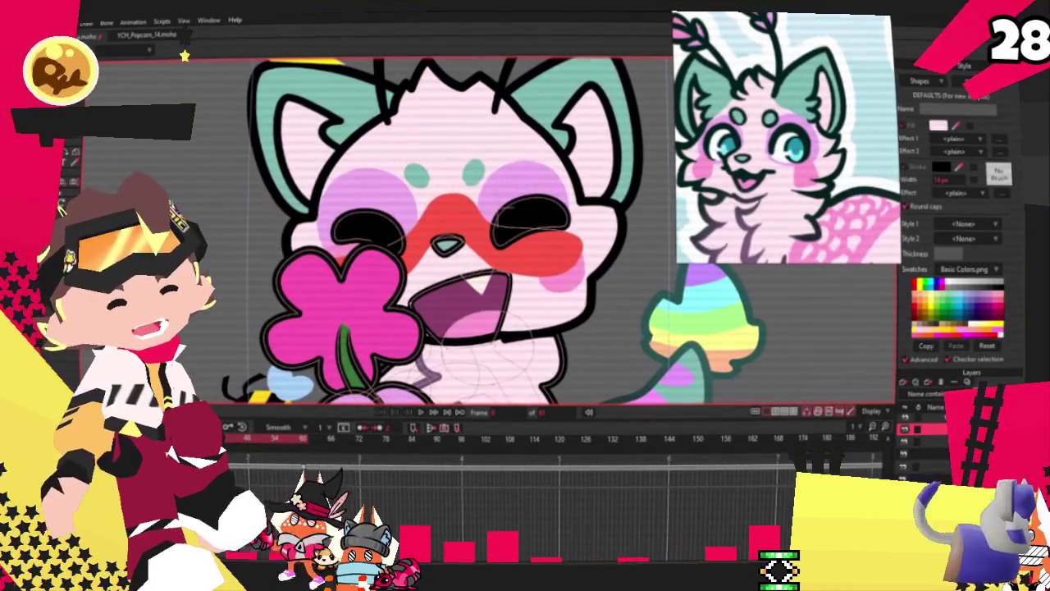
key(t)
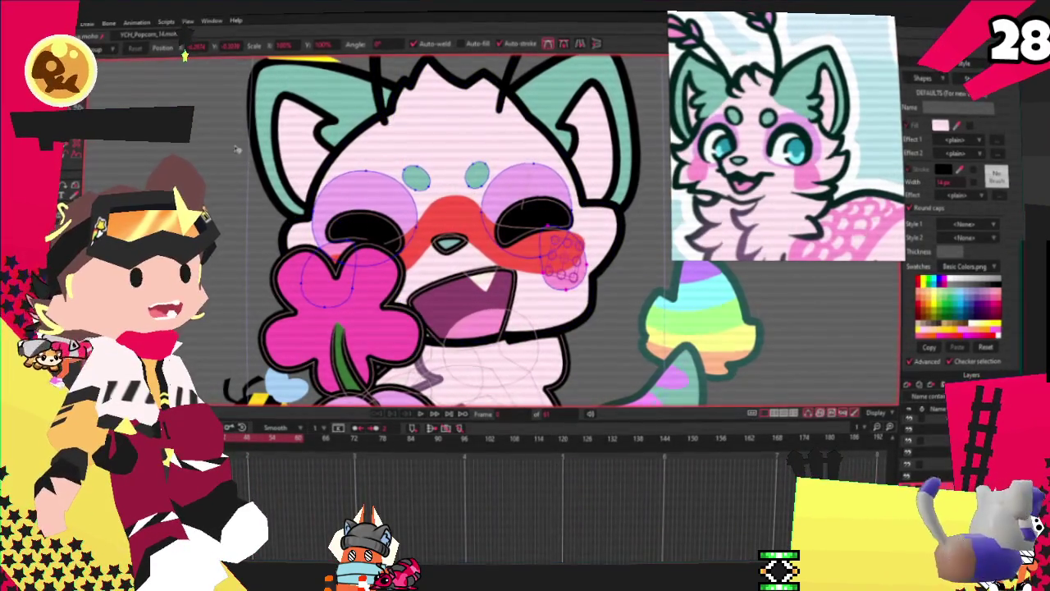
Make both mint forehead spots smaller and closer together, comparing the change with undo and redo
scroll(406, 172, up, 5)
click(438, 180)
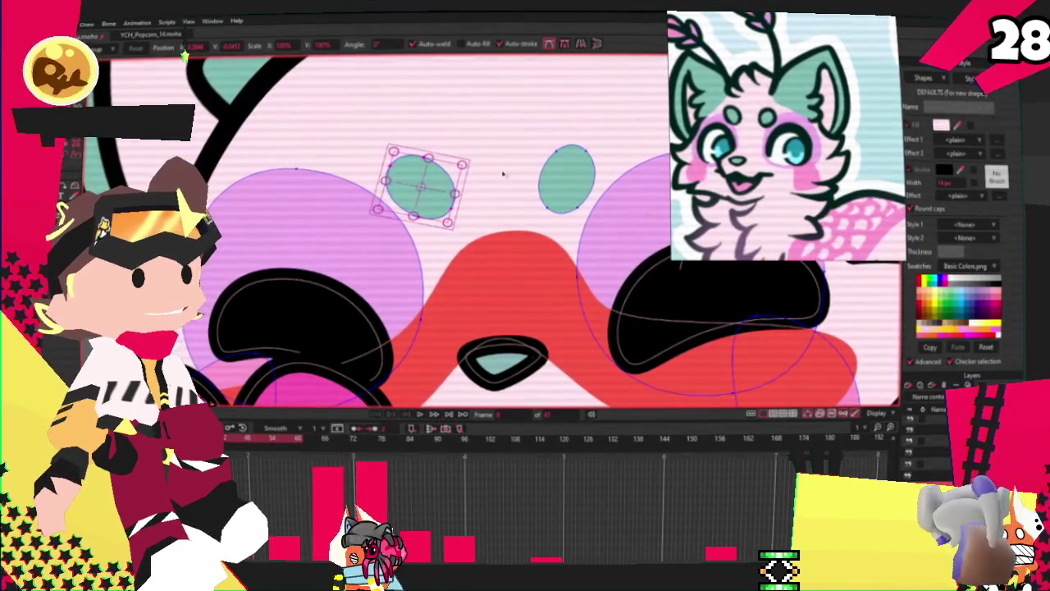
shift+click(575, 168)
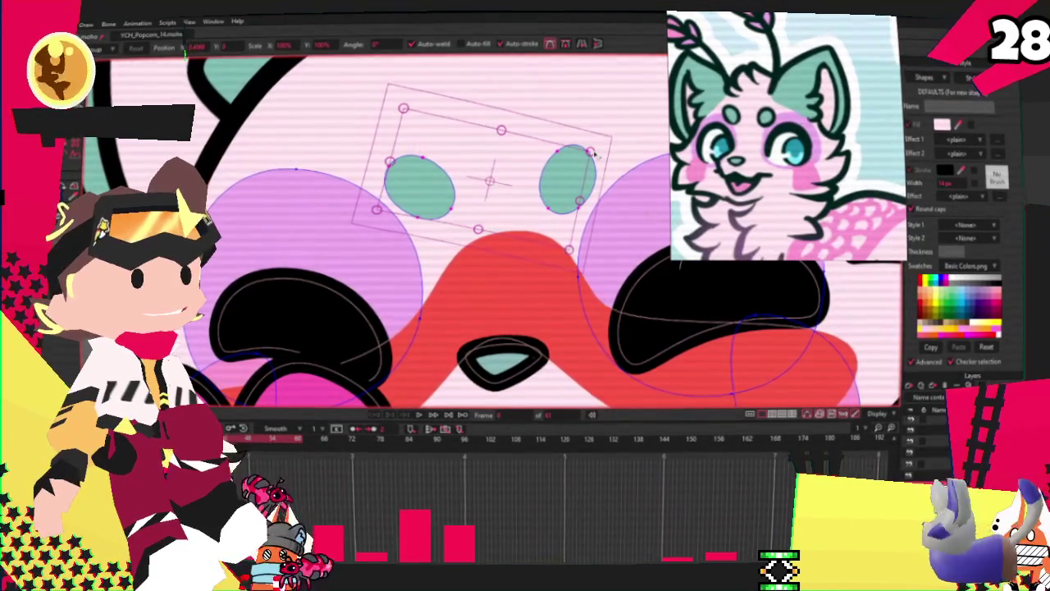
key(ctrl+z)
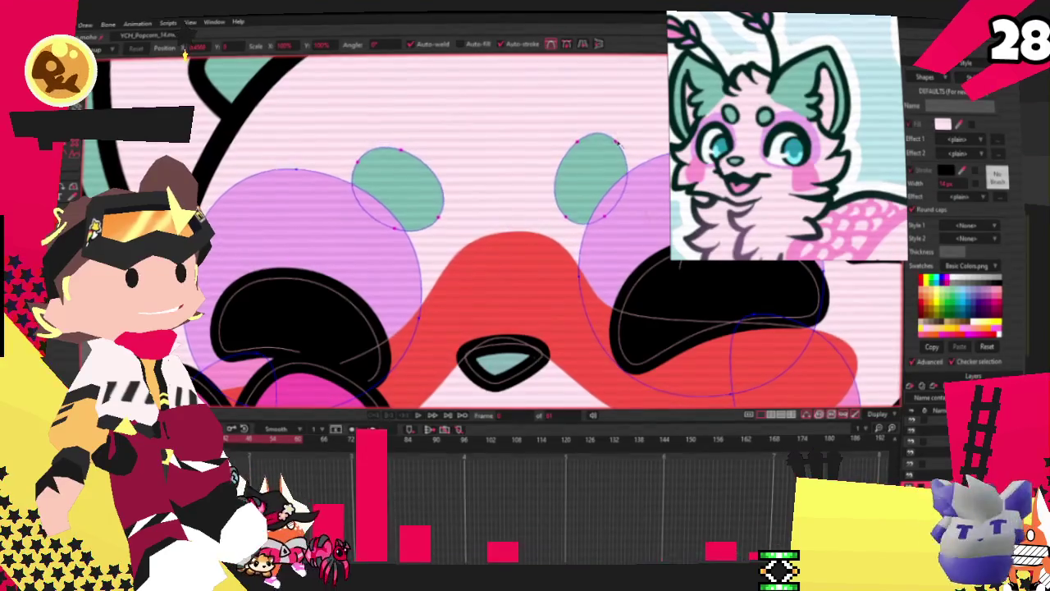
key(ctrl+shift+z)
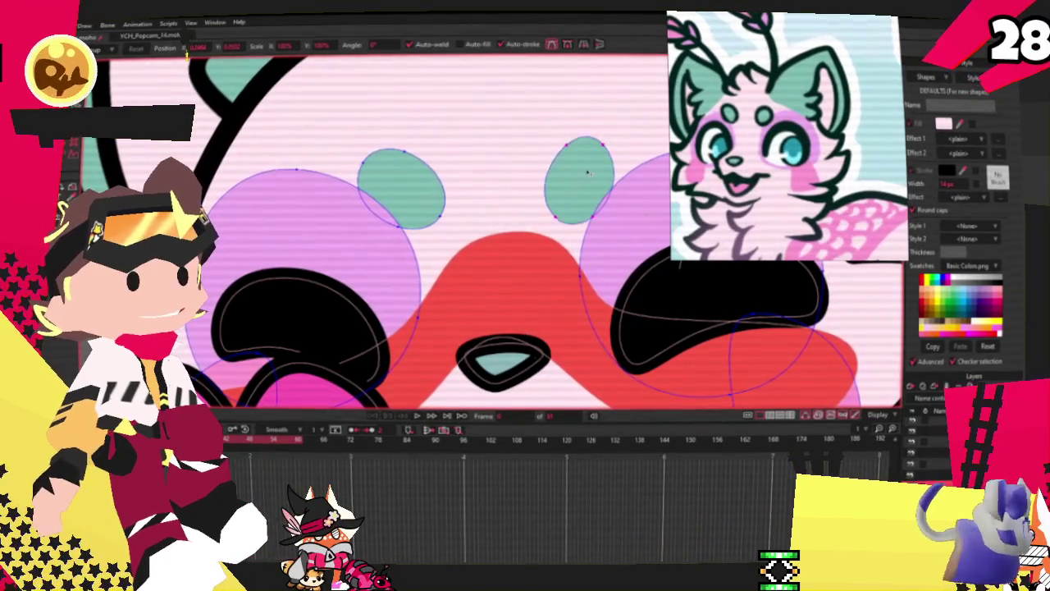
scroll(408, 195, down, 3)
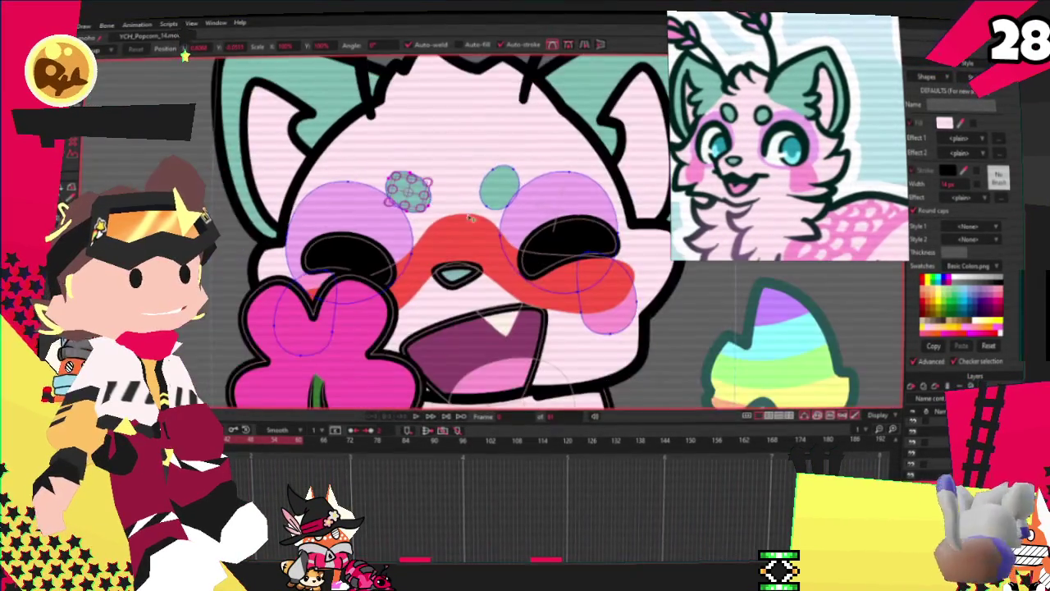
scroll(408, 195, up, 2)
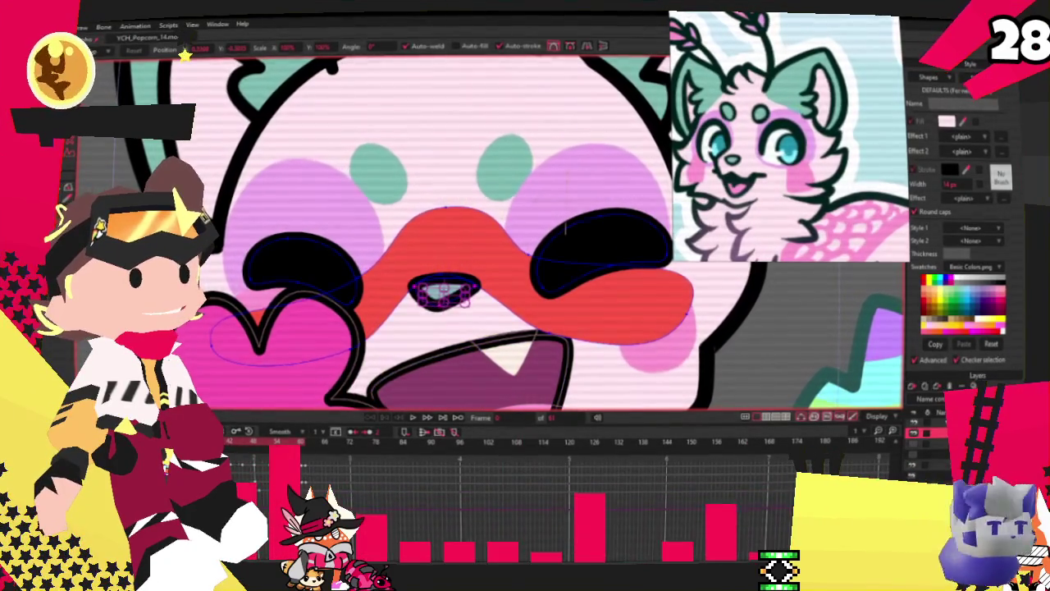
key(q)
click(424, 269)
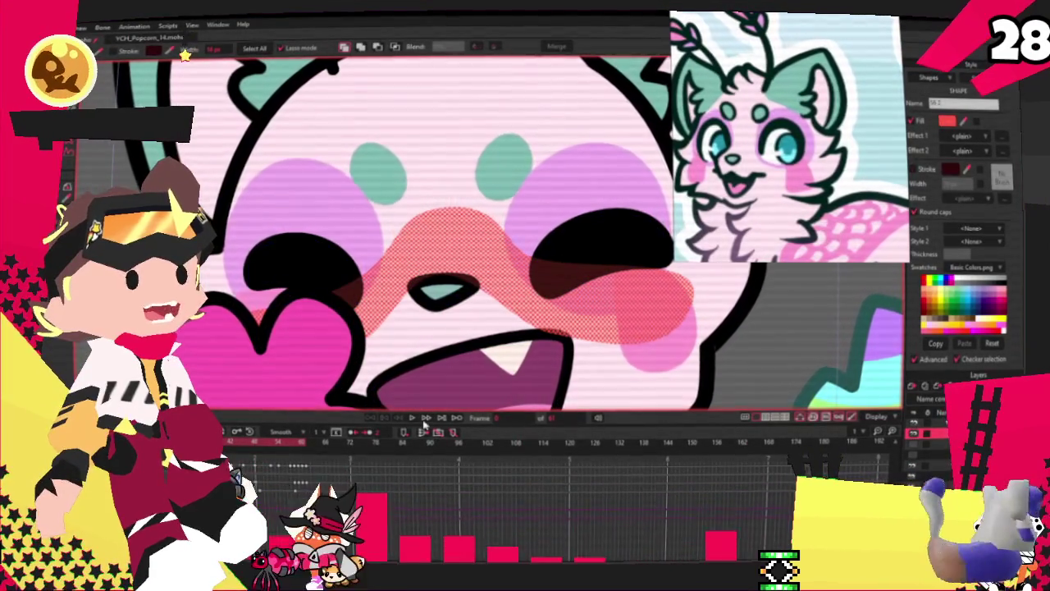
Shift the muzzle band's fill hue from red to pink in the colour picker
click(948, 121)
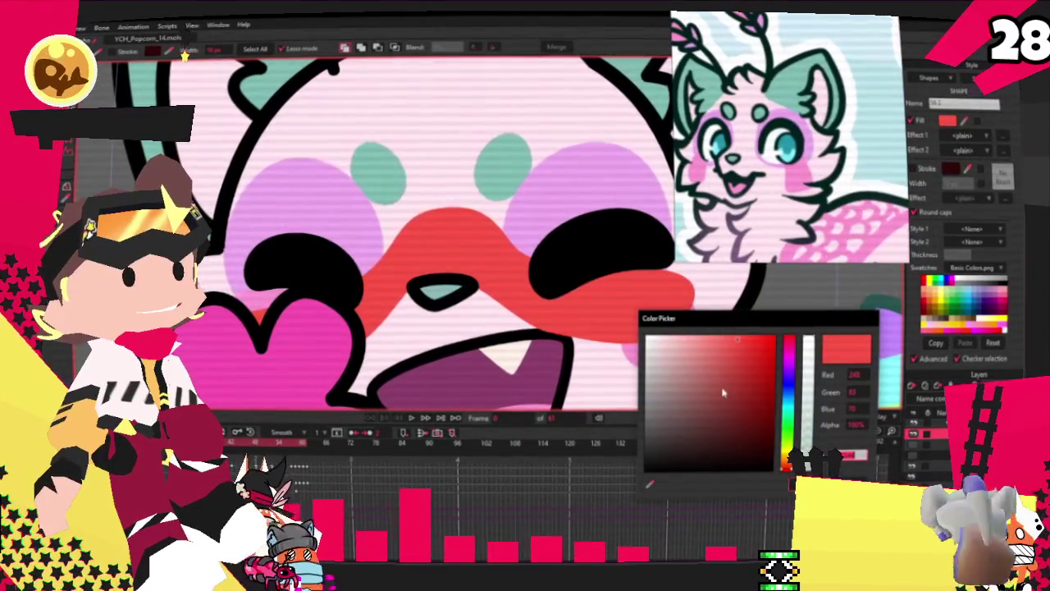
drag(793, 371, 786, 349)
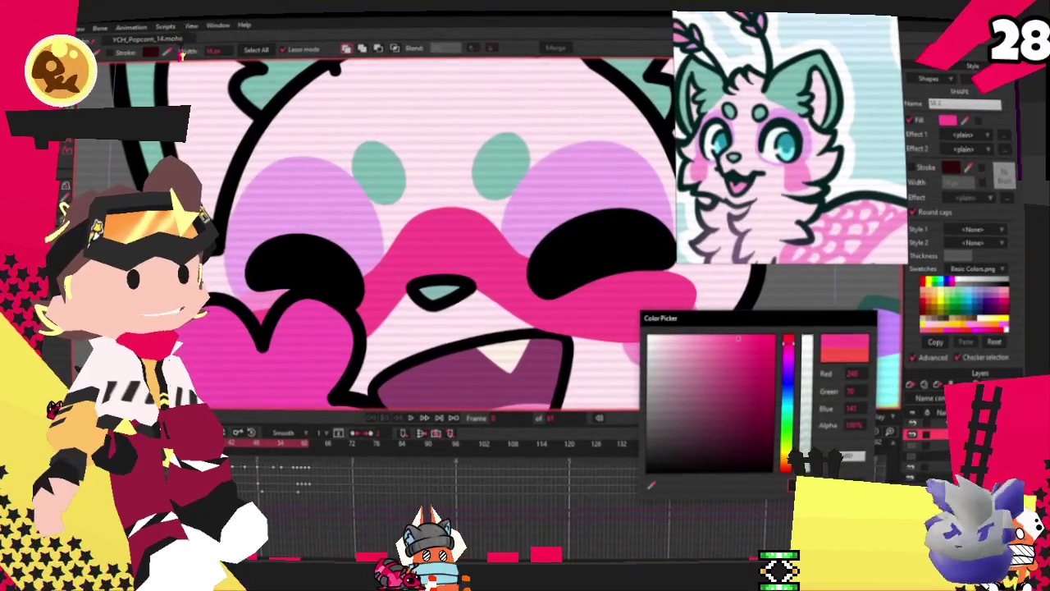
click(185, 55)
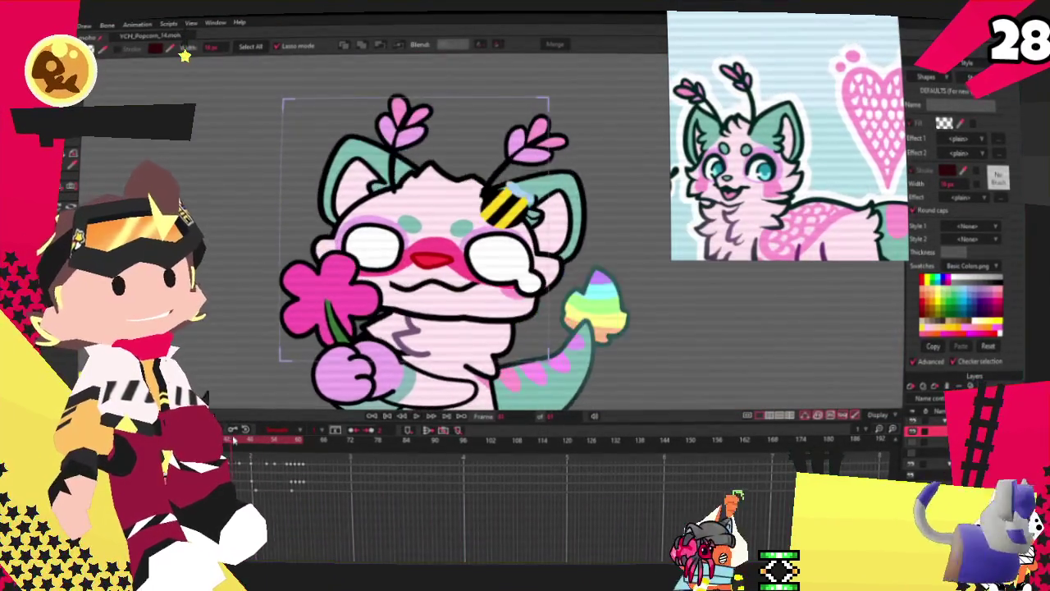
Jump to a later animation frame and ready the tail points for selecting and transforming
click(353, 443)
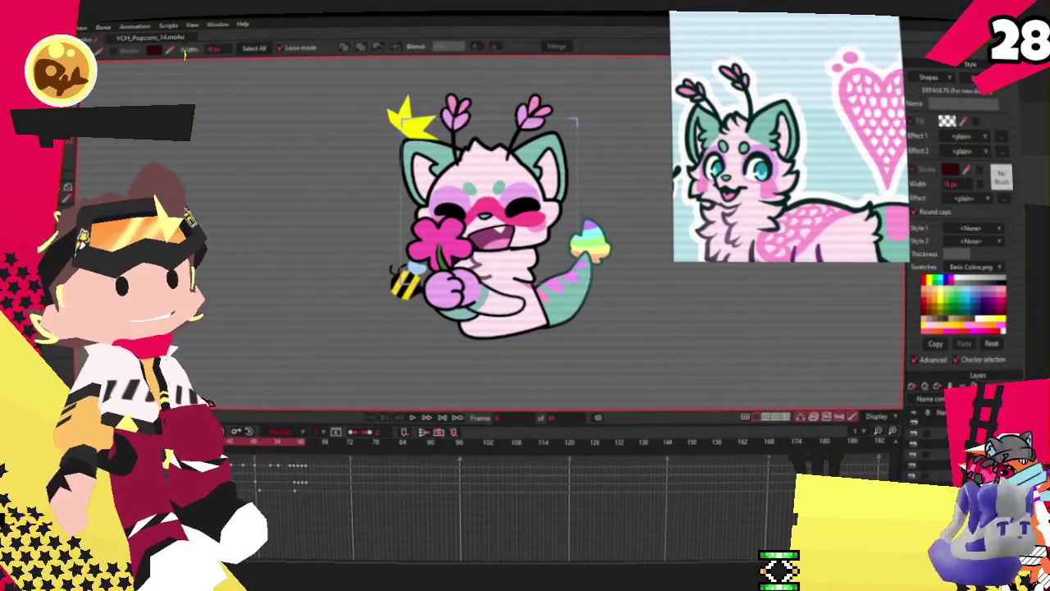
key(u)
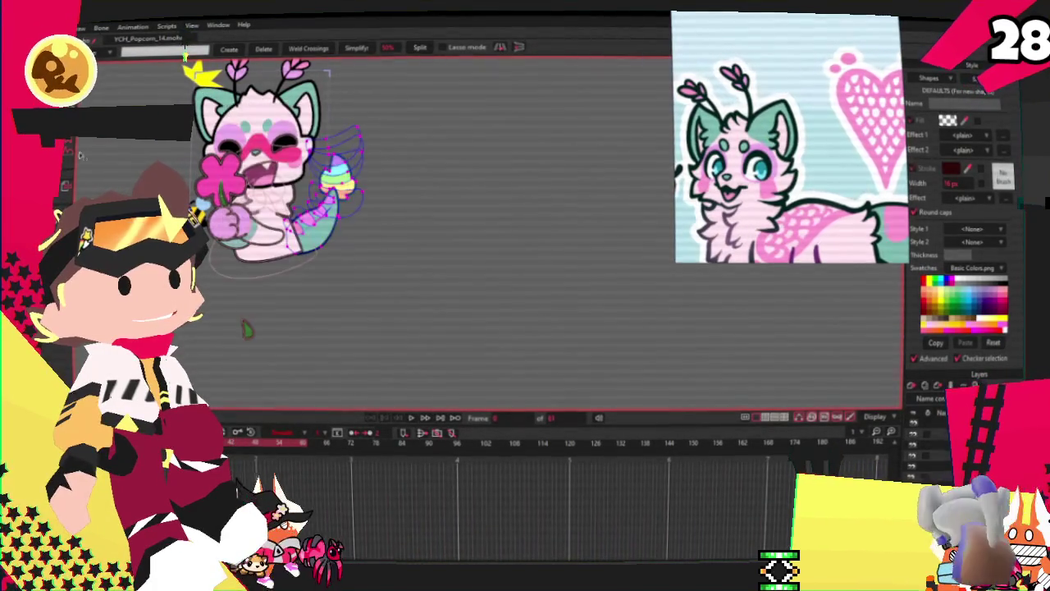
key(t)
scroll(357, 197, up, 3)
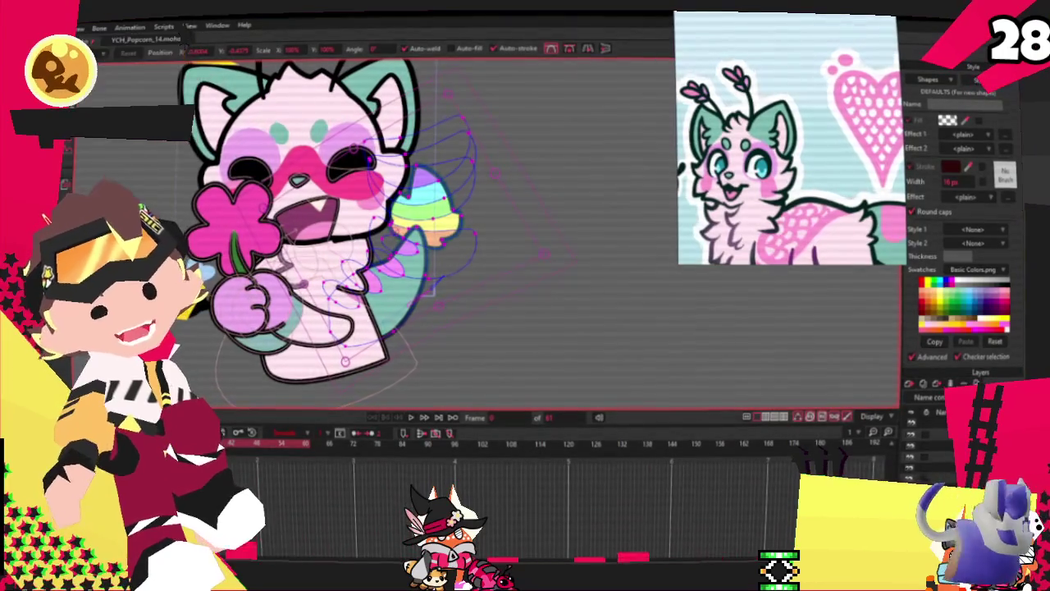
Open the File menu, then dismiss it without choosing a command
click(72, 26)
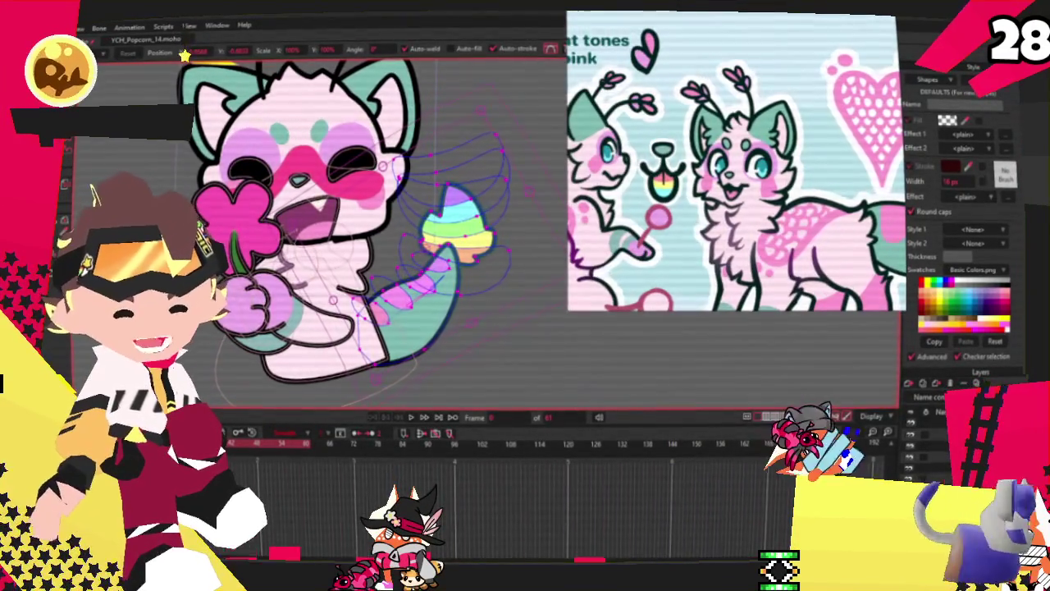
key(alt+f)
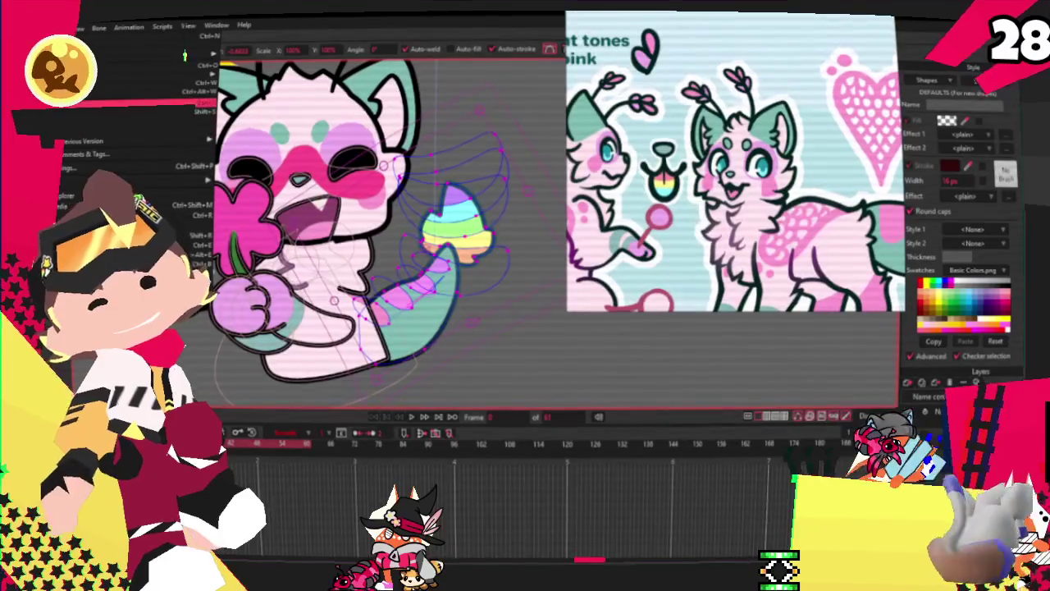
key(Escape)
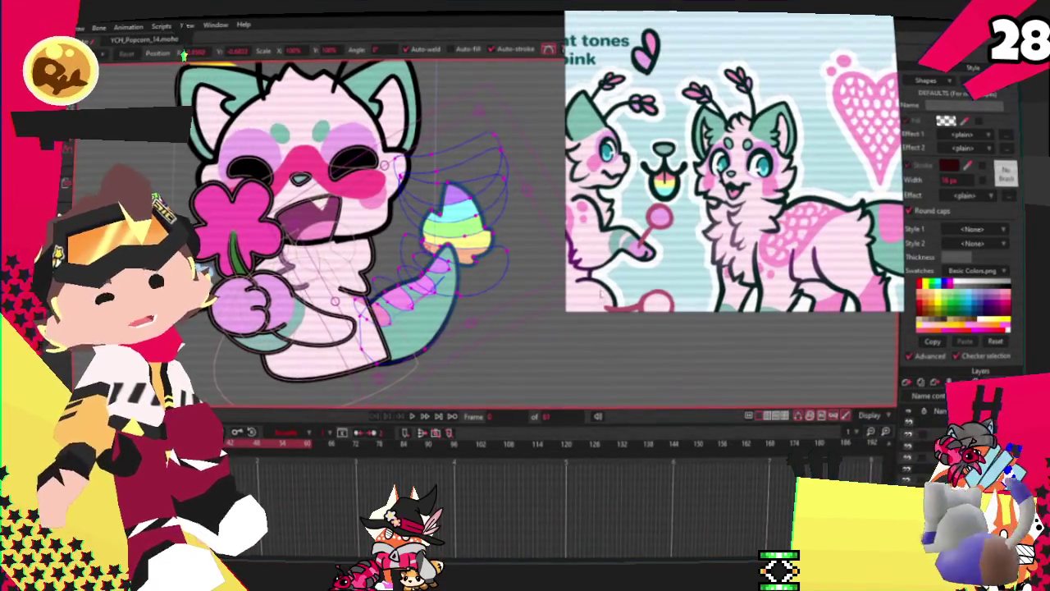
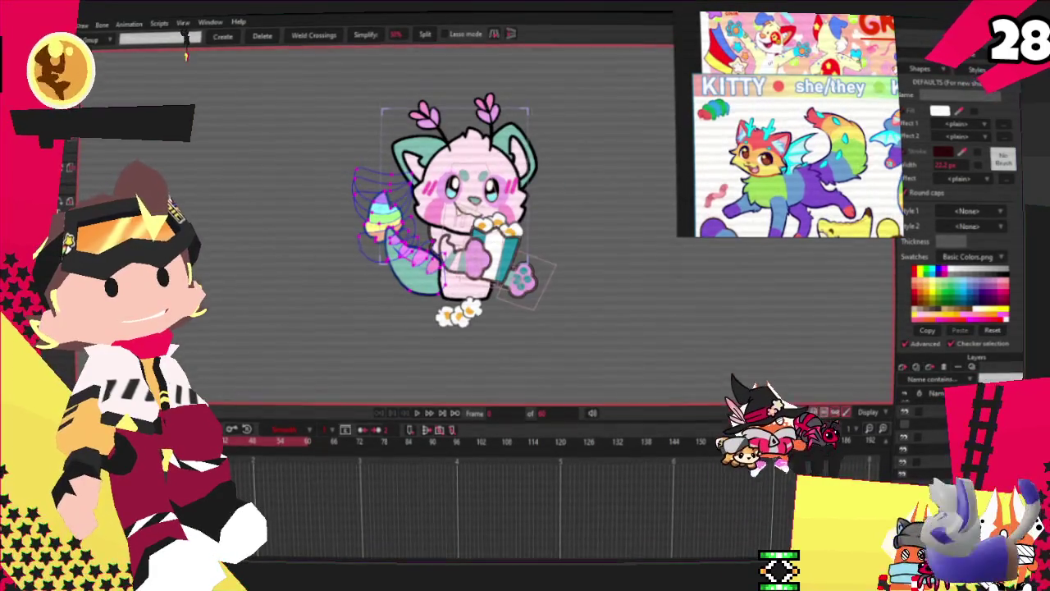
Open YCH_Plushie.moho from recent files, zoom in, and open the bone layer's Layer Settings
click(58, 23)
mouse_move(132, 75)
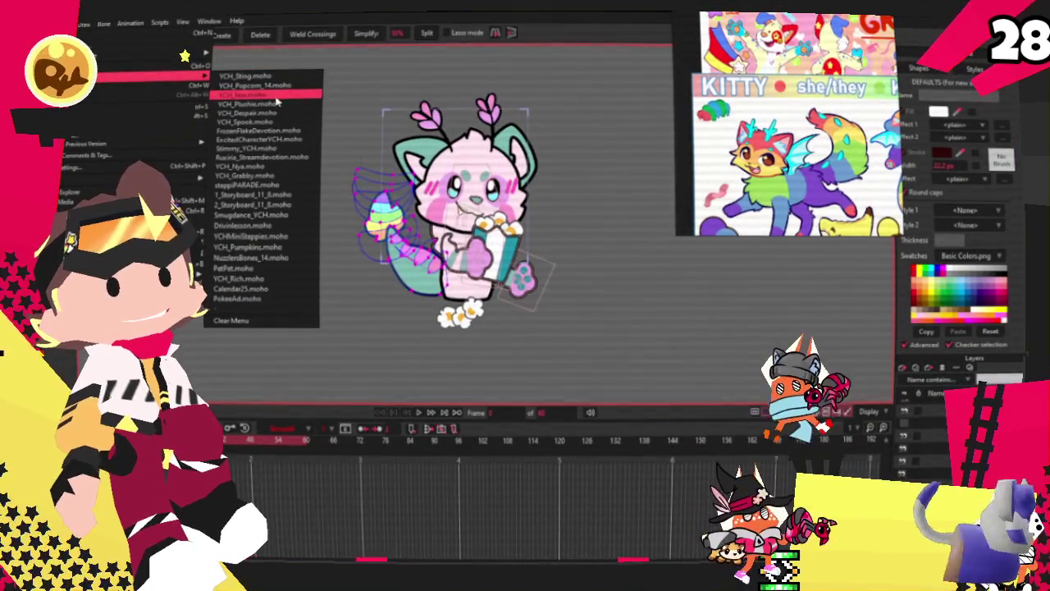
click(277, 106)
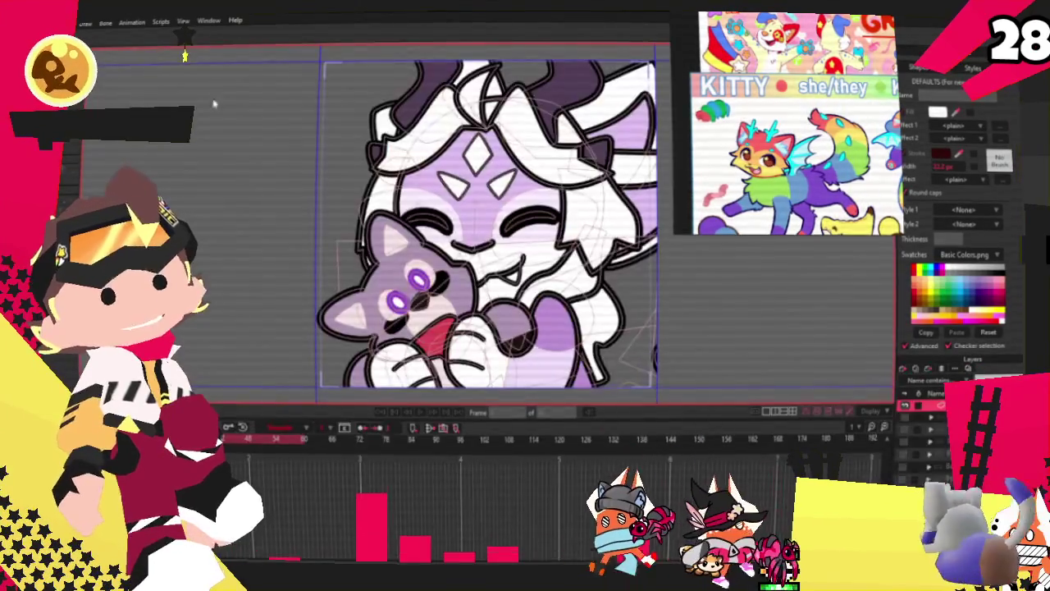
scroll(449, 243, up, 2)
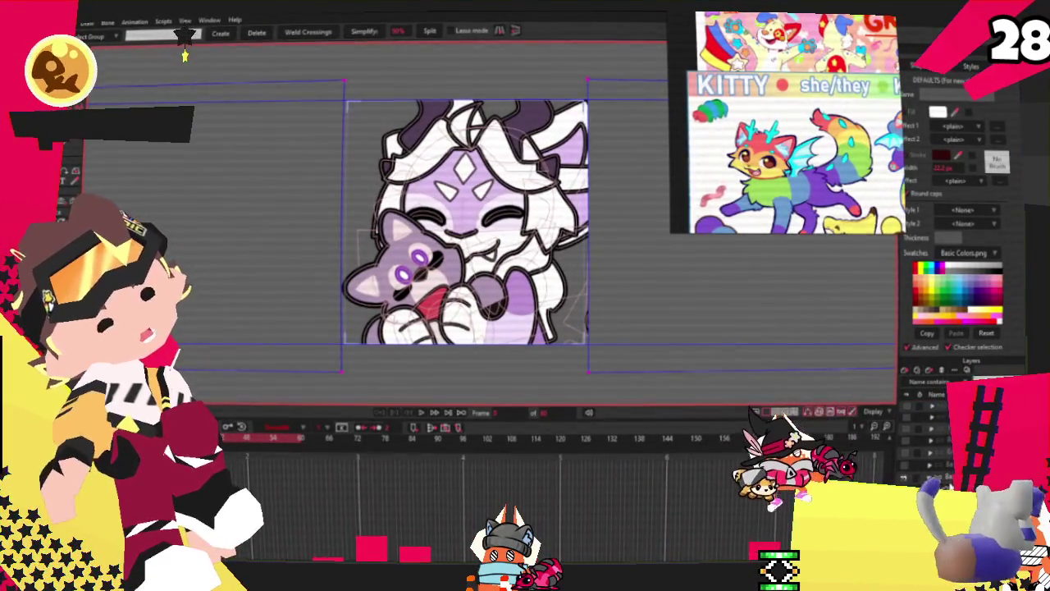
click(952, 418)
double_click(952, 418)
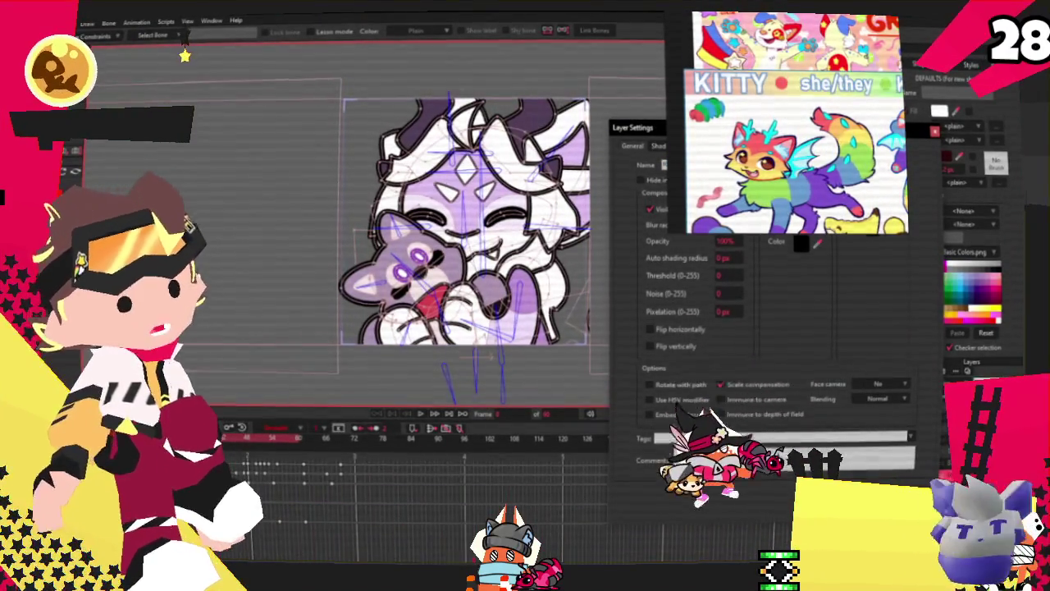
Dismiss the bone layer's Layer Settings dialog with Escape
key(Escape)
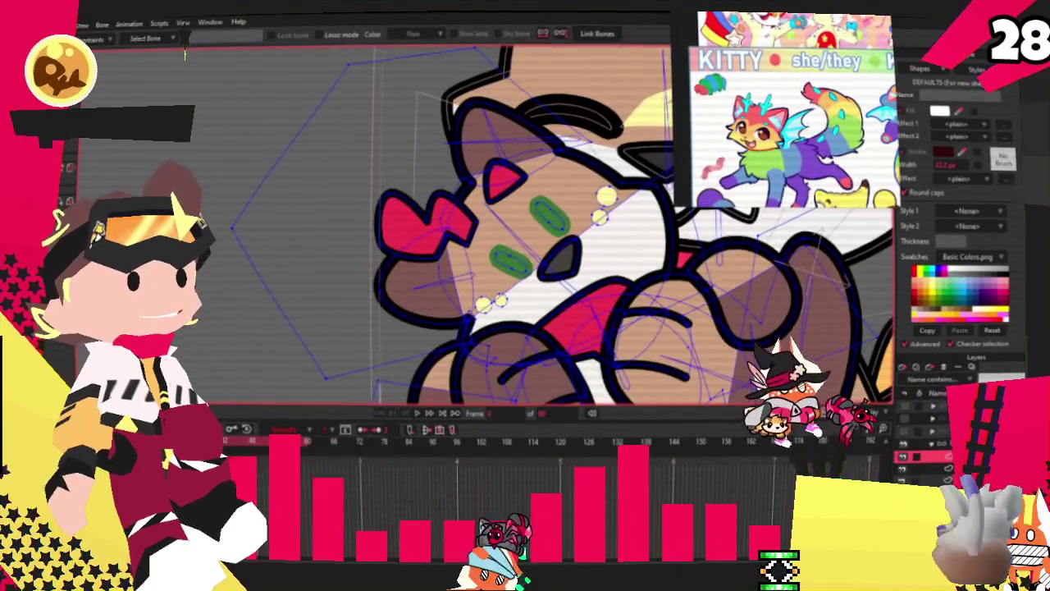
Recolour the plushie's snout and cheek shape pale yellow
key(g)
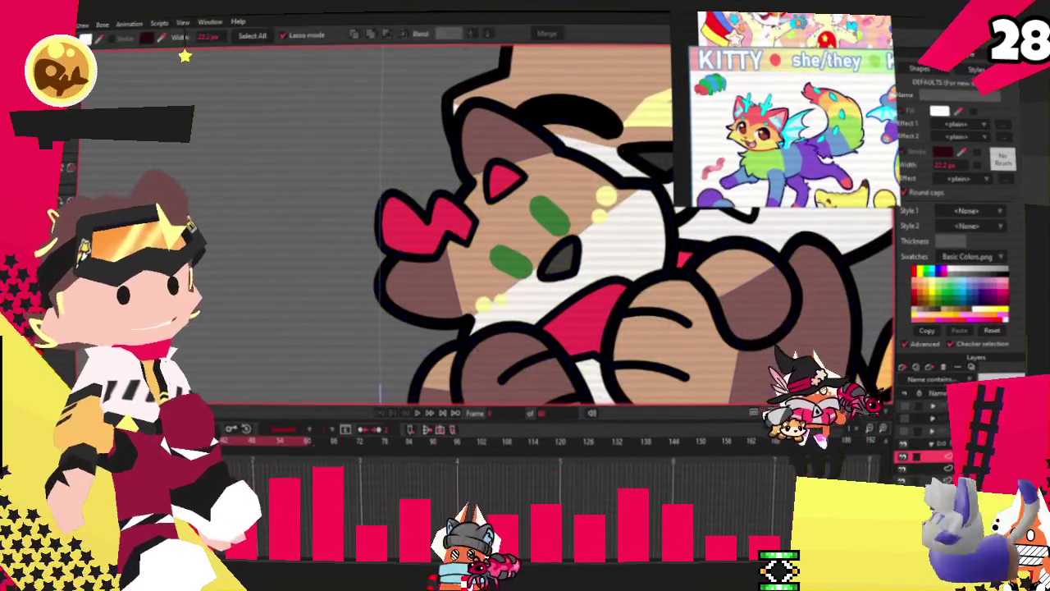
scroll(476, 222, down, 3)
scroll(300, 173, up, 2)
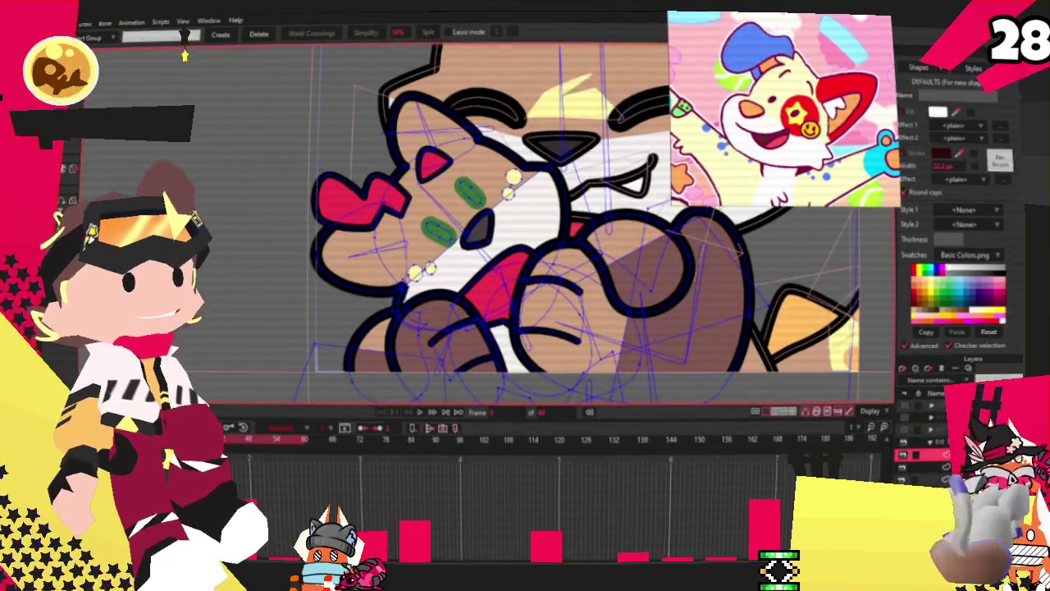
key(q)
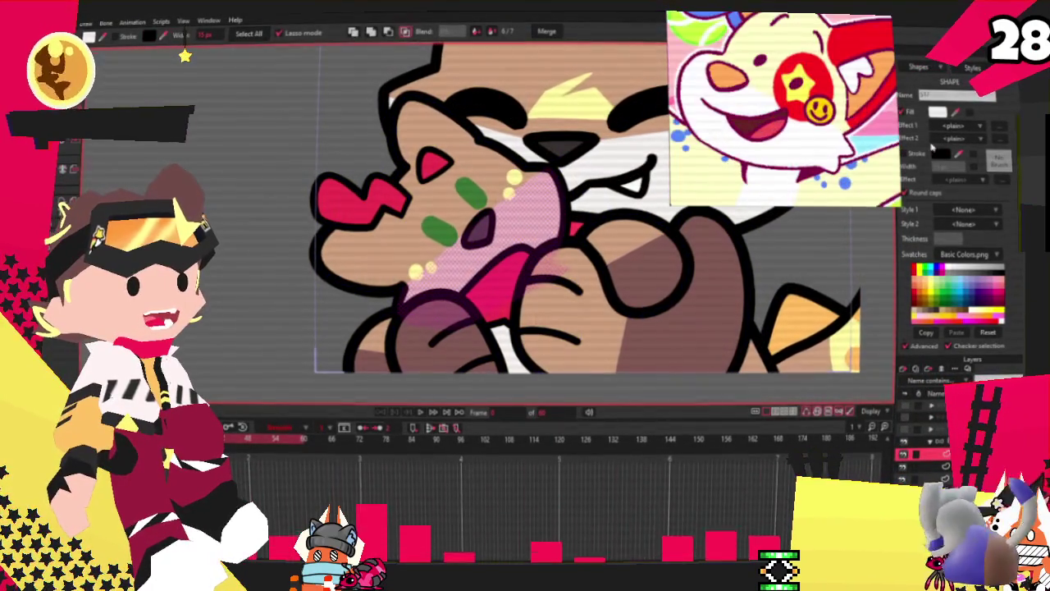
click(447, 206)
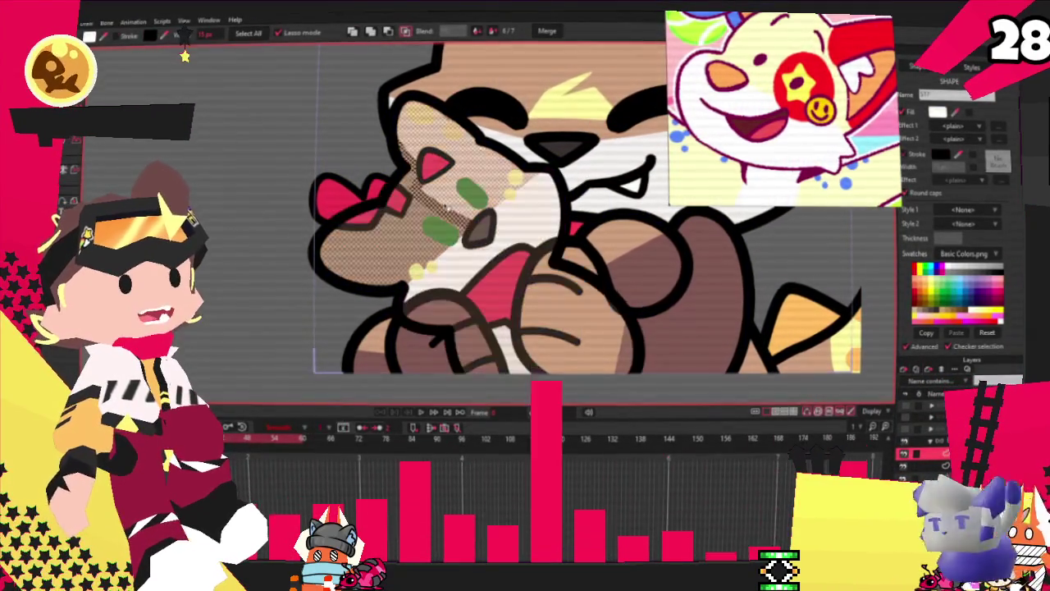
click(488, 144)
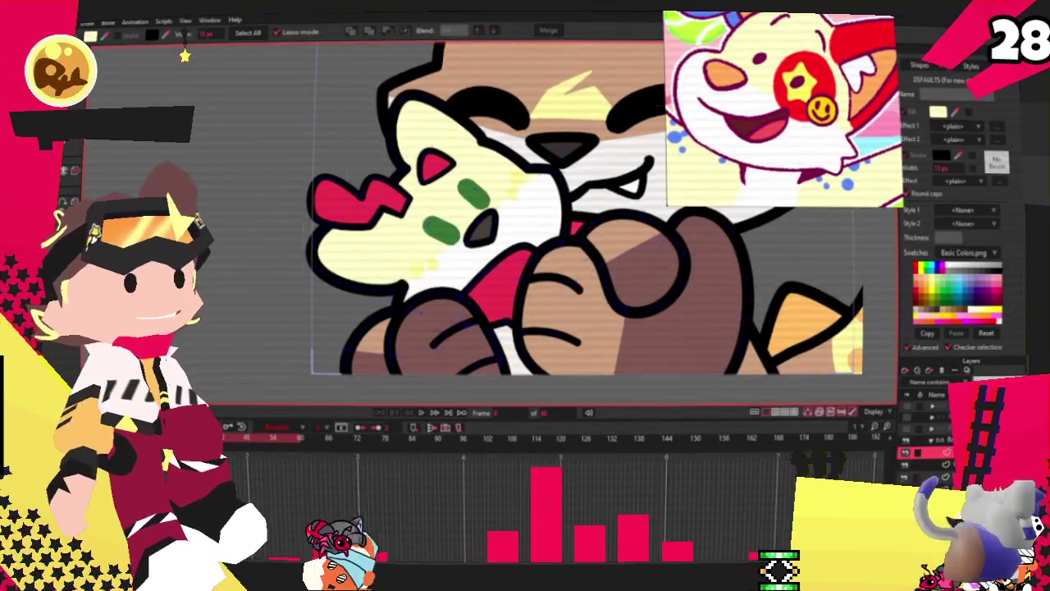
Delete the selected eye and head shapes, then restyle the plushie's ear fill blue
key(g)
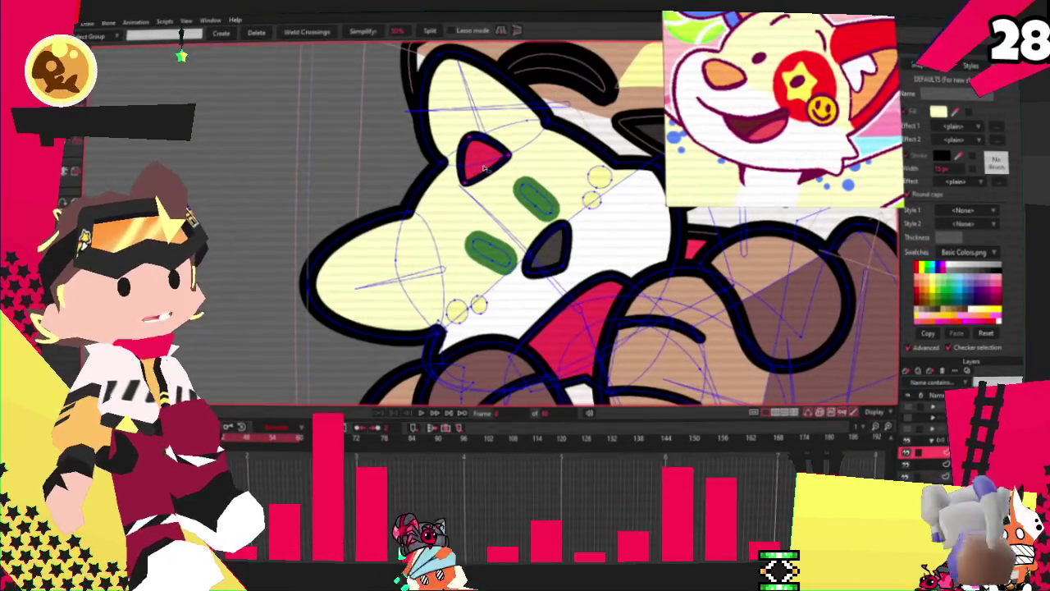
key(Delete)
key(Delete)
scroll(382, 216, down, 3)
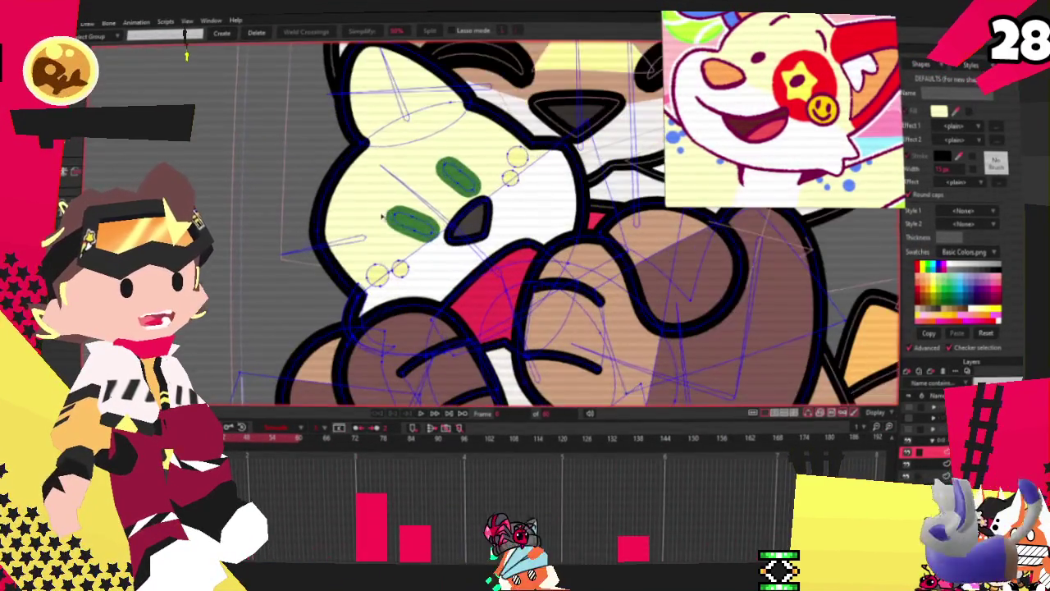
key(q)
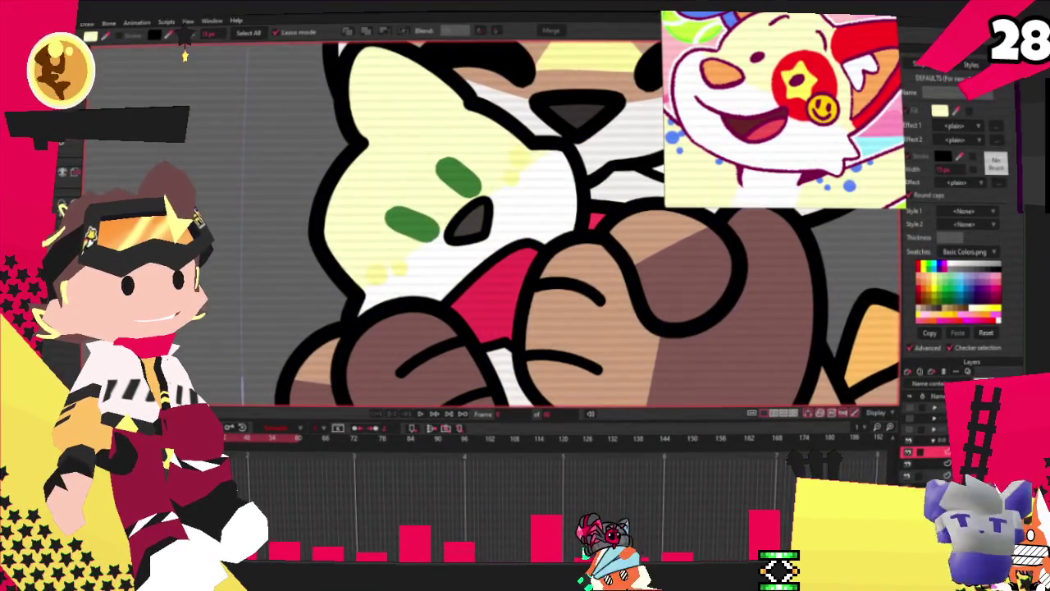
key(t)
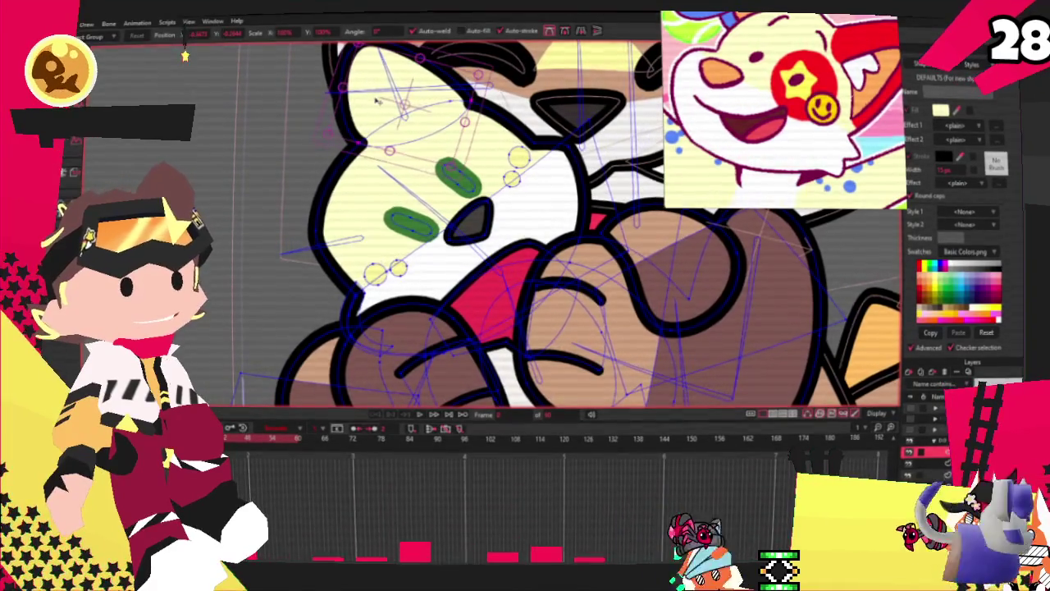
key(x)
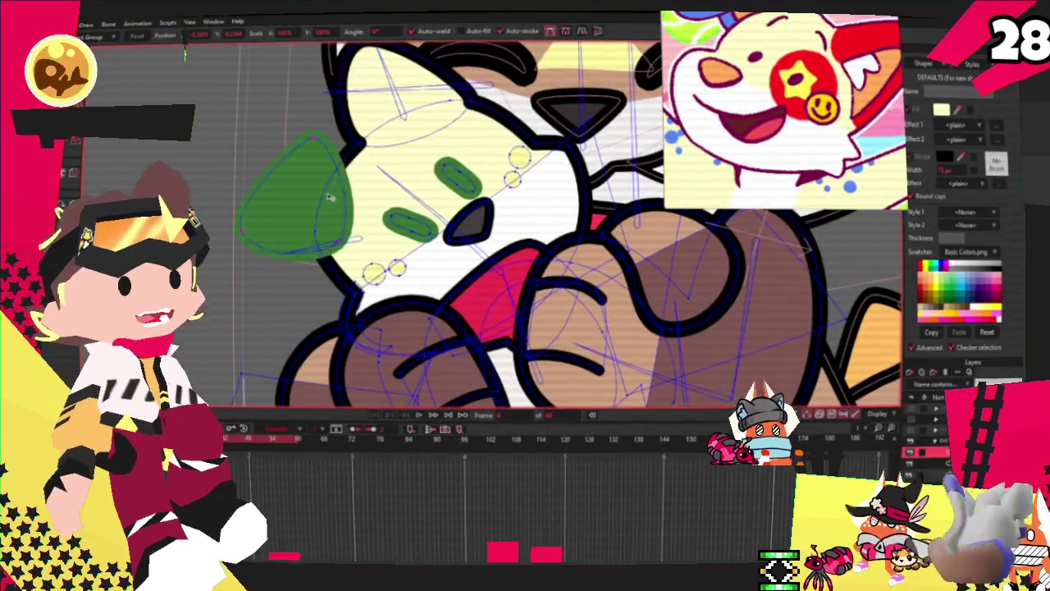
key(q)
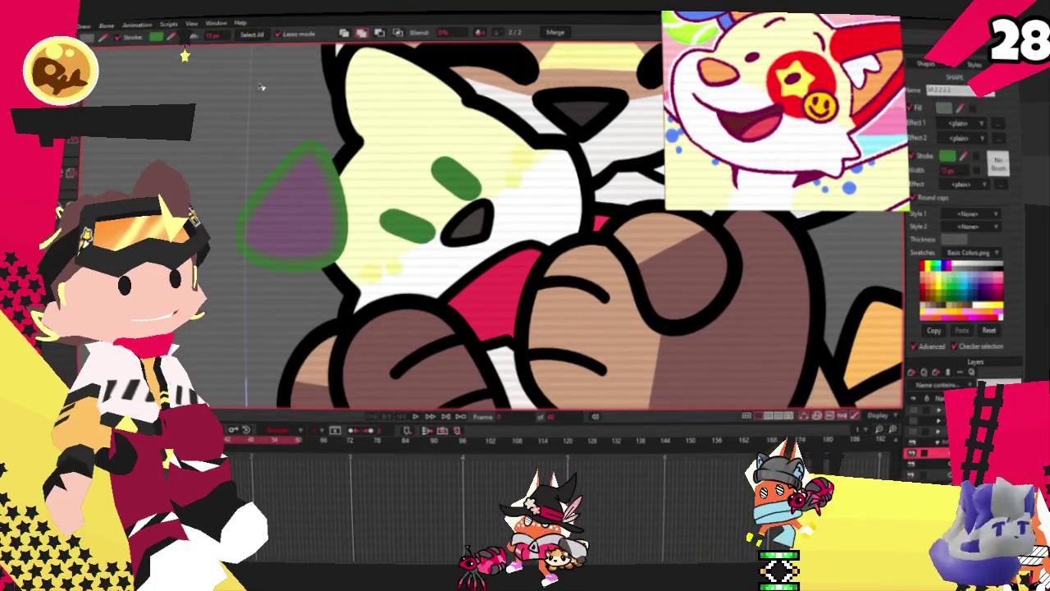
click(345, 33)
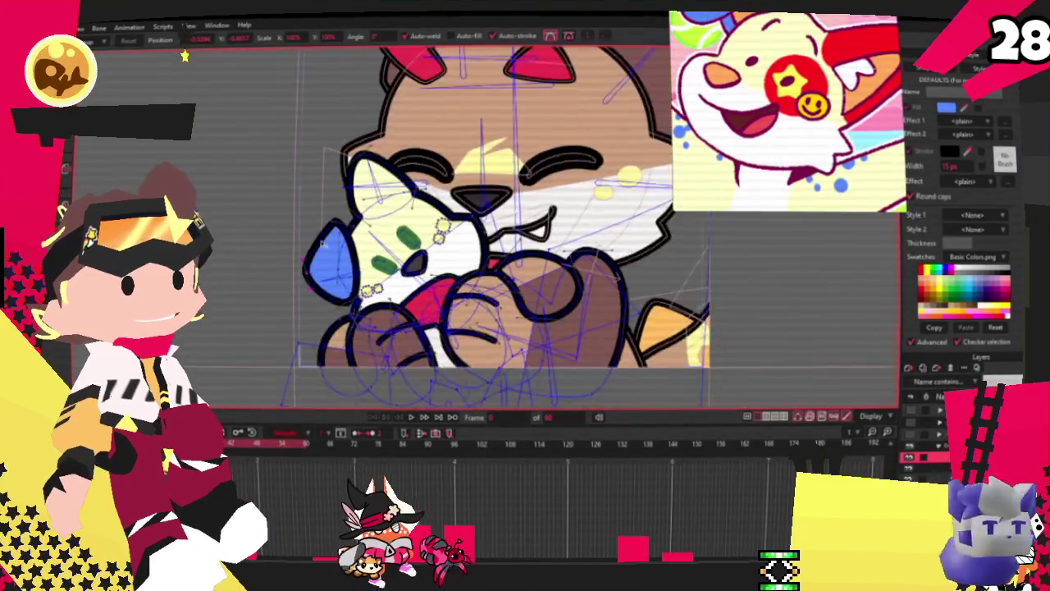
Fill the plushie's other ear red and lower it behind the head
key(q)
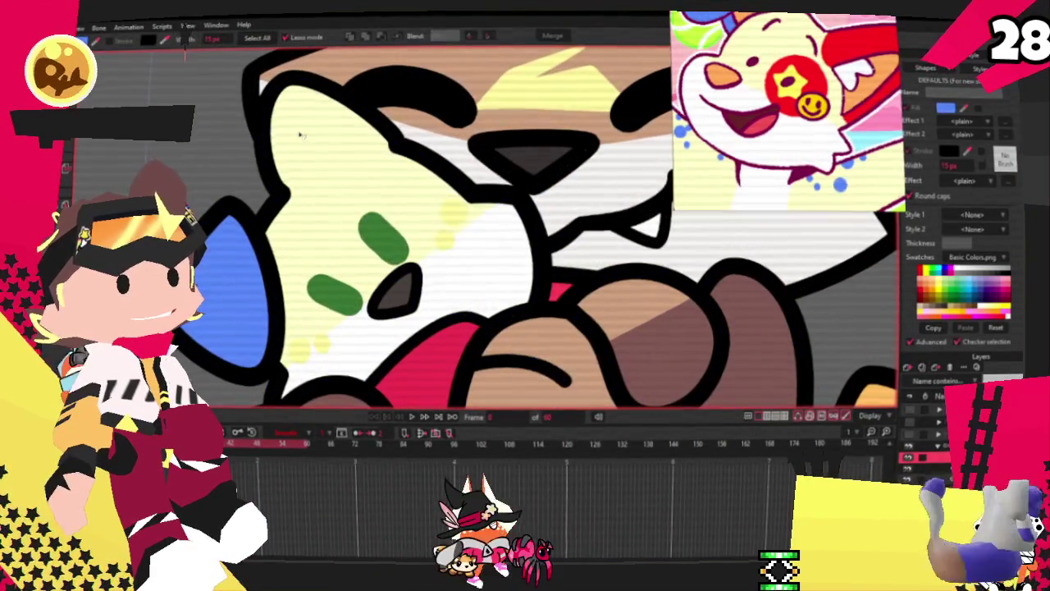
click(301, 135)
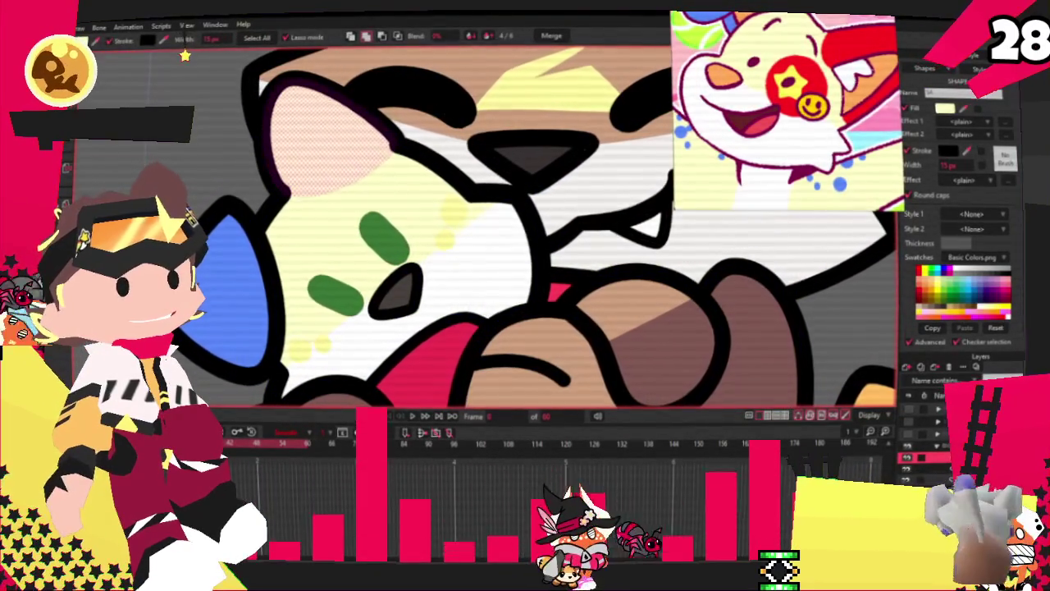
key(t)
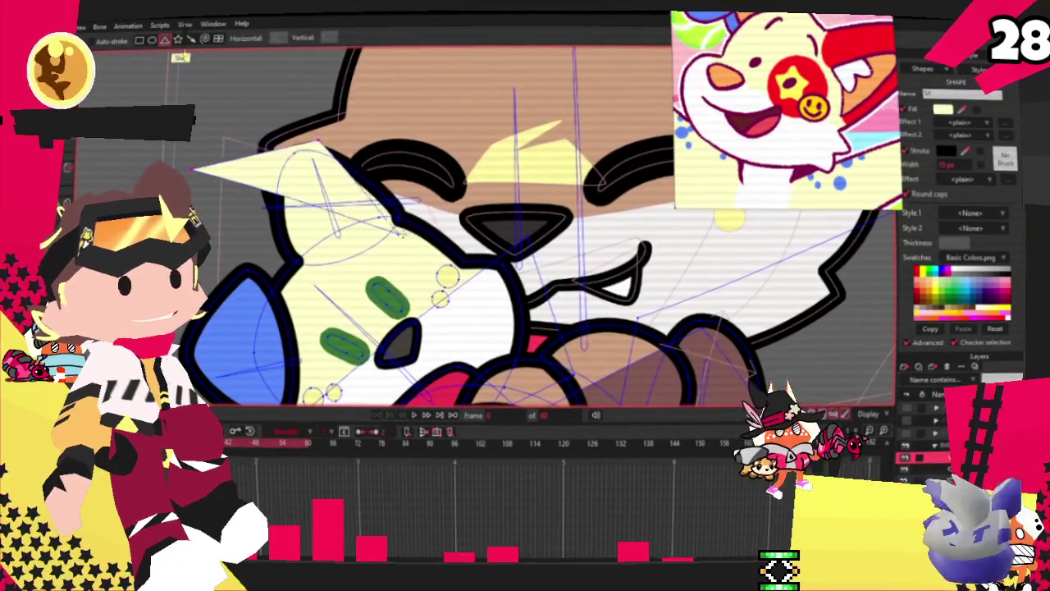
key(q)
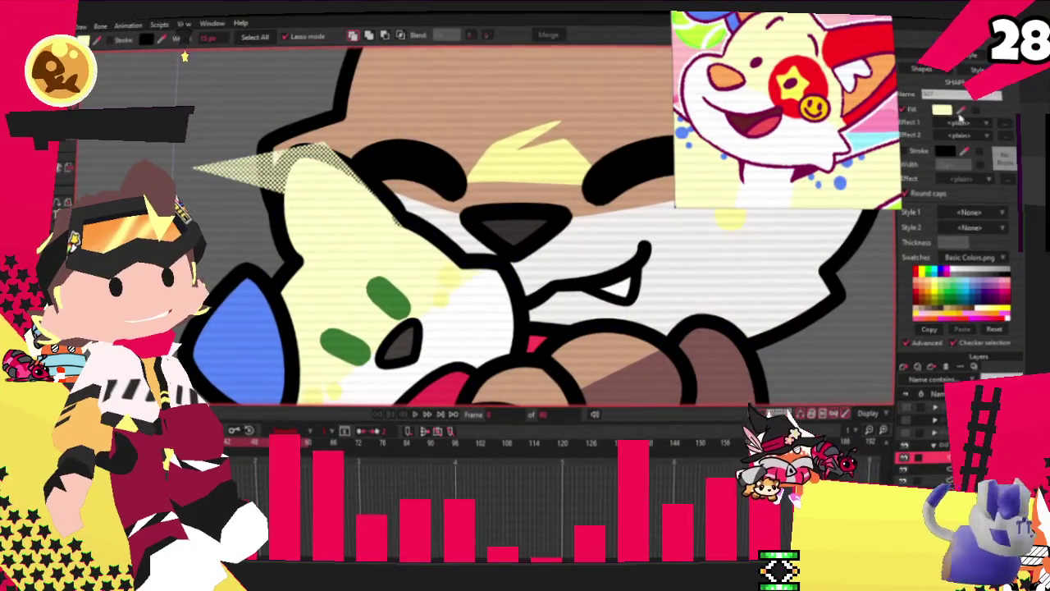
click(918, 272)
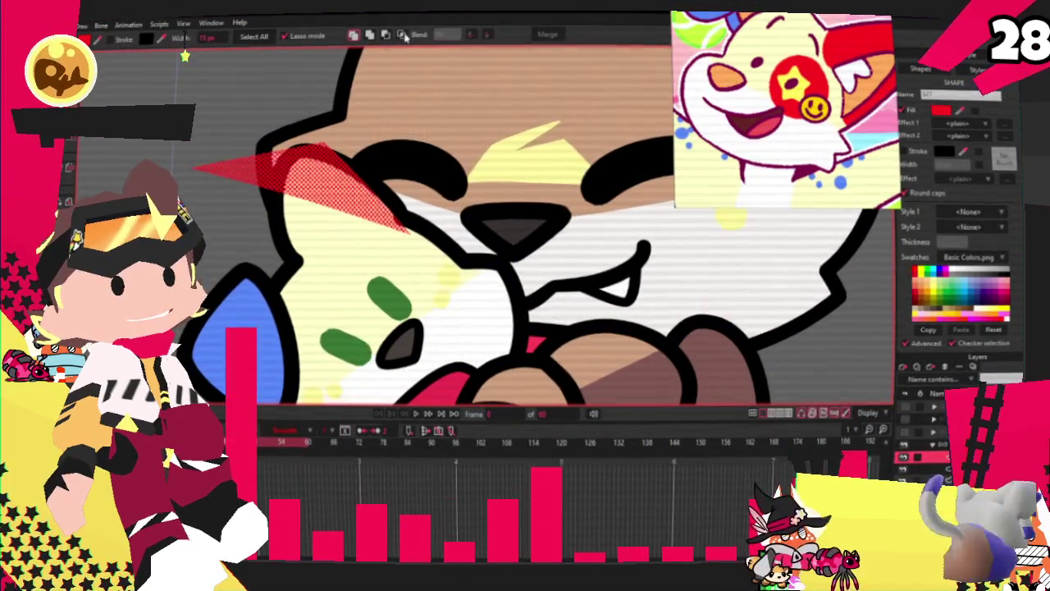
click(402, 36)
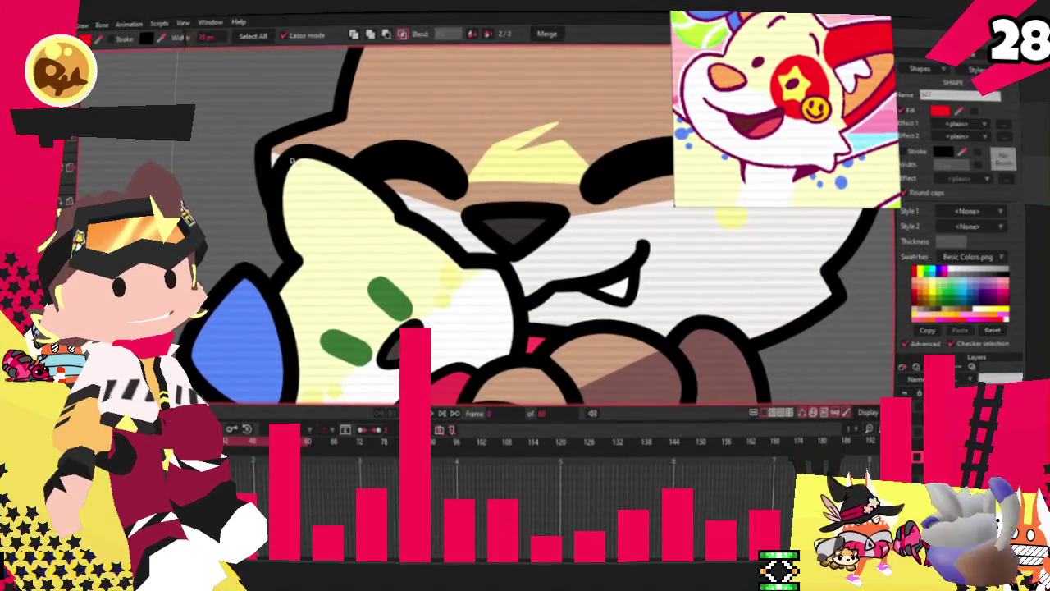
scroll(318, 289, down, 3)
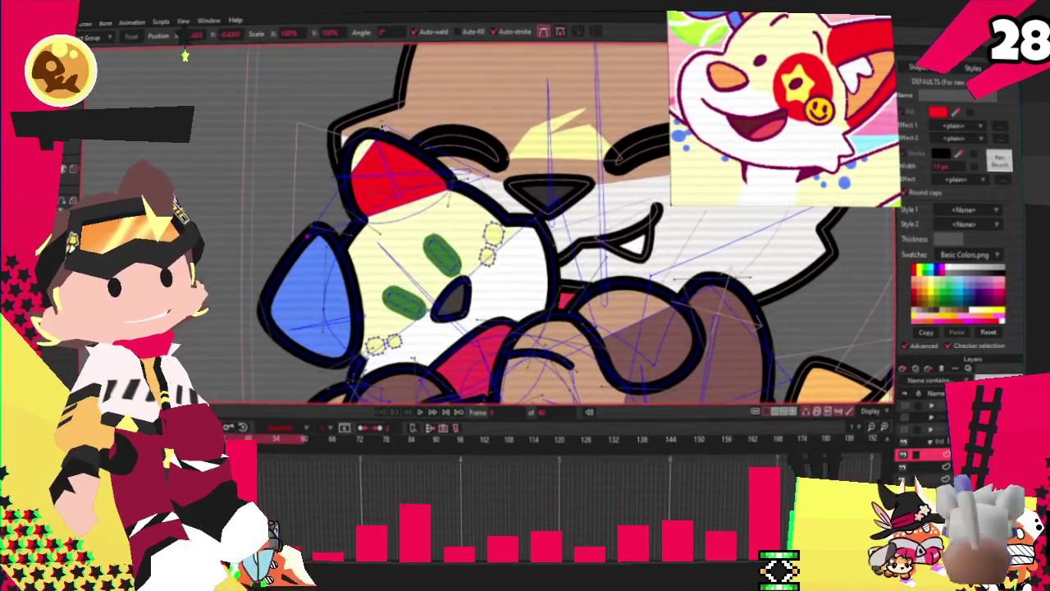
scroll(369, 90, up, 1)
scroll(336, 55, up, 3)
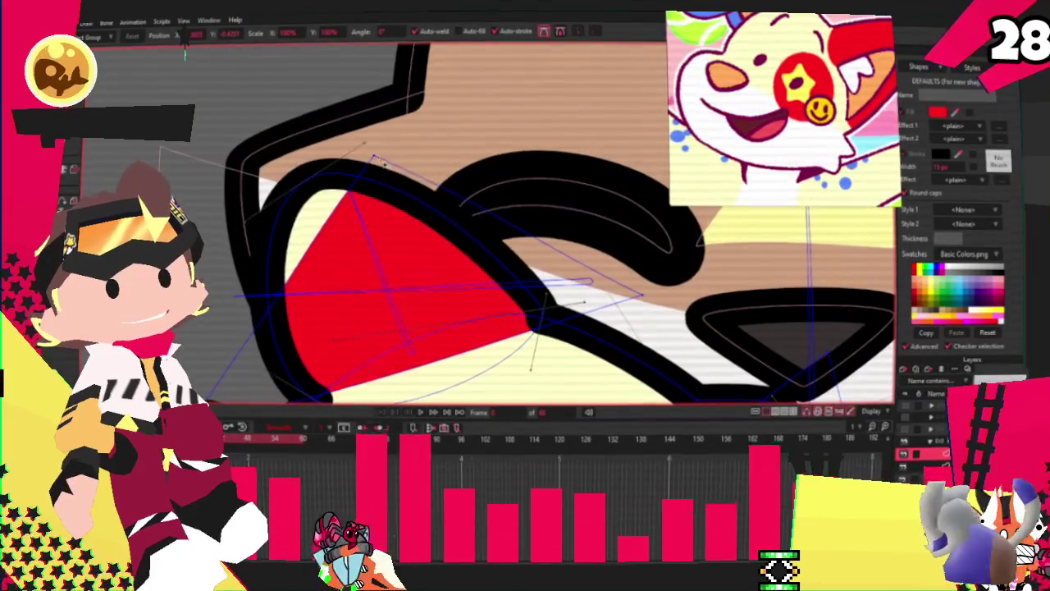
key(c)
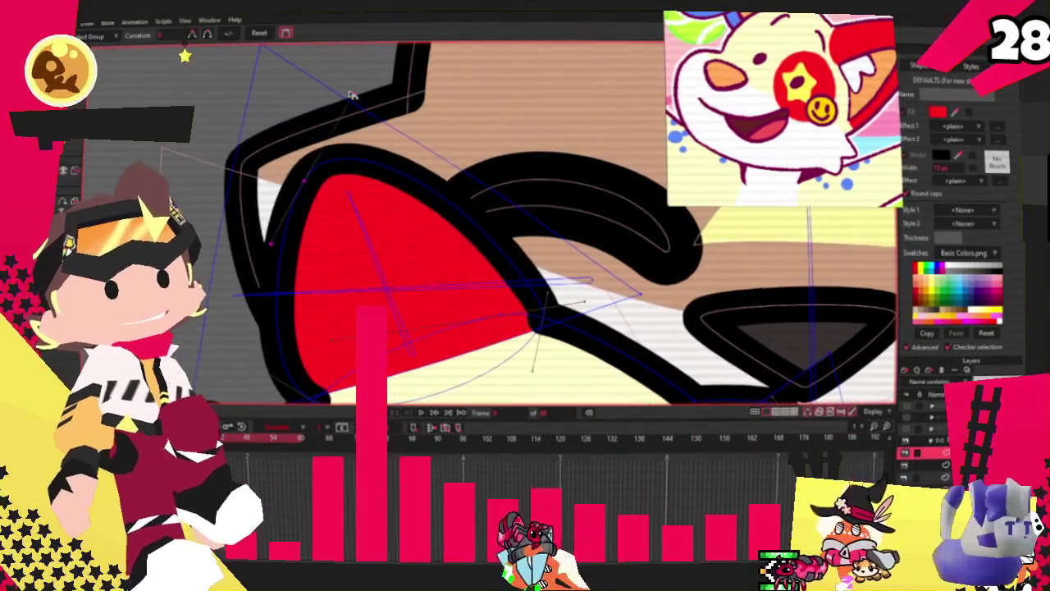
scroll(185, 55, down, 2)
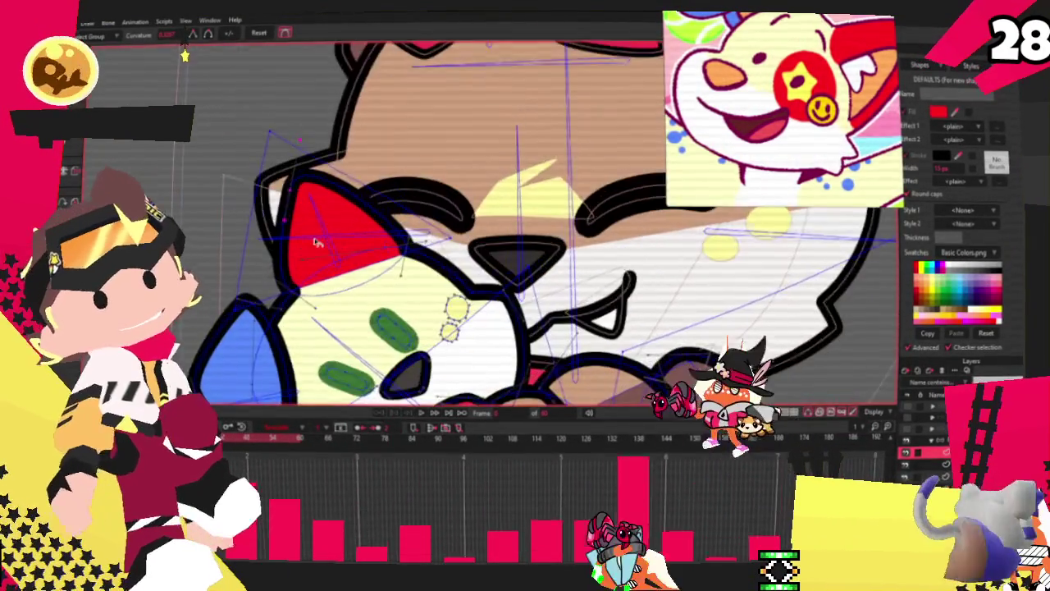
scroll(334, 200, up, 2)
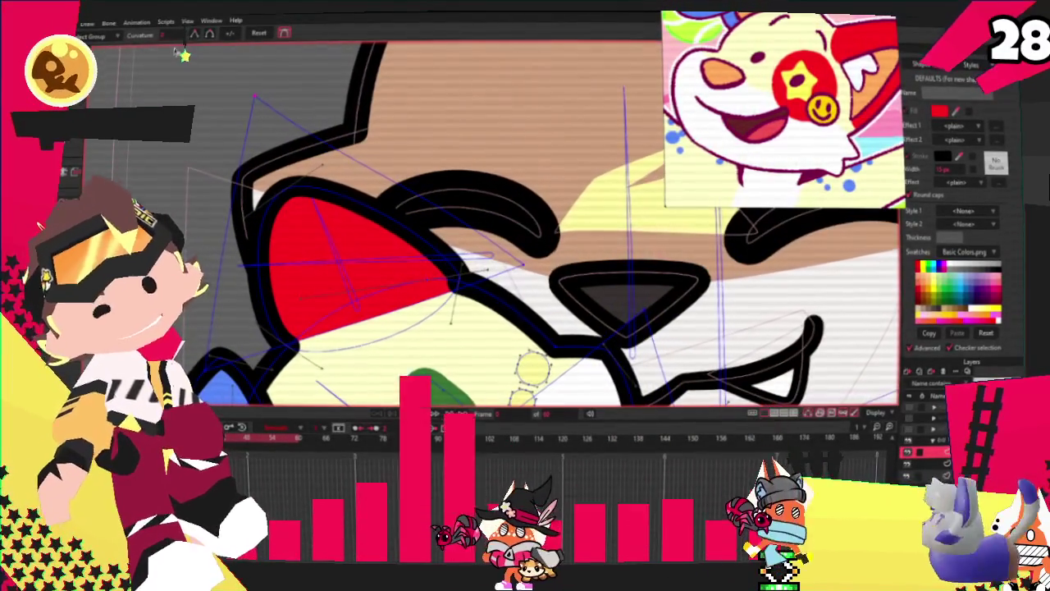
key(a)
scroll(336, 197, up, 2)
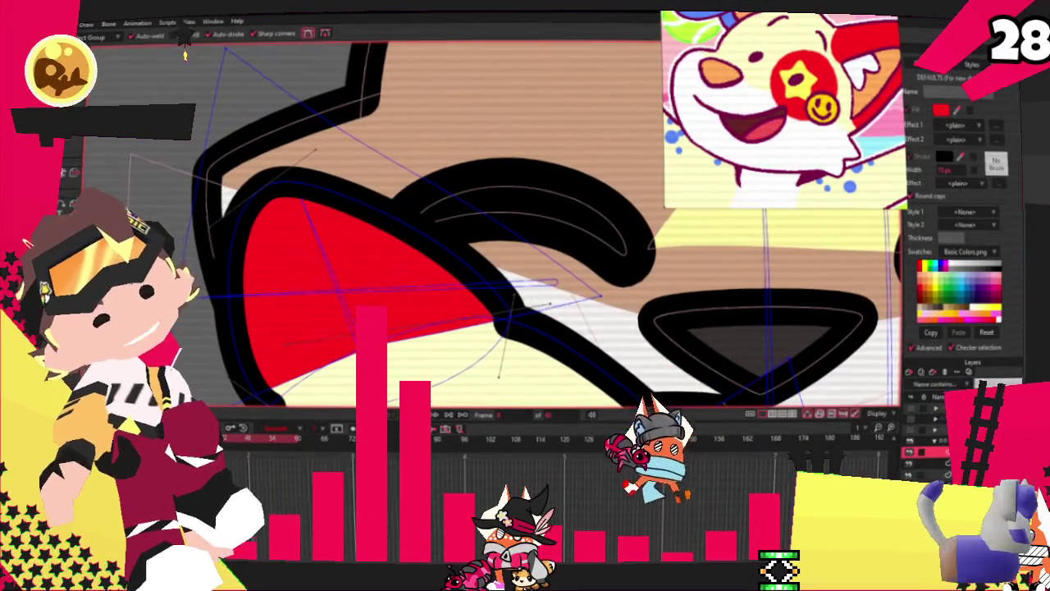
key(c)
scroll(603, 340, up, 1)
key(a)
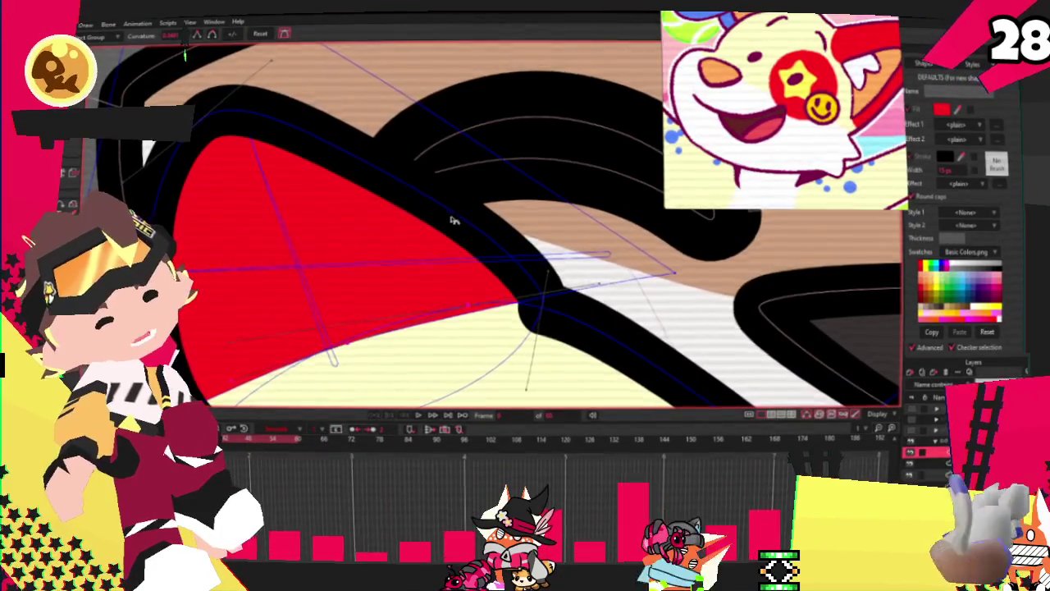
scroll(604, 339, down, 2)
key(t)
scroll(263, 334, up, 2)
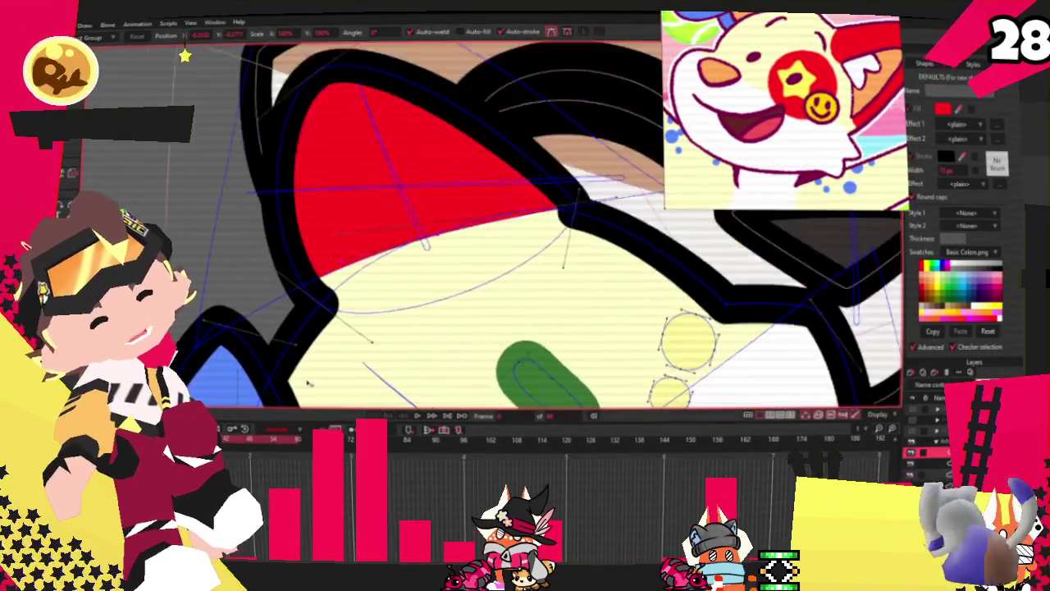
scroll(263, 335, down, 2)
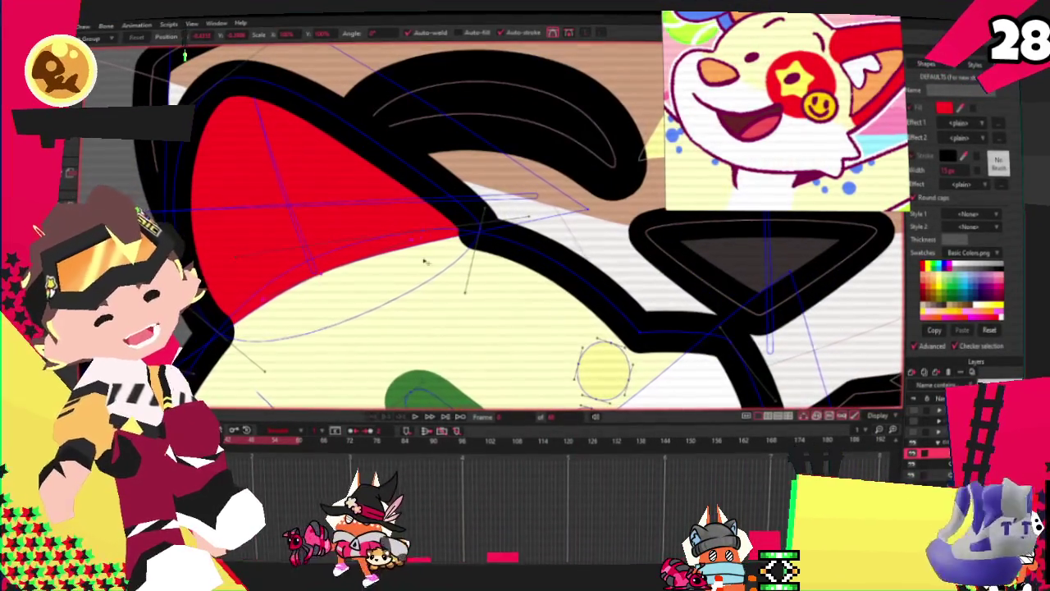
scroll(579, 220, down, 3)
scroll(460, 173, up, 2)
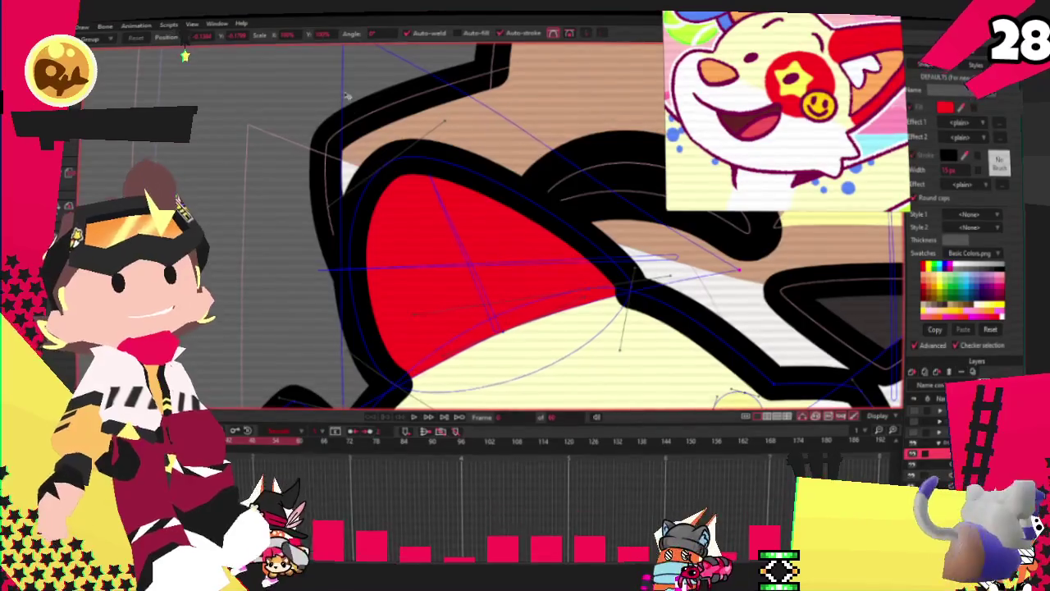
scroll(347, 129, down, 2)
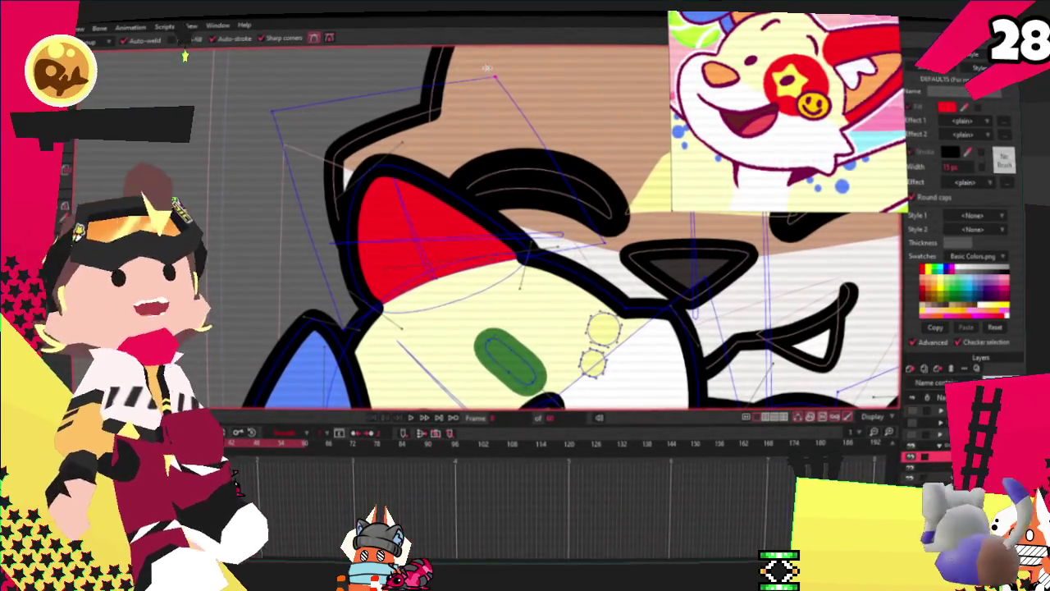
scroll(486, 75, up, 1)
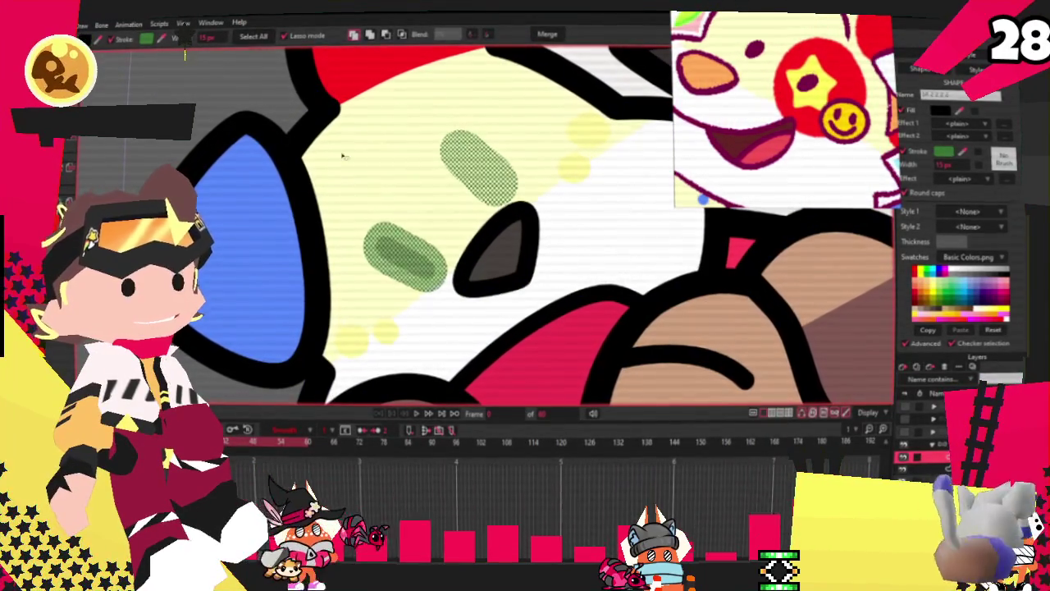
Select both green eyes and the grey nose, setting the eyes black and nose orange
click(607, 167)
shift+click(406, 253)
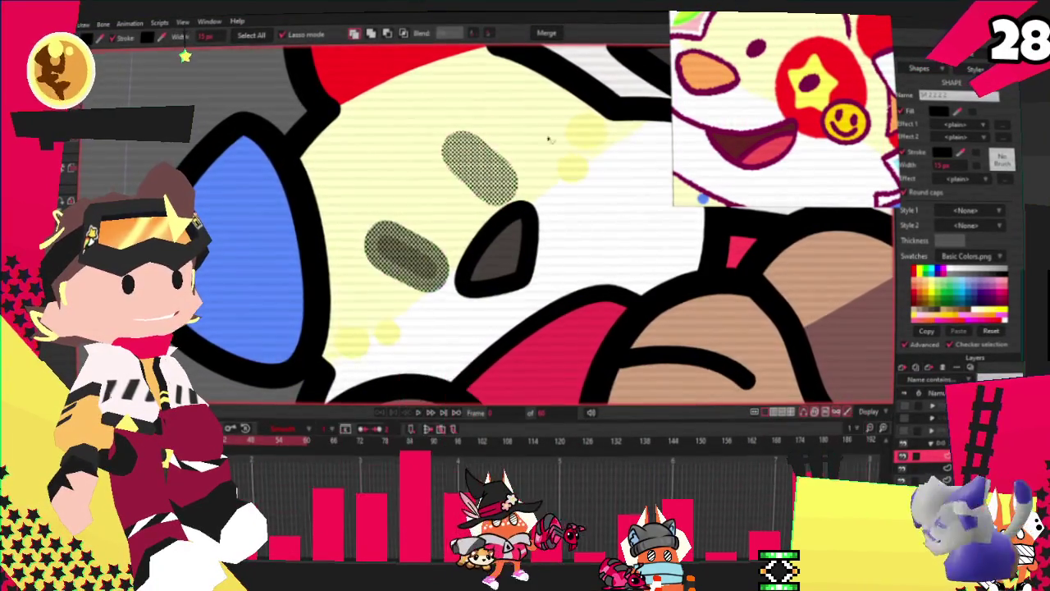
scroll(508, 220, down, 3)
click(508, 219)
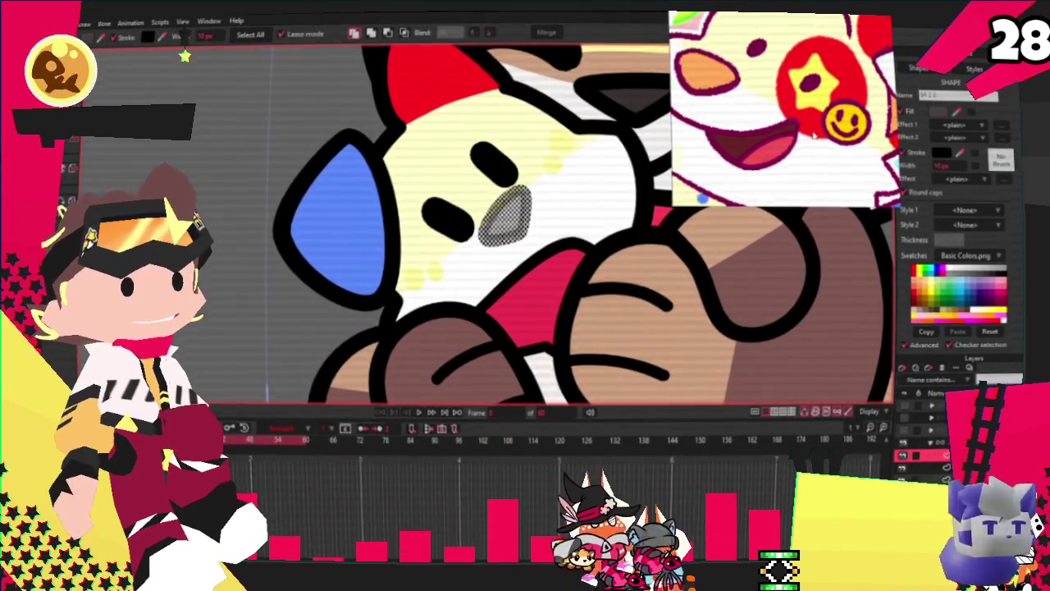
scroll(627, 92, up, 2)
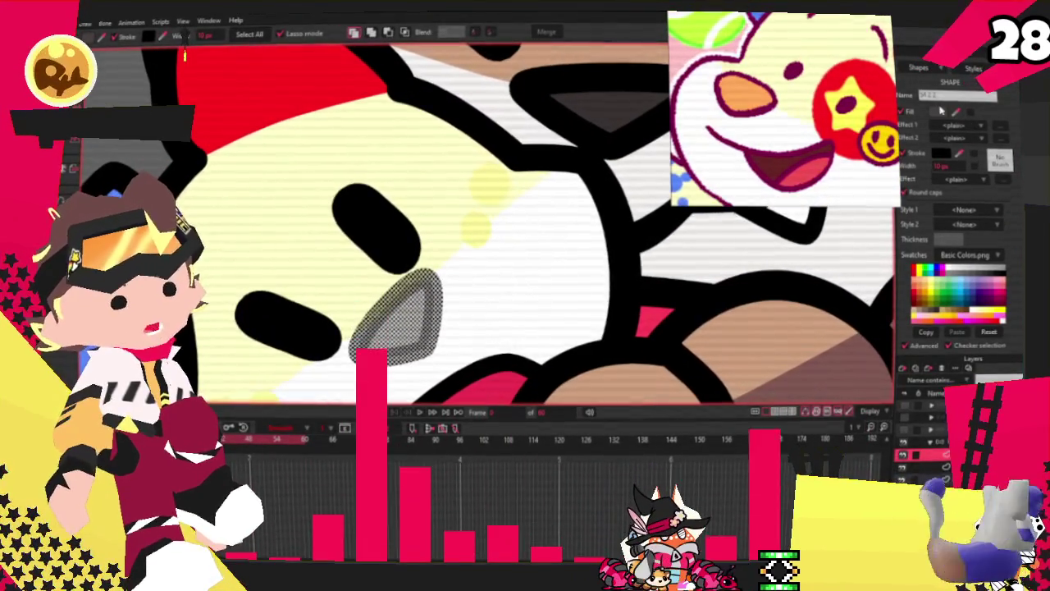
scroll(508, 180, down, 3)
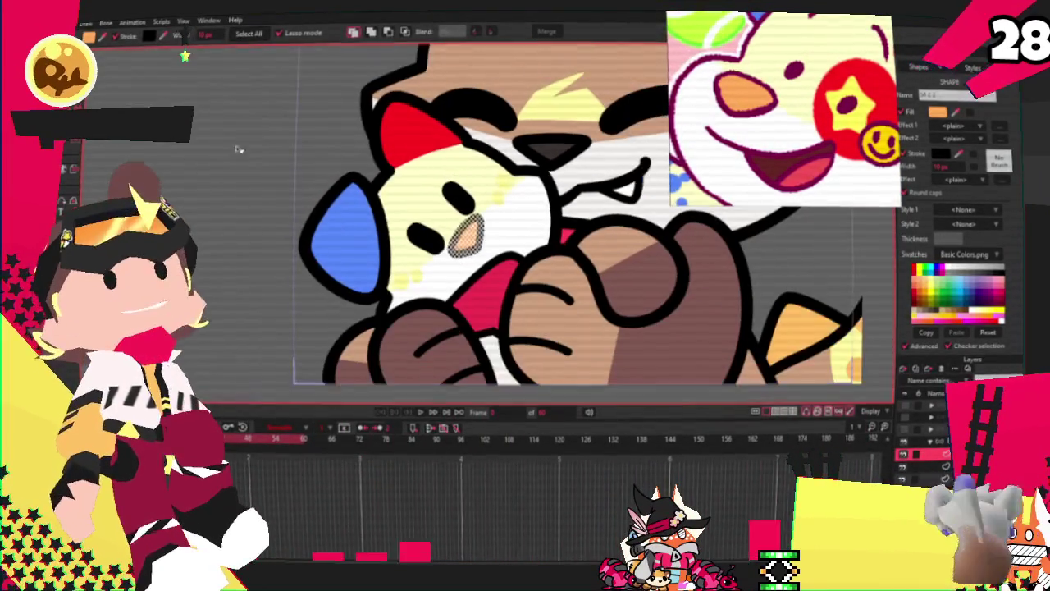
scroll(440, 222, up, 2)
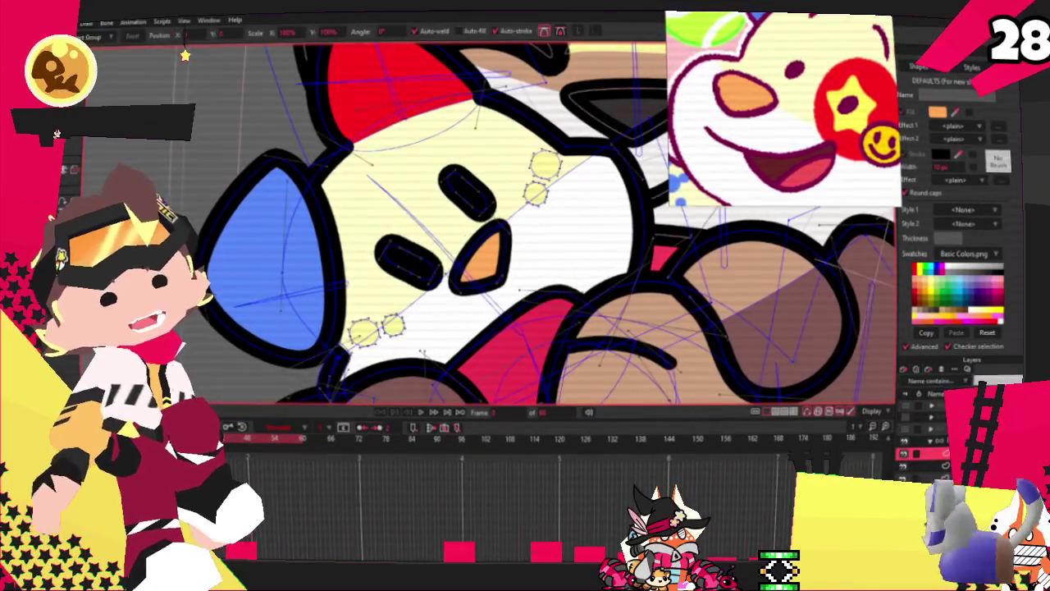
scroll(655, 170, up, 2)
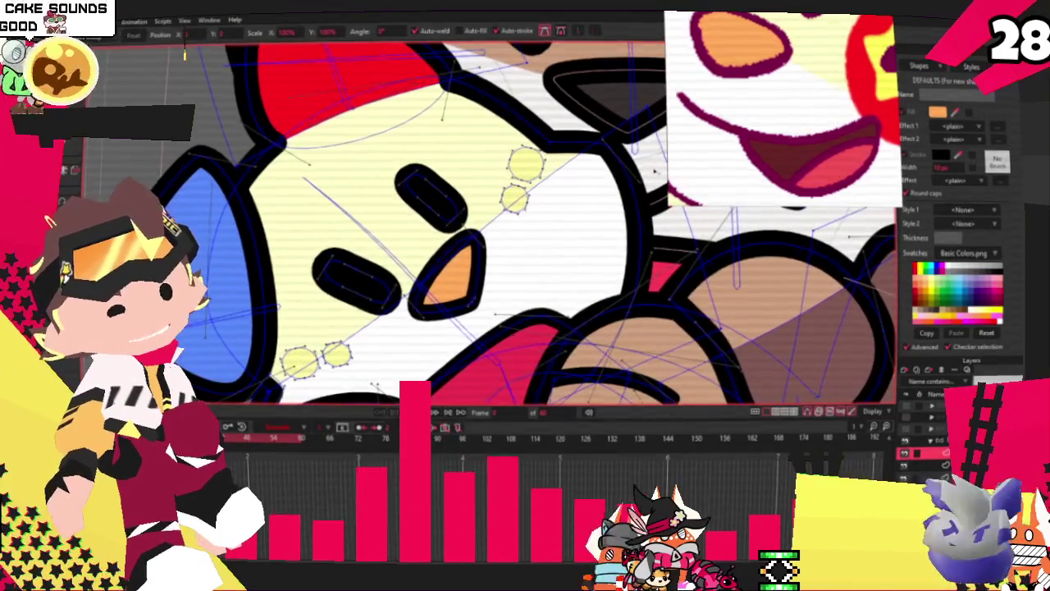
Move the pale circle over the eye and fill it red
click(527, 166)
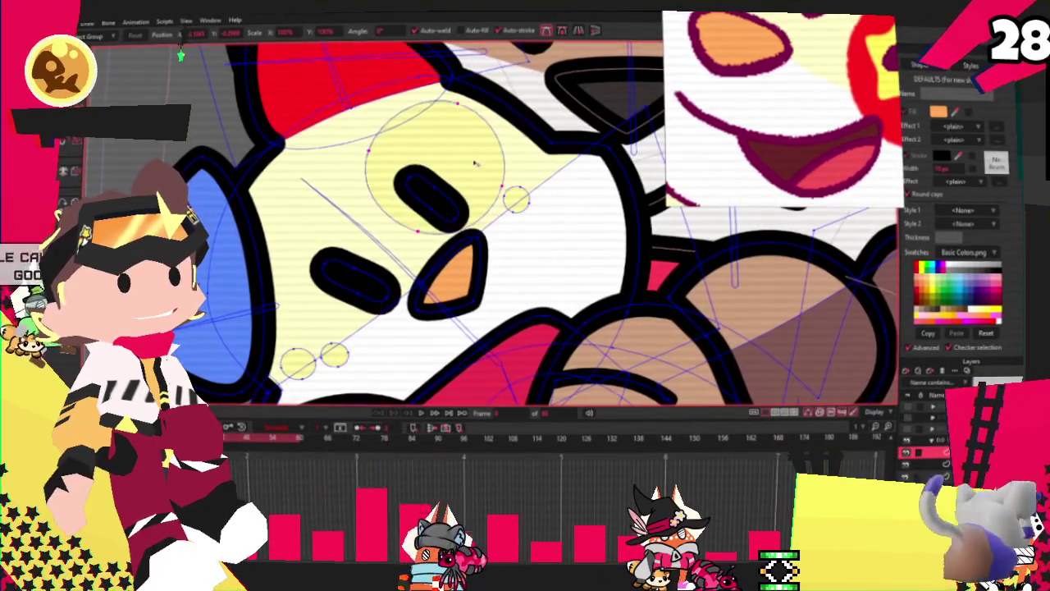
drag(474, 164, 486, 182)
key(q)
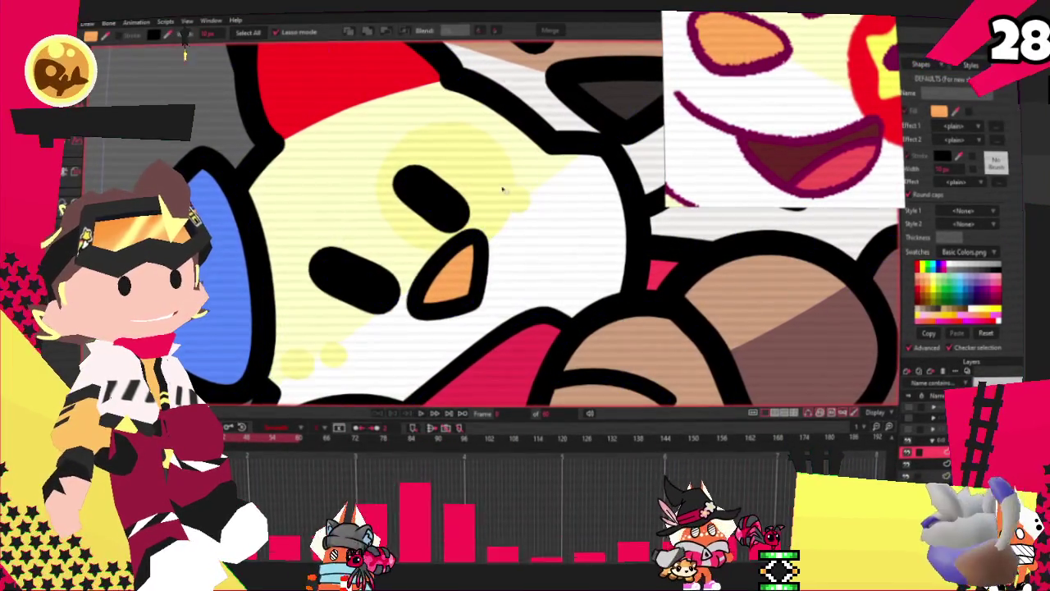
click(423, 176)
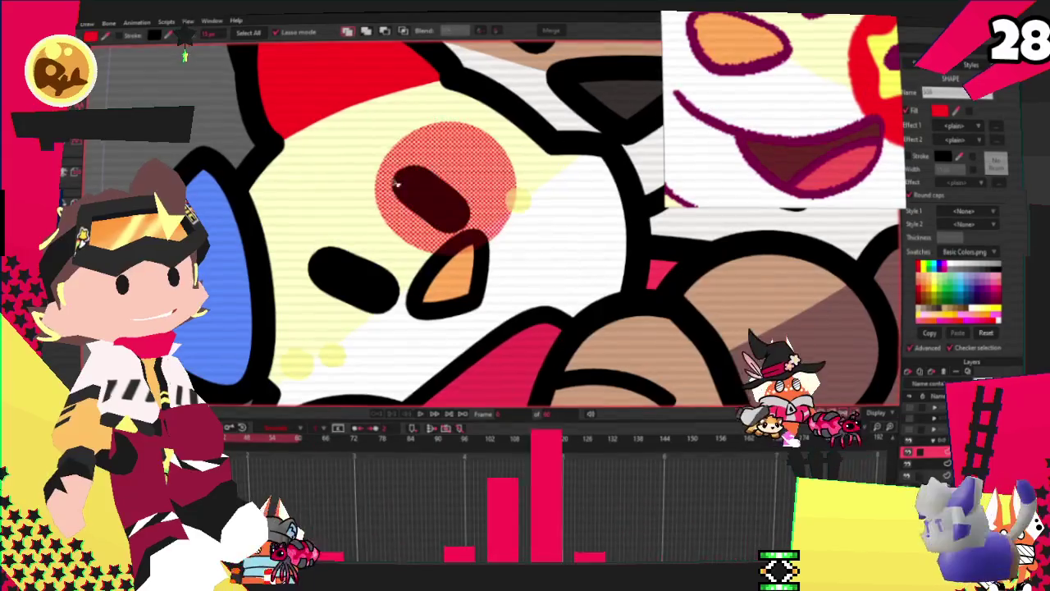
key(g)
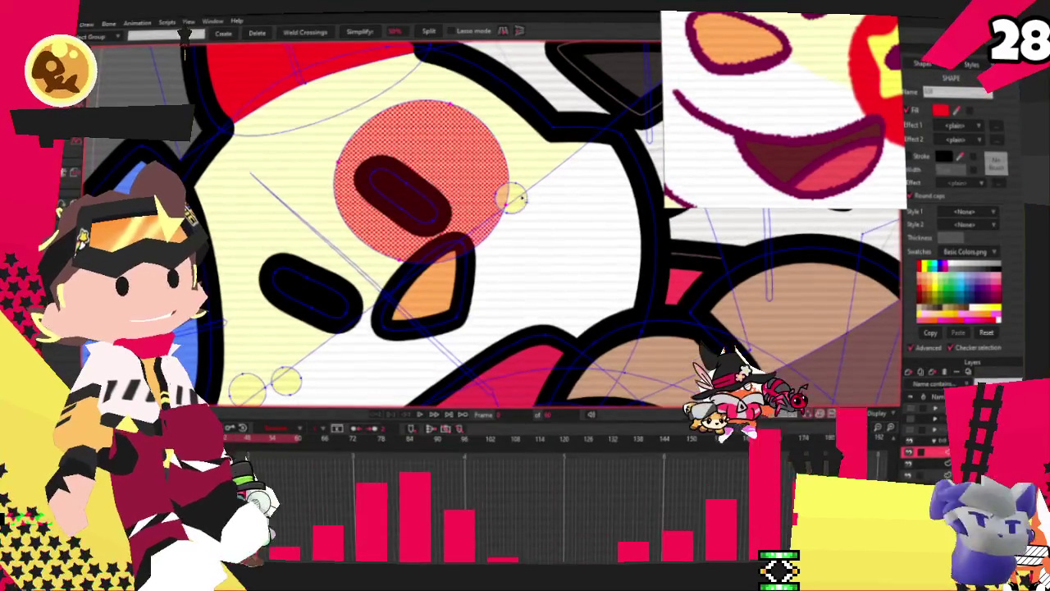
key(Escape)
scroll(405, 313, down, 2)
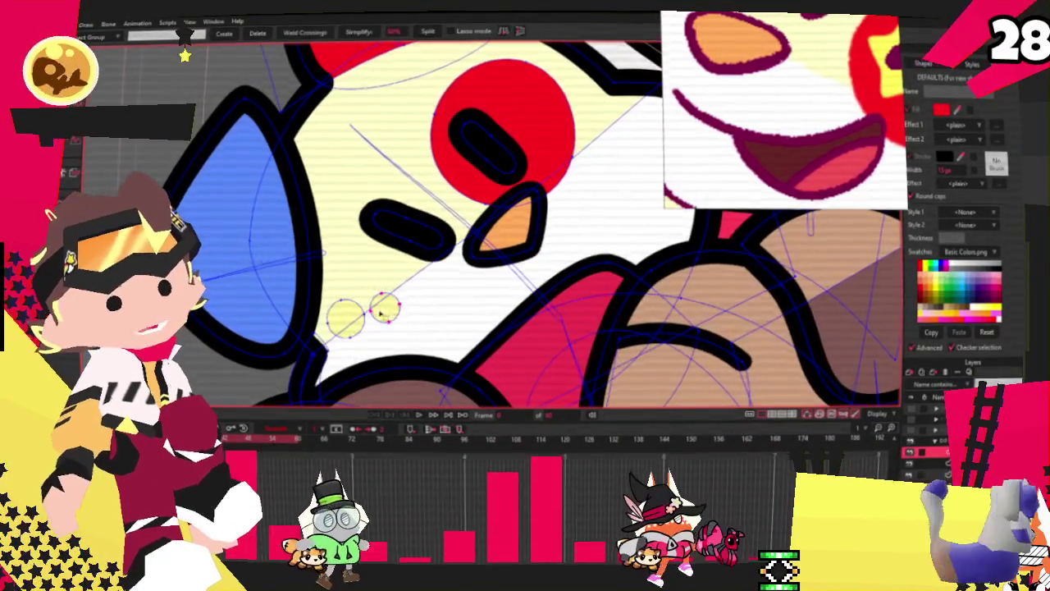
scroll(345, 312, up, 2)
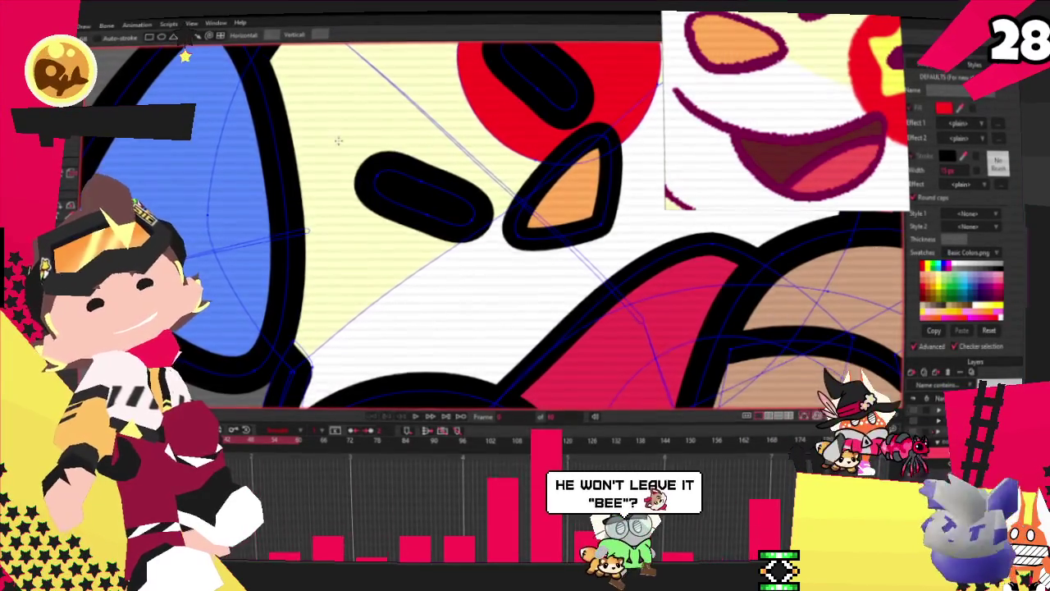
Select the new yellow star shape near the red circle
scroll(562, 201, down, 3)
scroll(562, 201, up, 3)
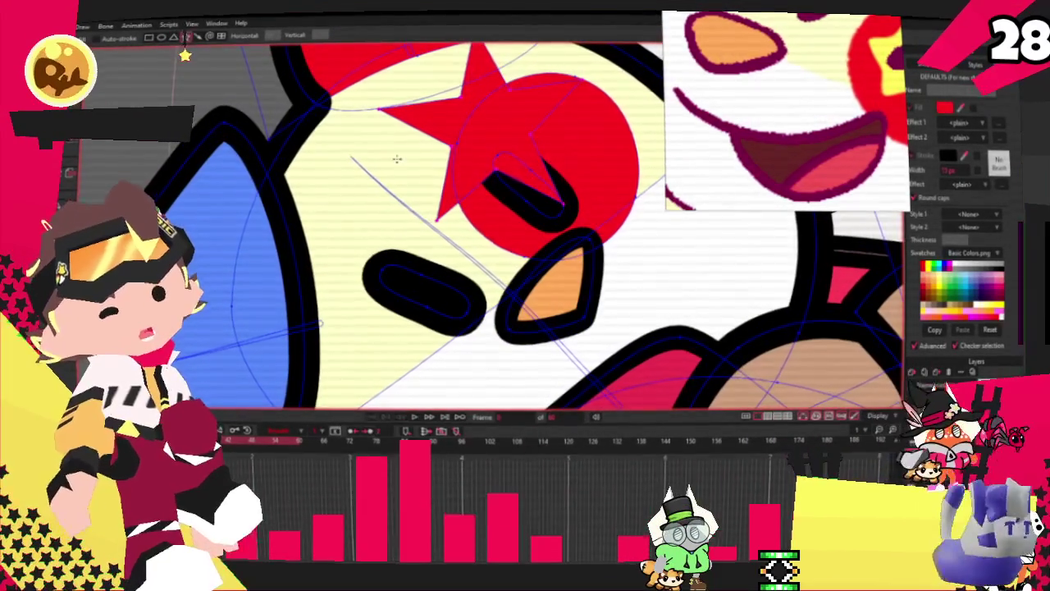
key(g)
drag(357, 167, 526, 140)
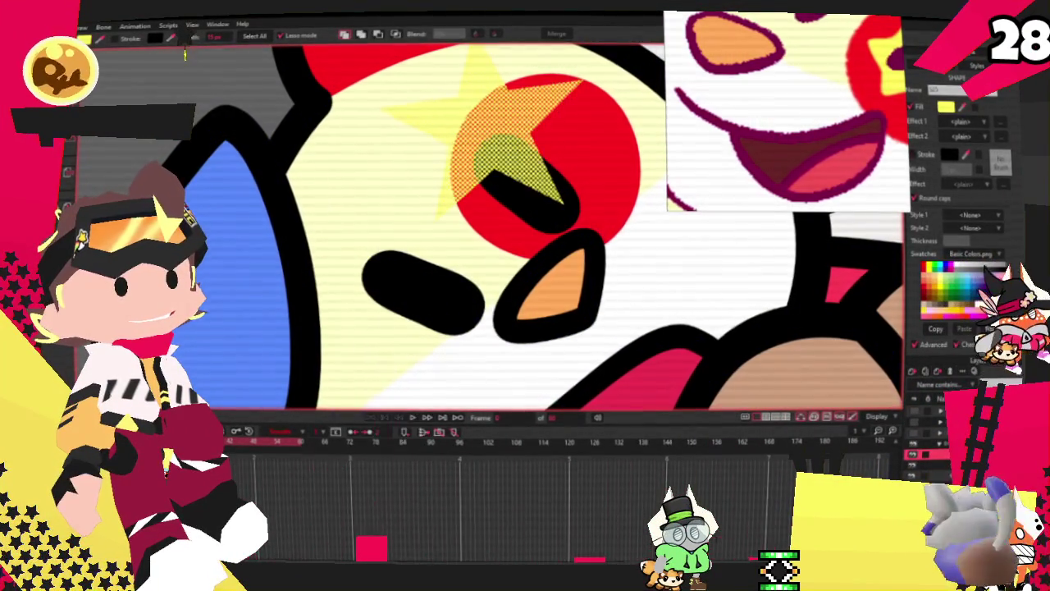
key(g)
click(361, 144)
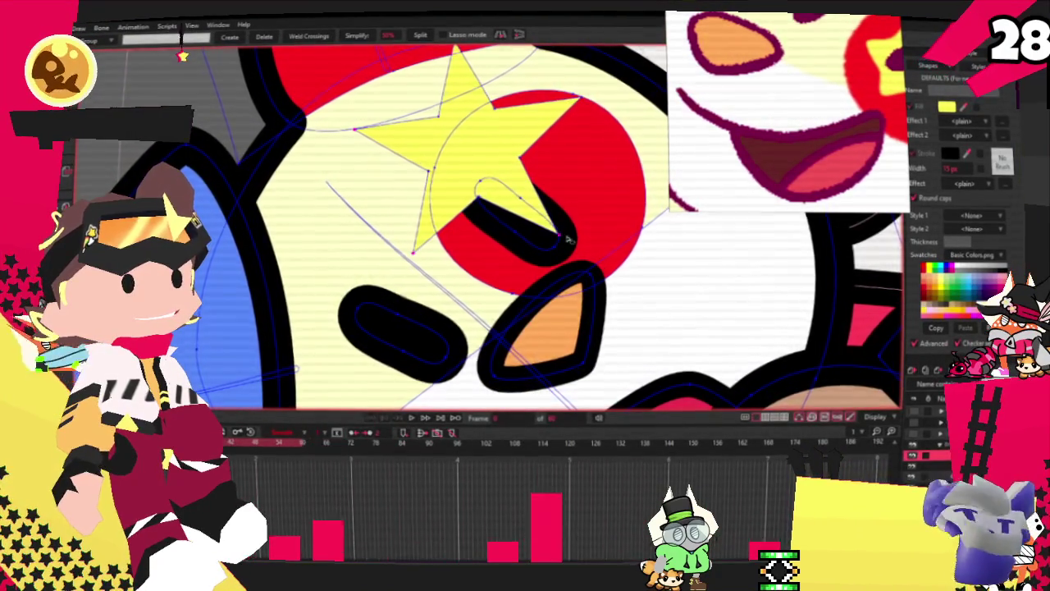
scroll(558, 246, up, 2)
scroll(592, 228, up, 1)
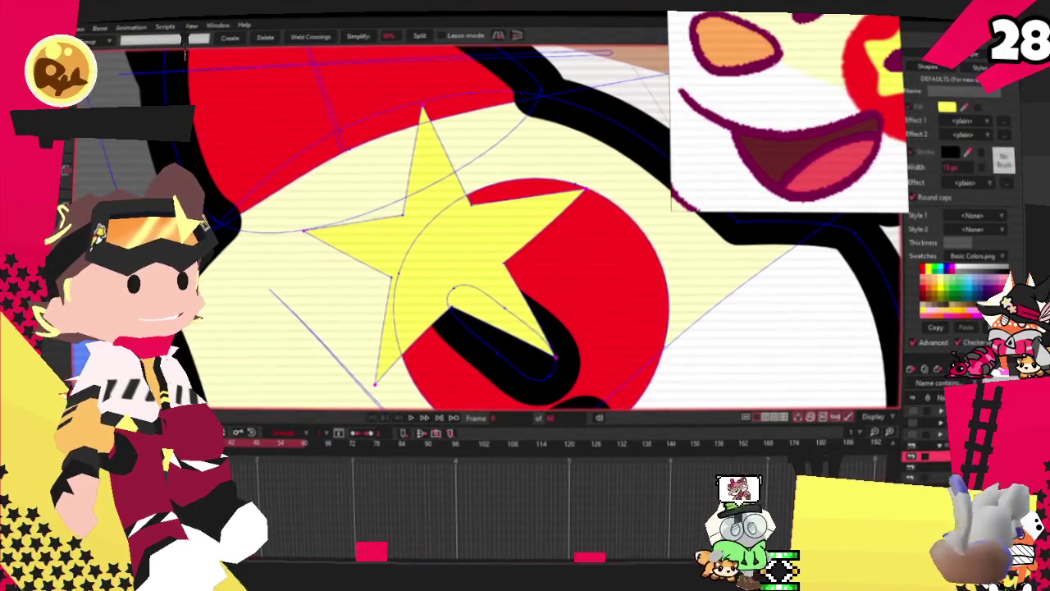
Shrink the yellow star inside the red circle and stack it just above the circle
key(t)
scroll(444, 320, down, 2)
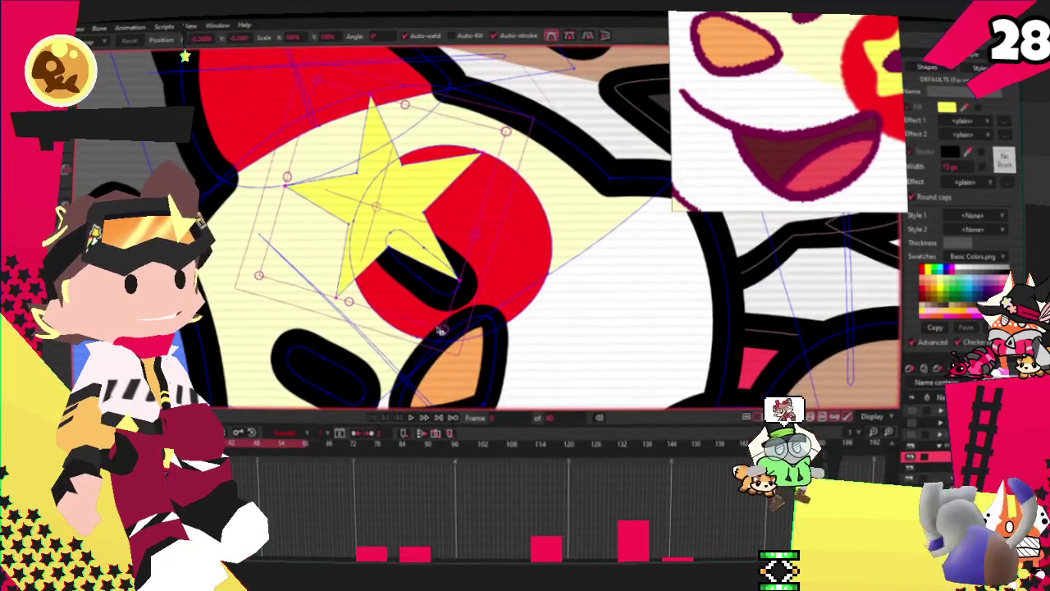
drag(444, 320, 406, 277)
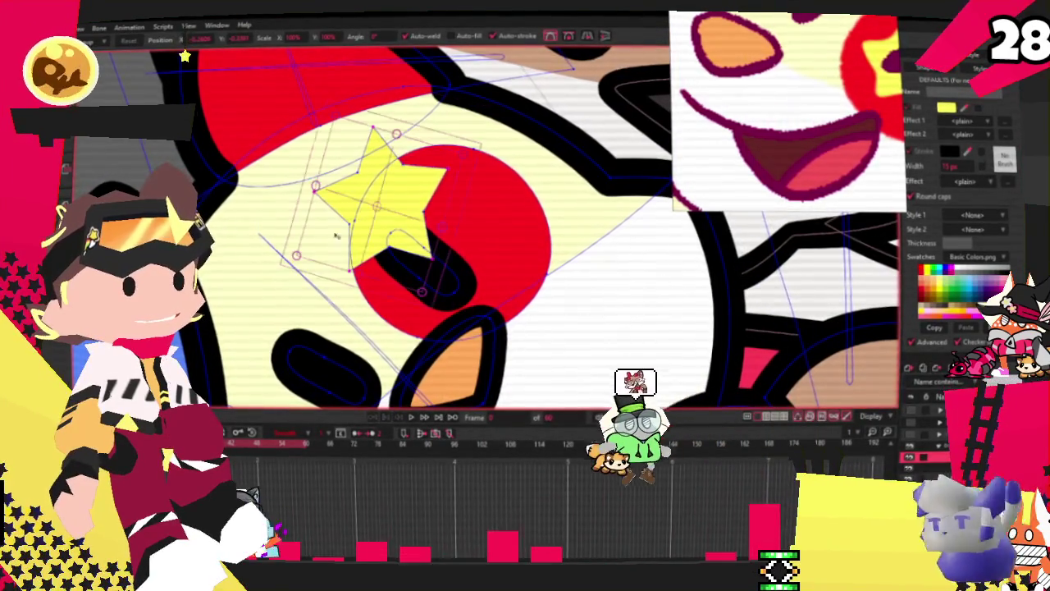
key(c)
key(q)
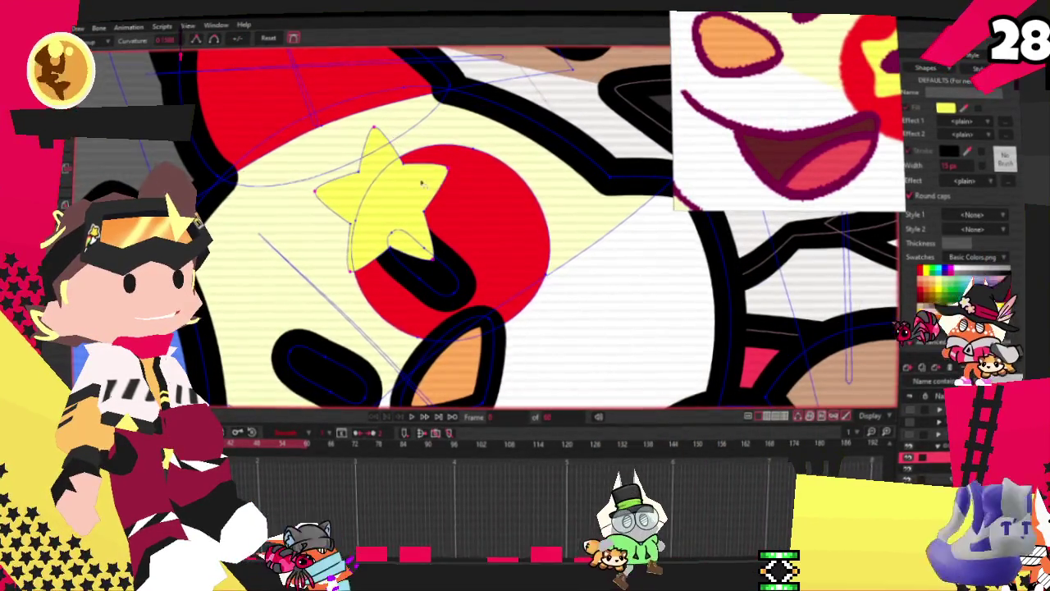
click(397, 202)
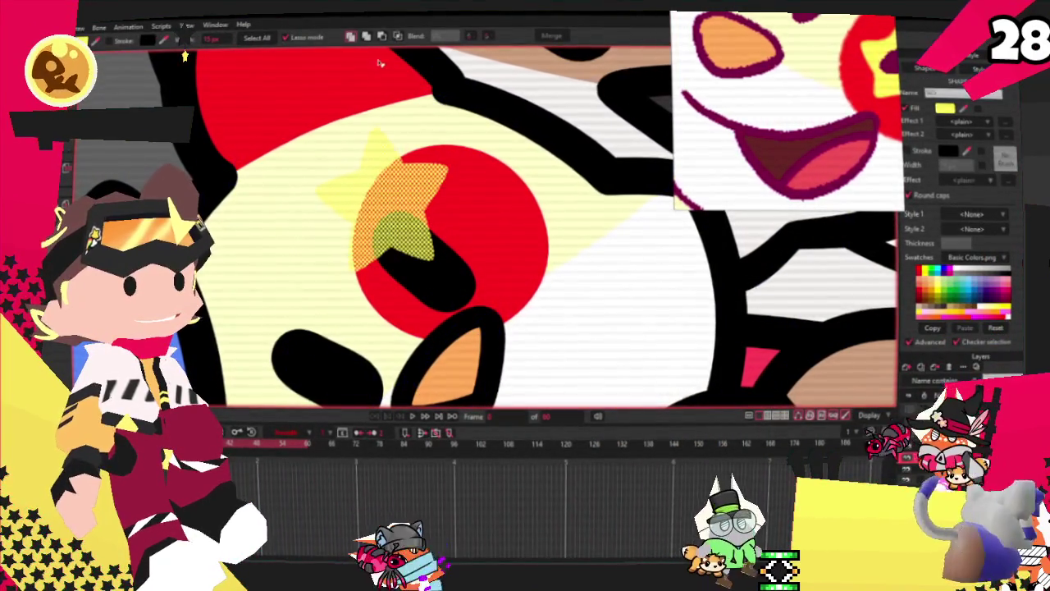
key(Delete)
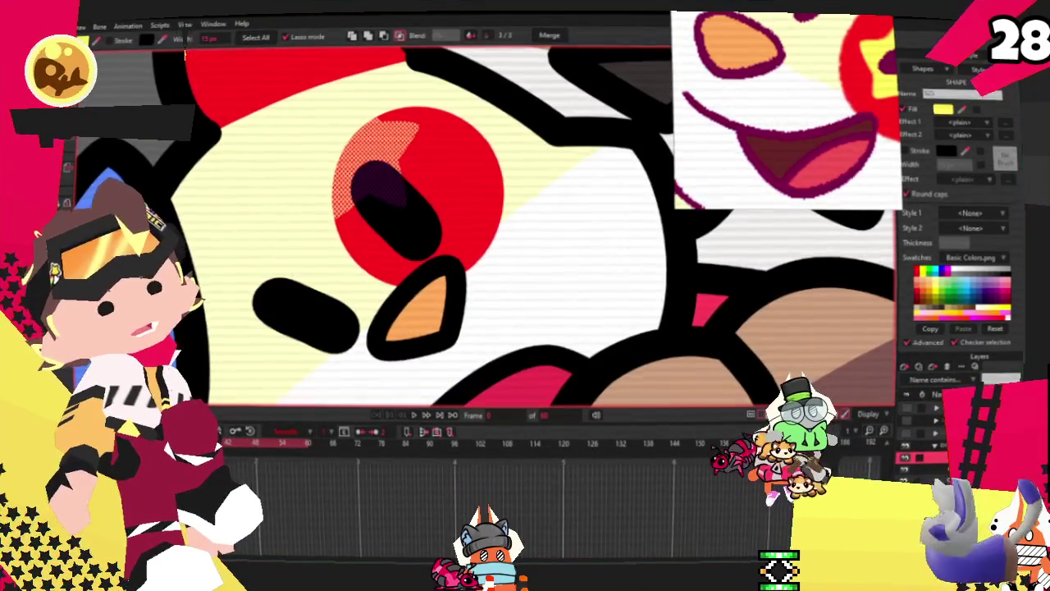
key(t)
key(ctrl+z)
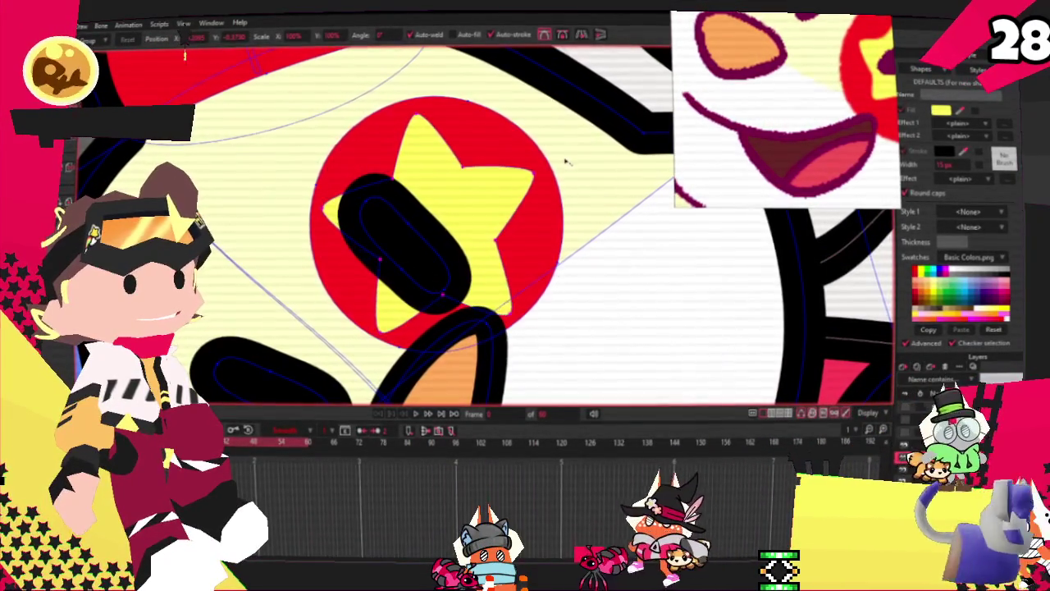
Rotate the star, then enlarge the red circle with it and shift both left
drag(522, 168, 455, 236)
double_click(525, 213)
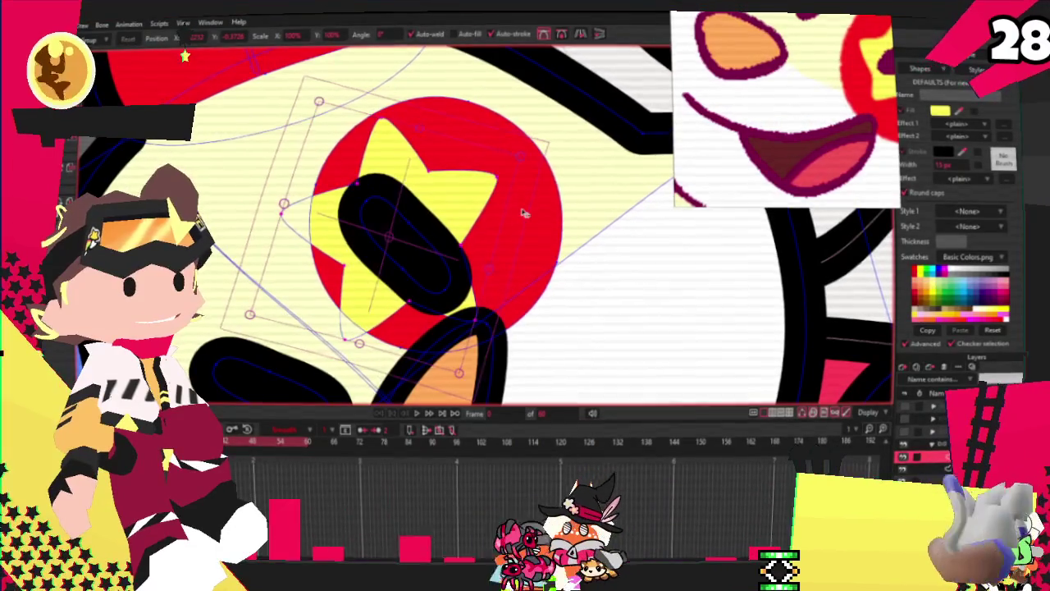
drag(539, 224, 512, 225)
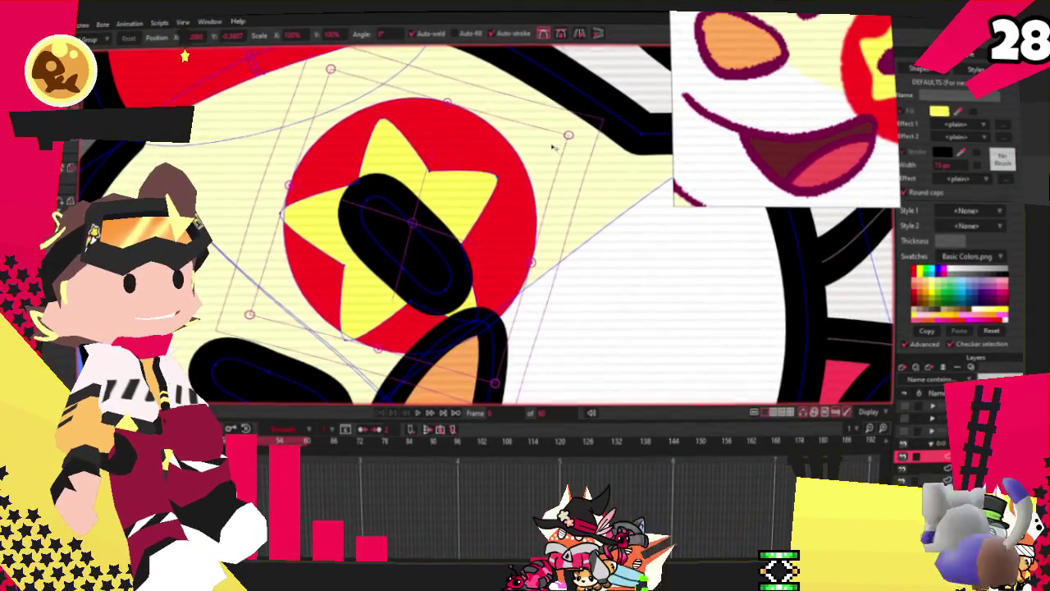
drag(568, 134, 620, 123)
drag(570, 184, 497, 199)
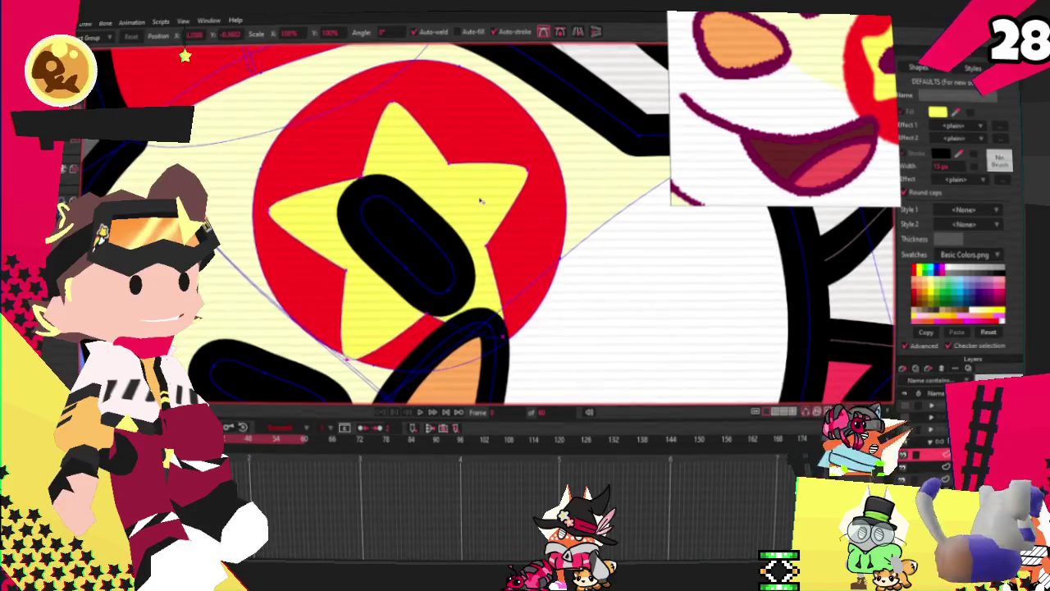
scroll(481, 200, down, 2)
scroll(481, 200, down, 2)
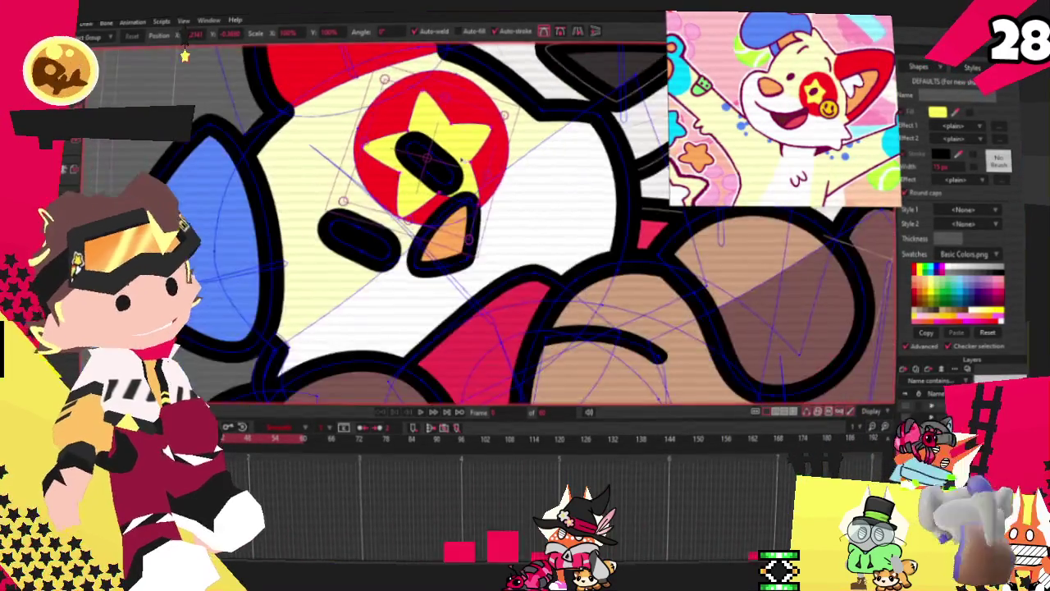
Select the black eye shapes and rotate the yellow star inside the red eye circle
scroll(463, 161, up, 2)
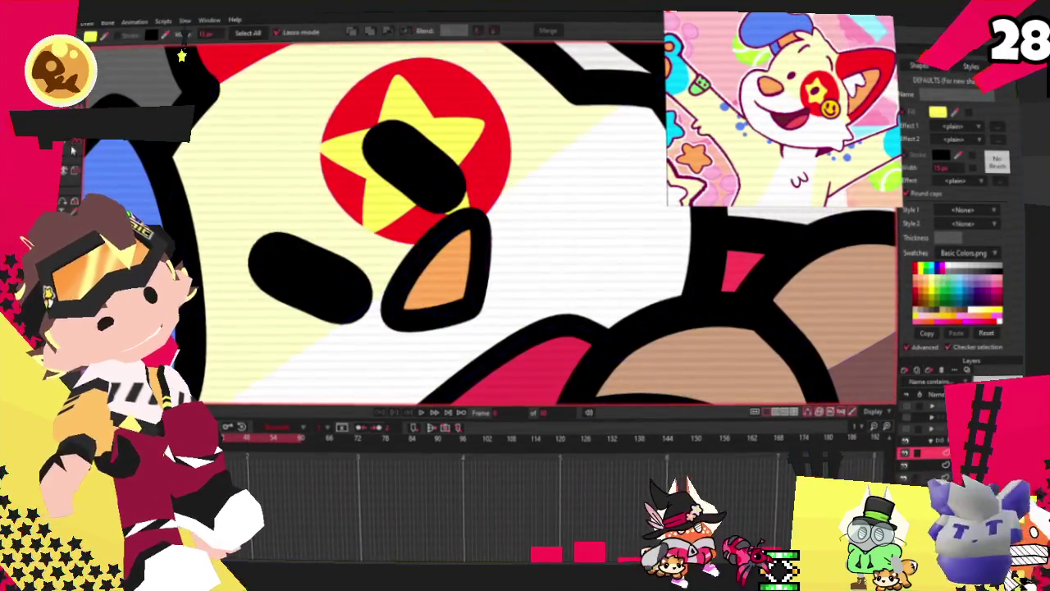
click(309, 279)
shift+click(415, 165)
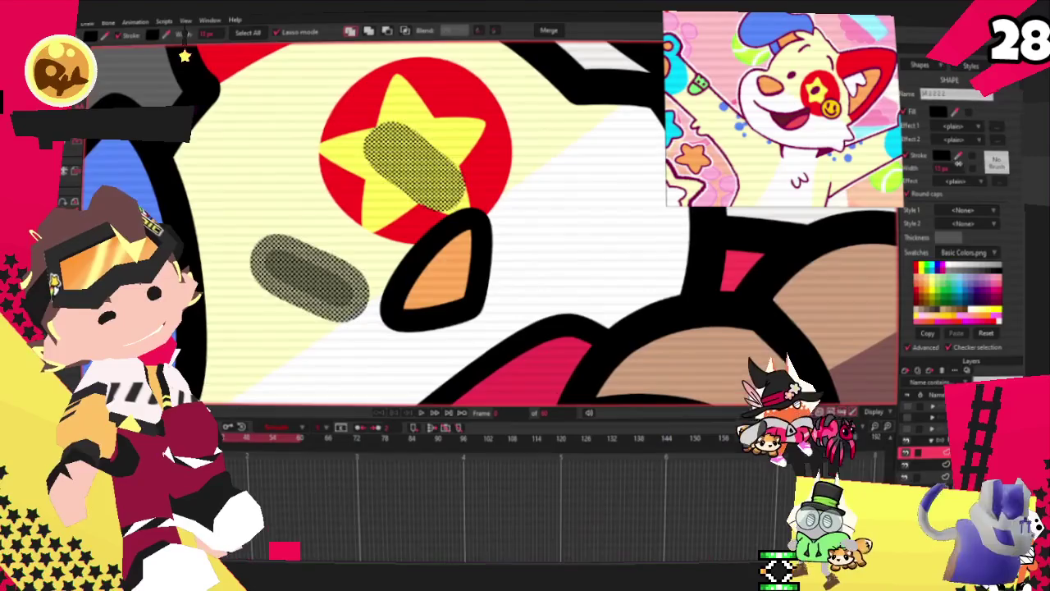
scroll(443, 246, down, 3)
scroll(435, 238, down, 2)
scroll(427, 230, down, 2)
scroll(417, 220, up, 4)
scroll(415, 218, up, 2)
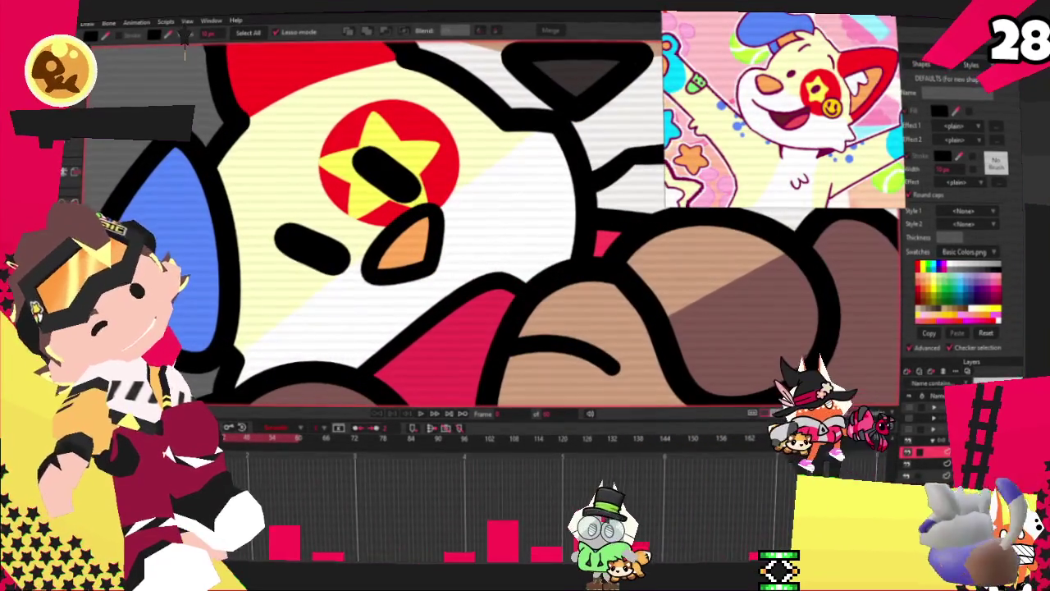
key(t)
scroll(530, 187, up, 3)
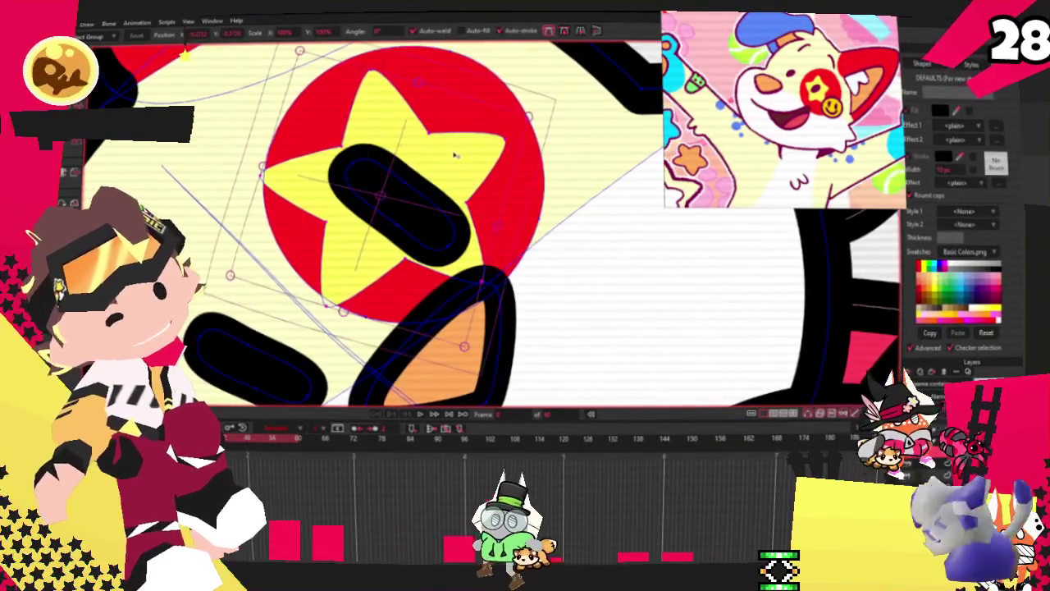
drag(530, 187, 419, 154)
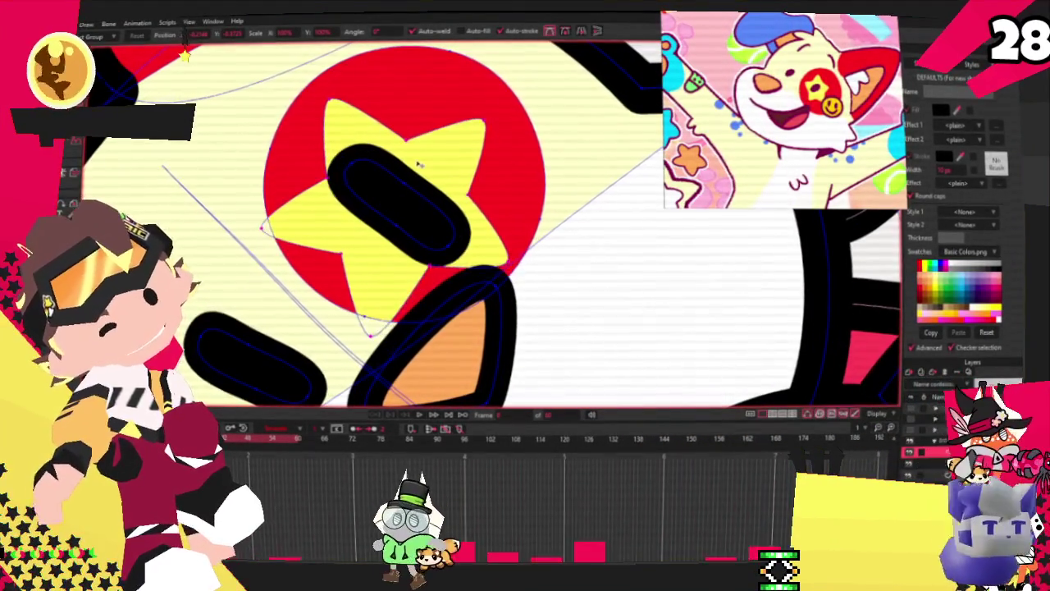
scroll(419, 154, down, 1)
scroll(419, 155, down, 2)
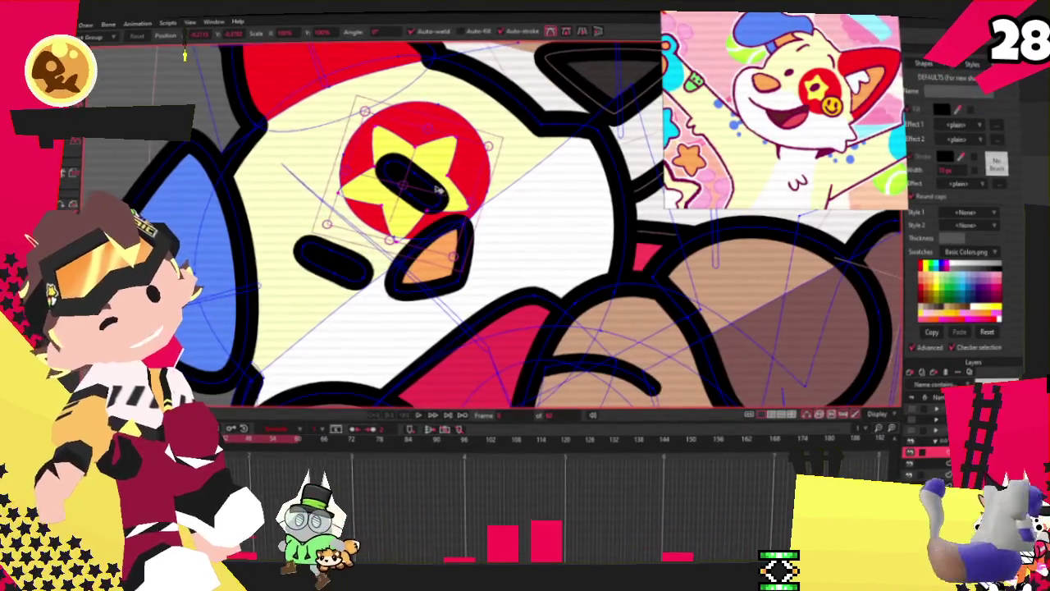
scroll(449, 361, down, 2)
scroll(464, 169, up, 3)
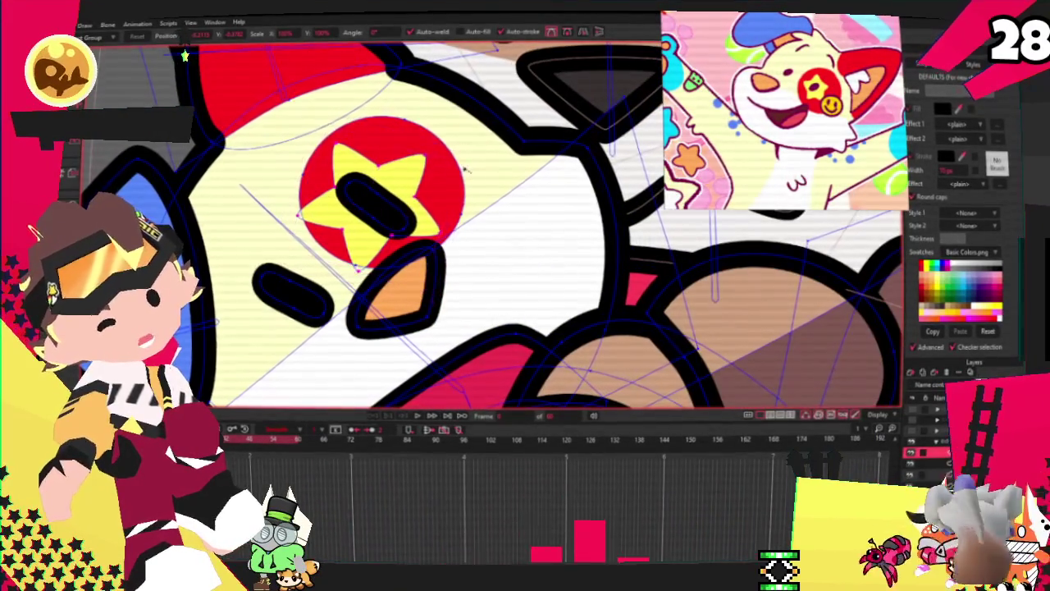
Reselect the star in the red eye and cycle through the point-editing tools
click(464, 185)
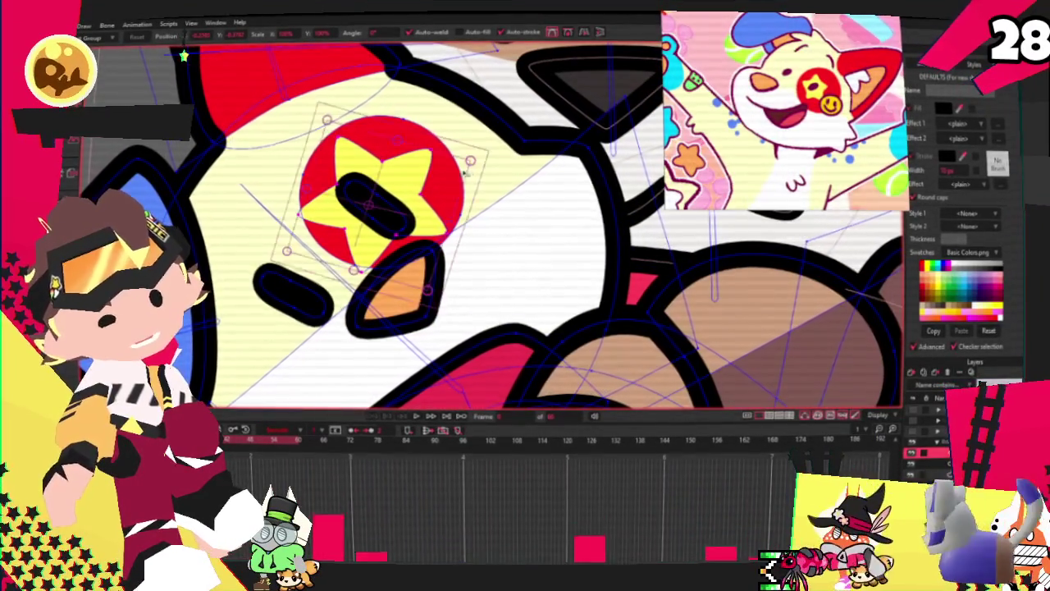
scroll(459, 193, up, 1)
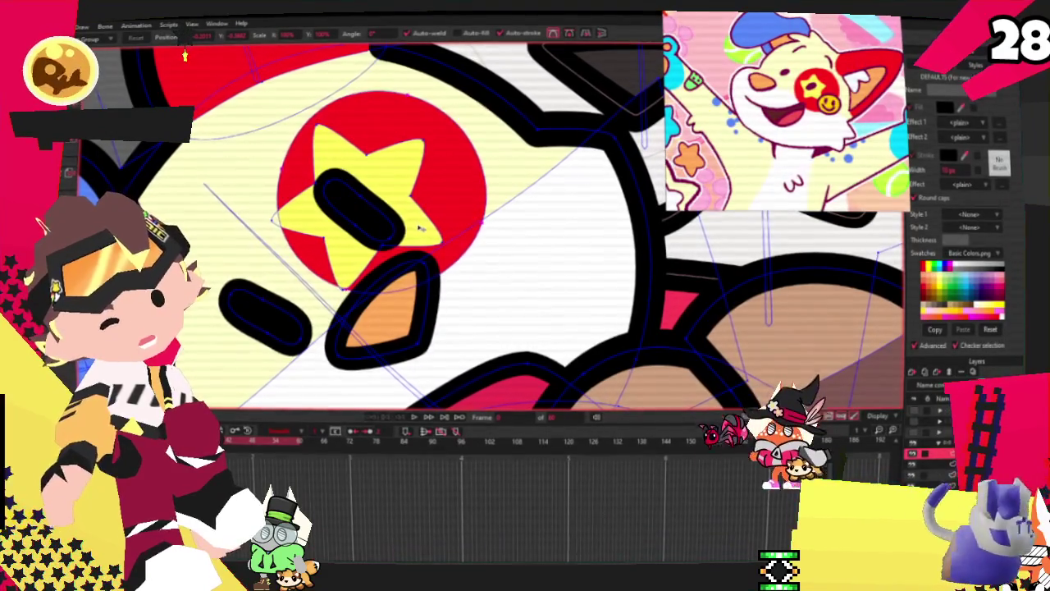
scroll(402, 222, down, 3)
scroll(390, 201, down, 2)
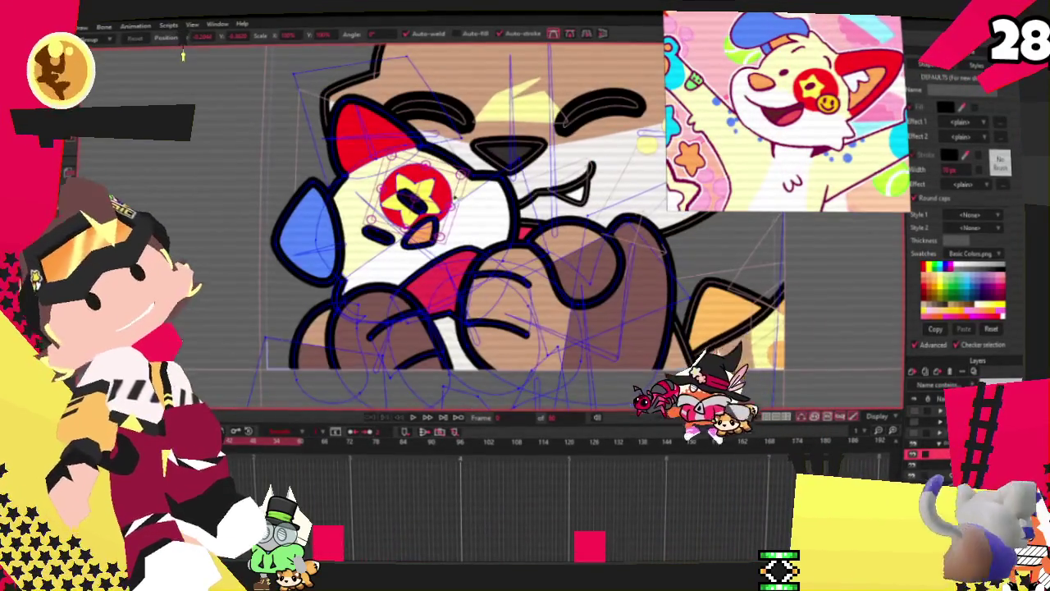
scroll(396, 256, up, 2)
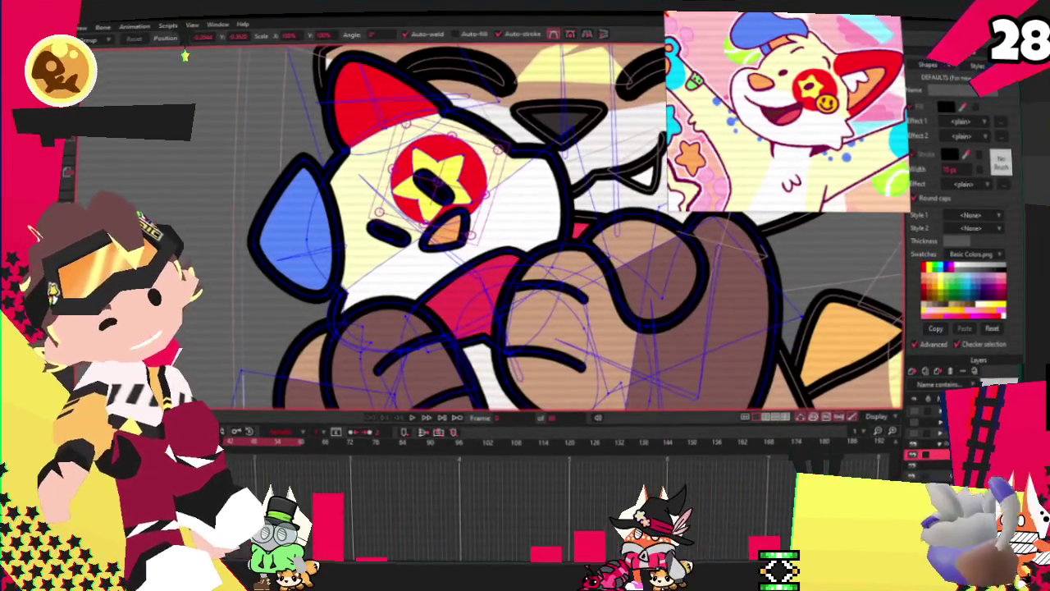
scroll(446, 211, up, 2)
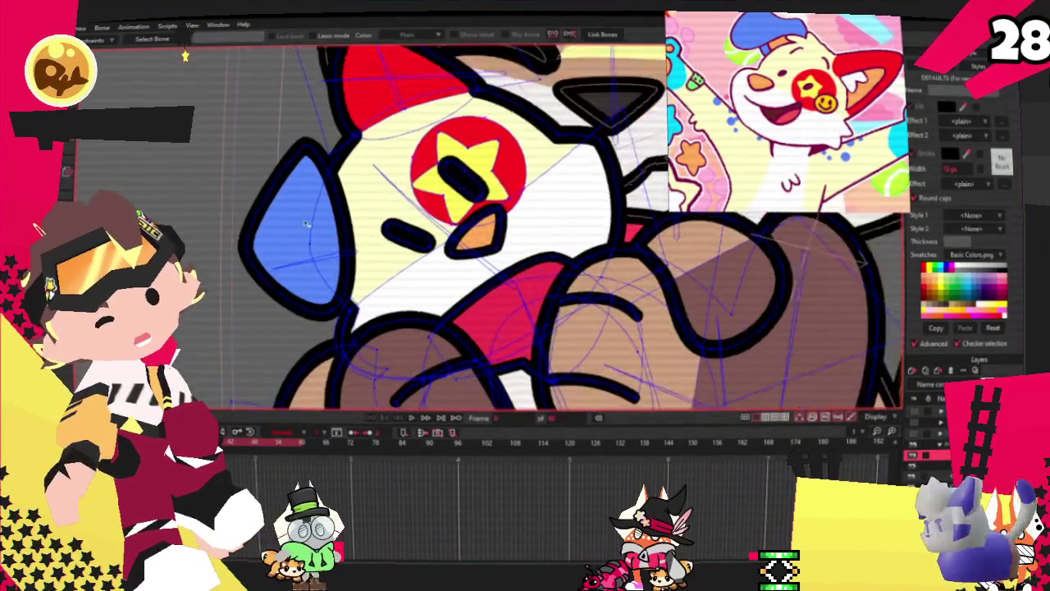
scroll(472, 197, up, 1)
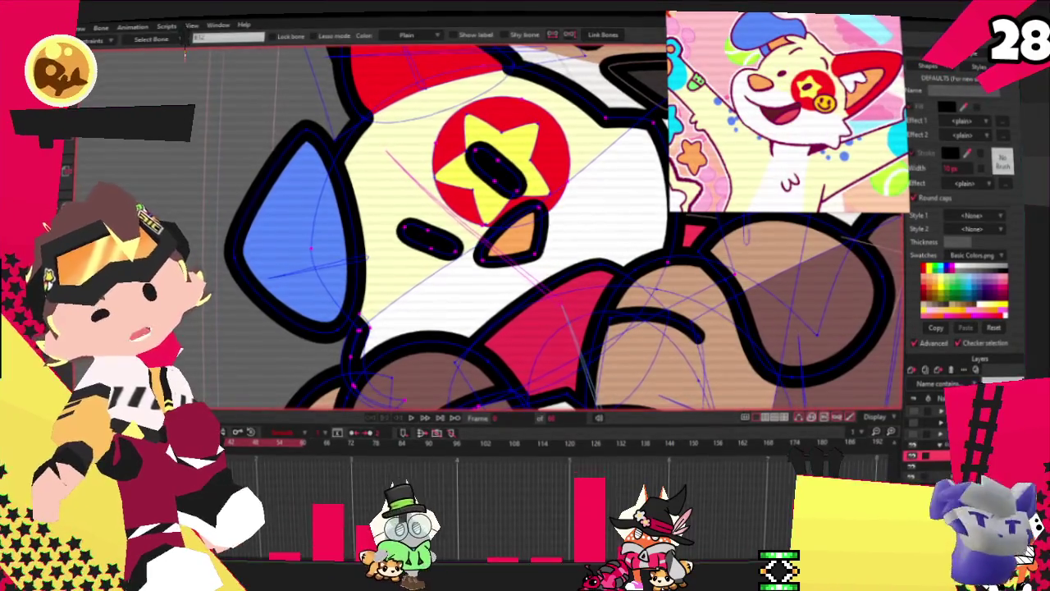
key(g)
scroll(473, 195, up, 2)
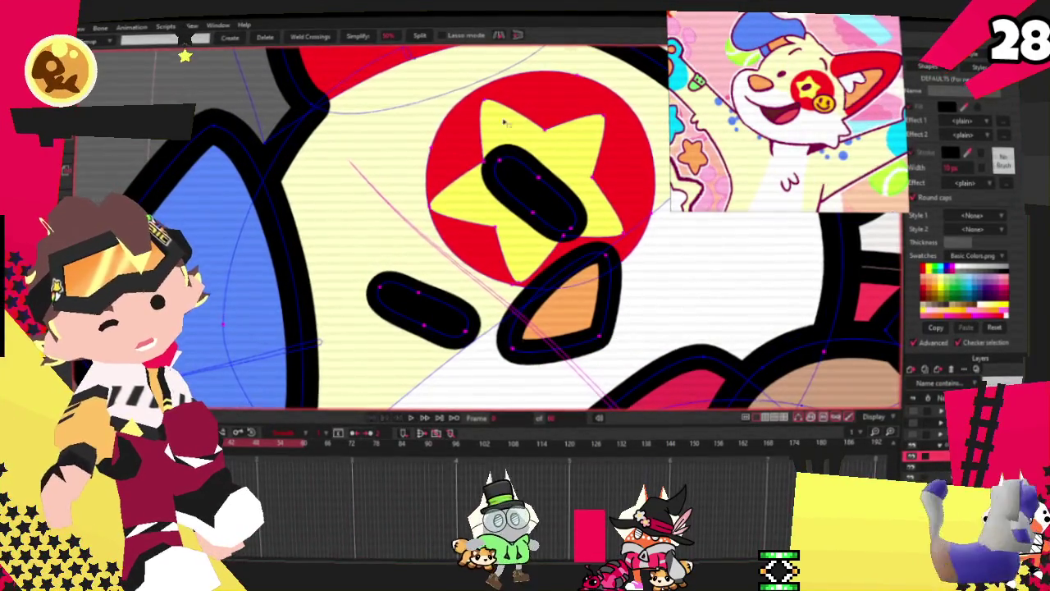
scroll(492, 113, down, 2)
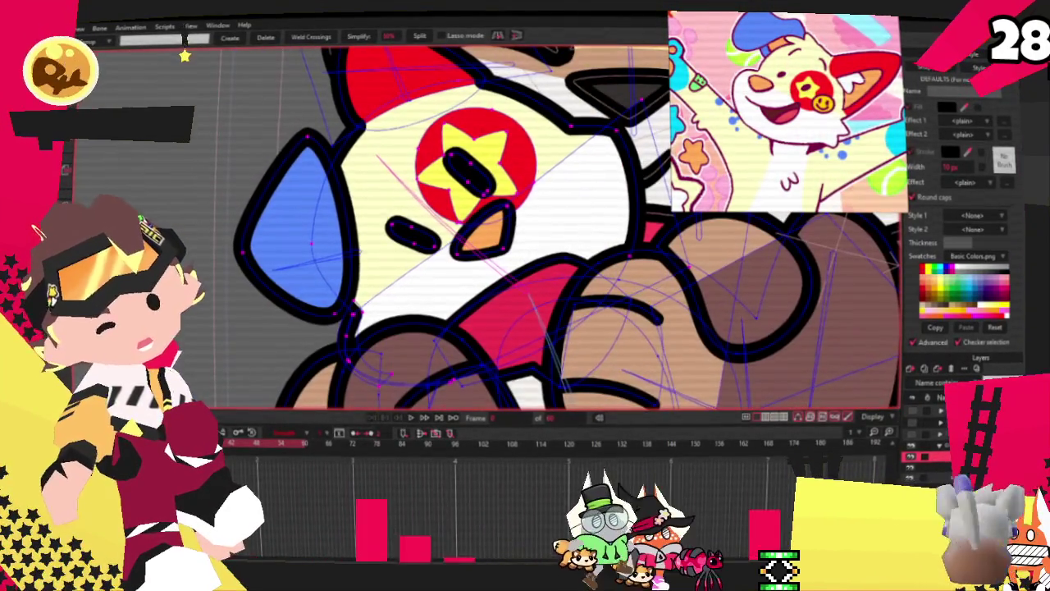
scroll(459, 213, down, 2)
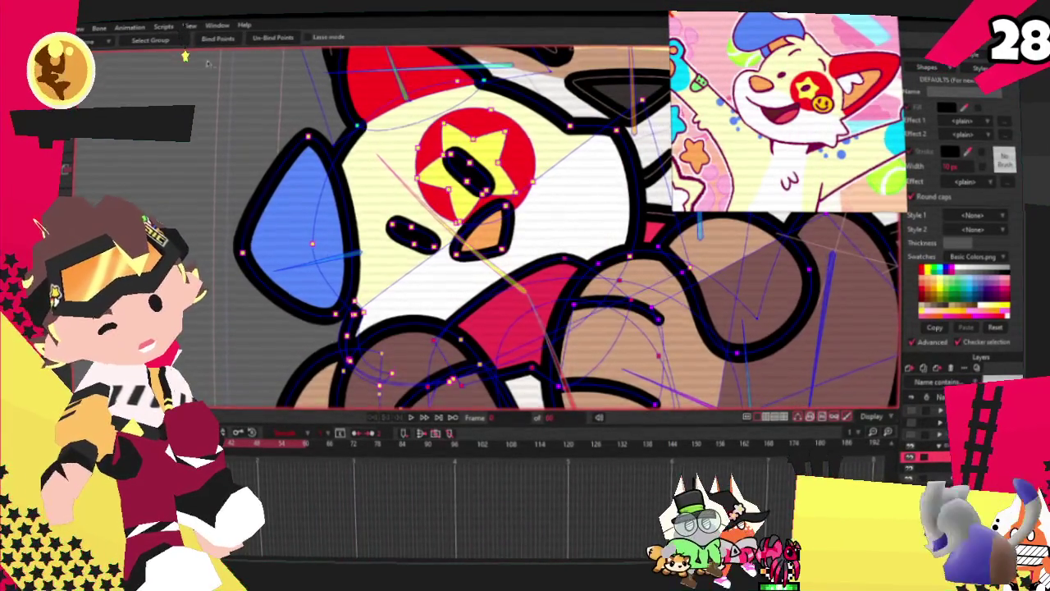
key(t)
key(g)
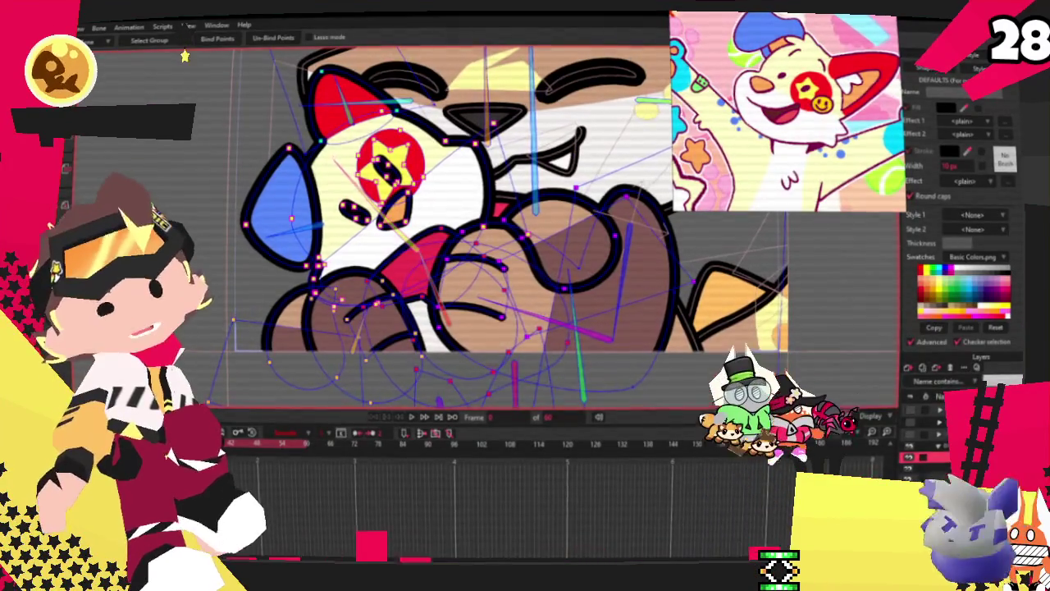
scroll(454, 237, up, 2)
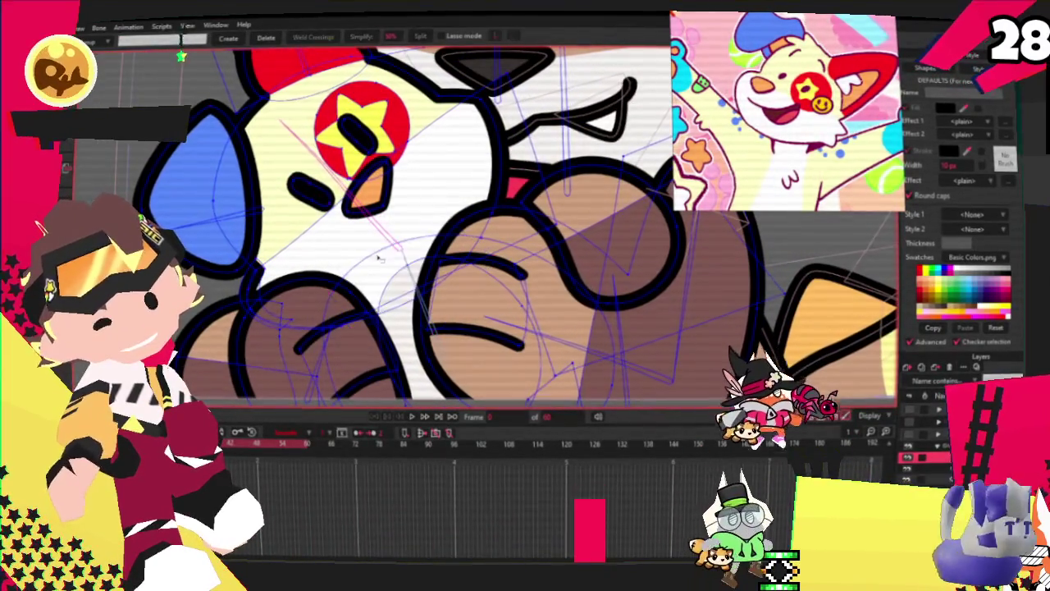
key(u)
scroll(361, 287, down, 2)
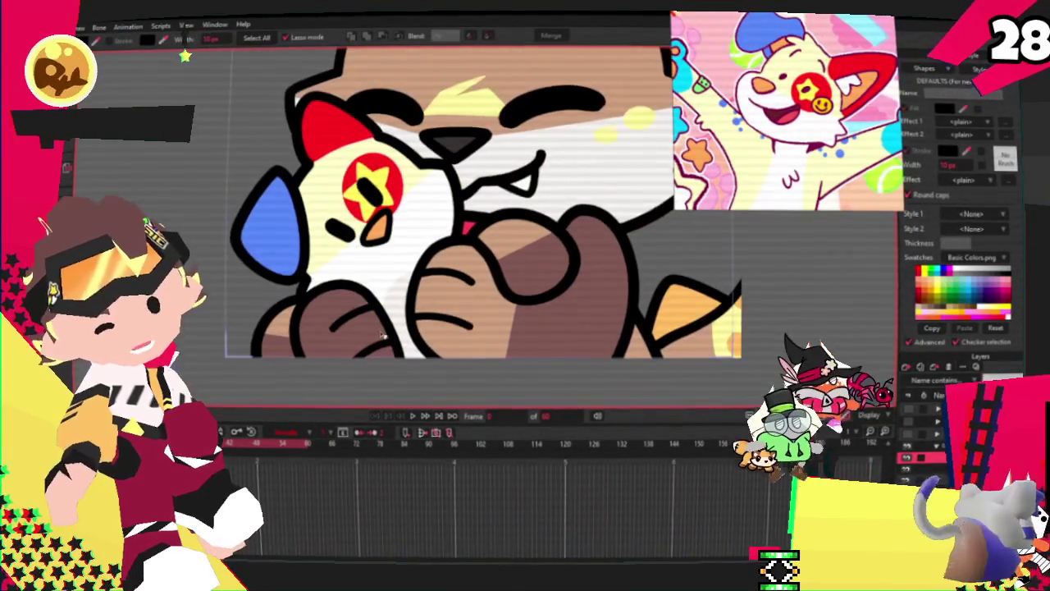
Check a face shape's colours, then select the plushie's lower left paw to tint it blue
click(385, 254)
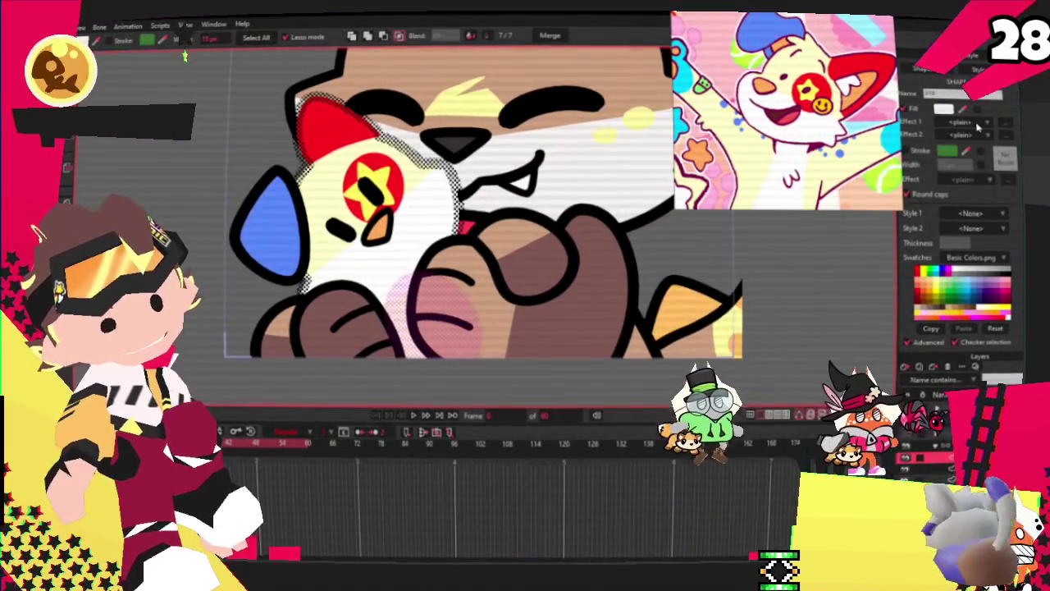
scroll(418, 388, down, 1)
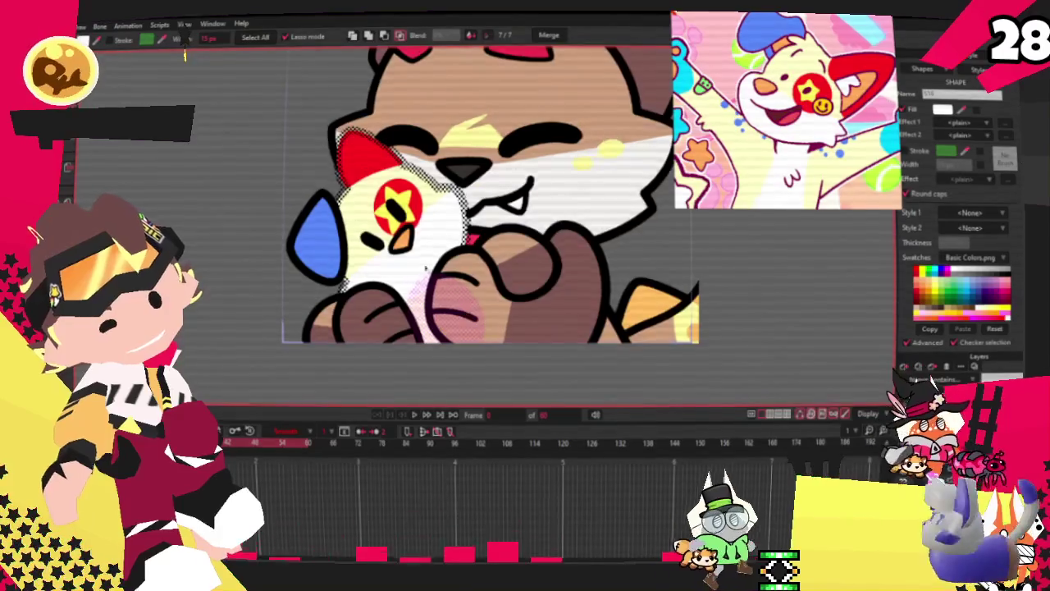
scroll(418, 388, down, 1)
scroll(406, 337, up, 1)
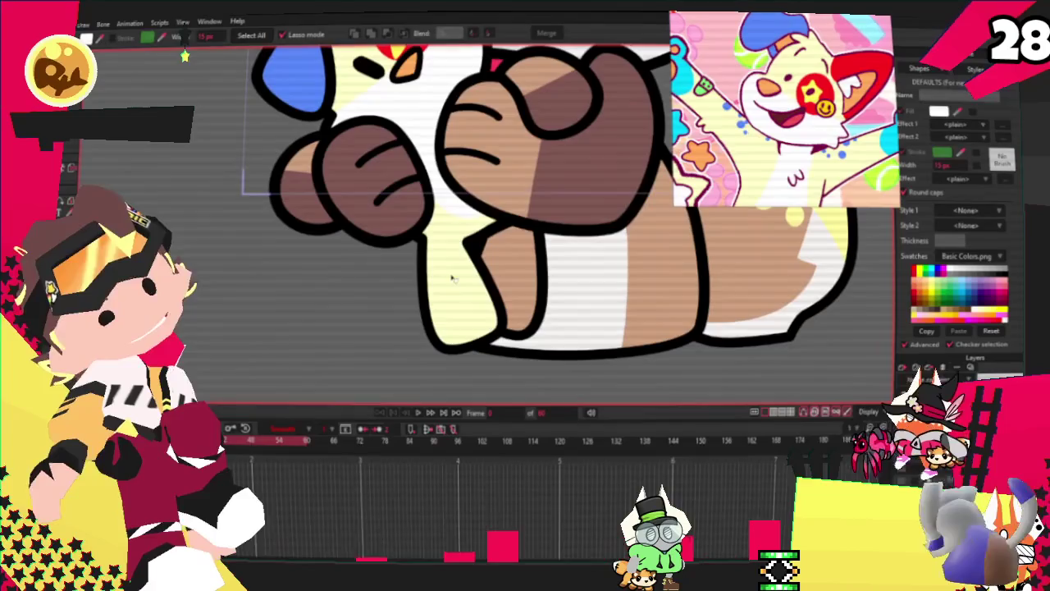
scroll(353, 279, down, 2)
scroll(340, 232, up, 3)
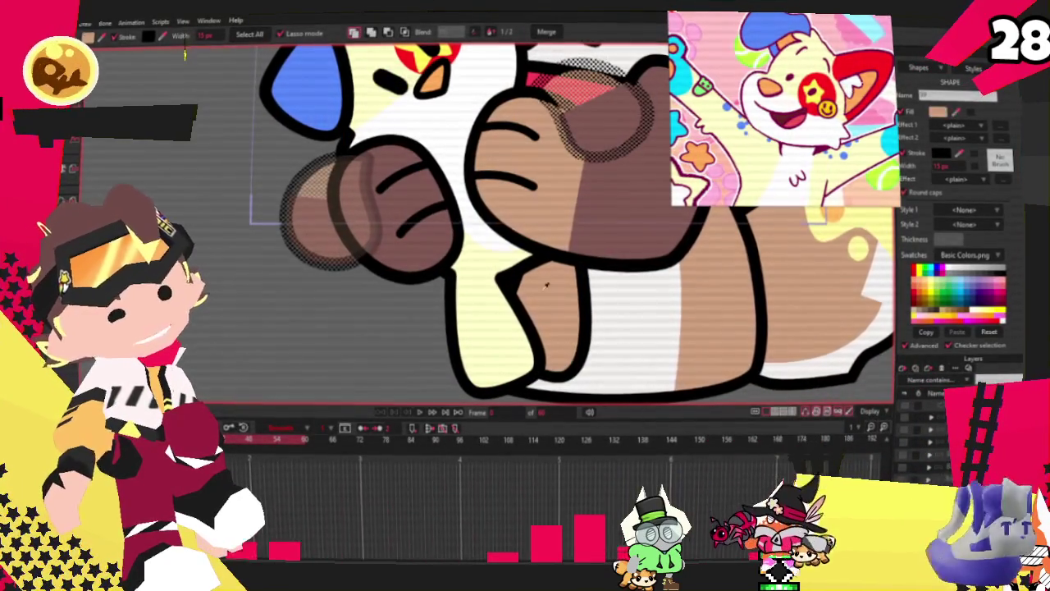
click(462, 189)
scroll(489, 327, down, 3)
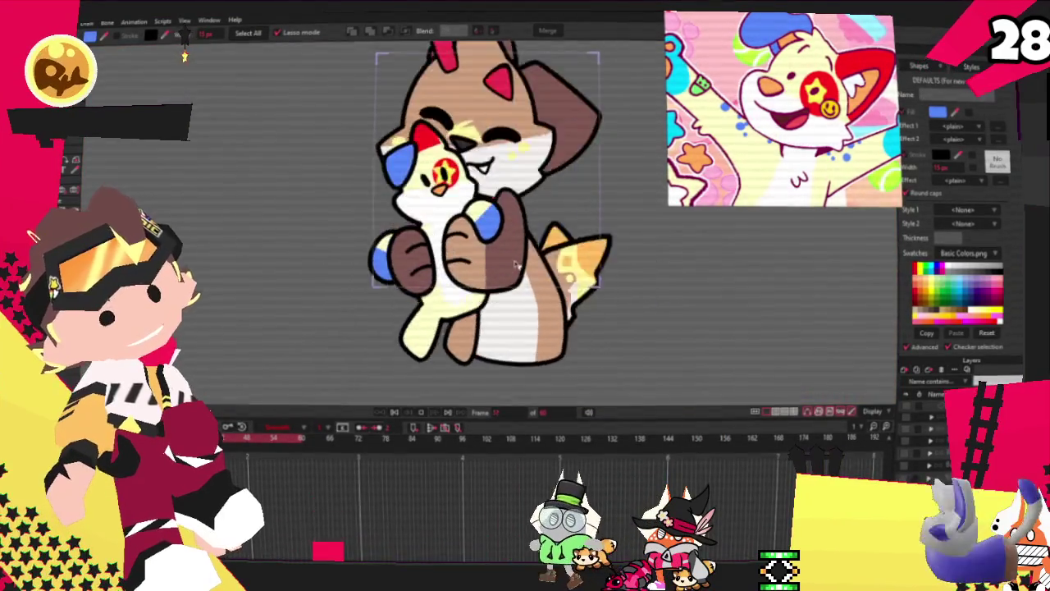
scroll(489, 272, up, 2)
scroll(489, 273, up, 2)
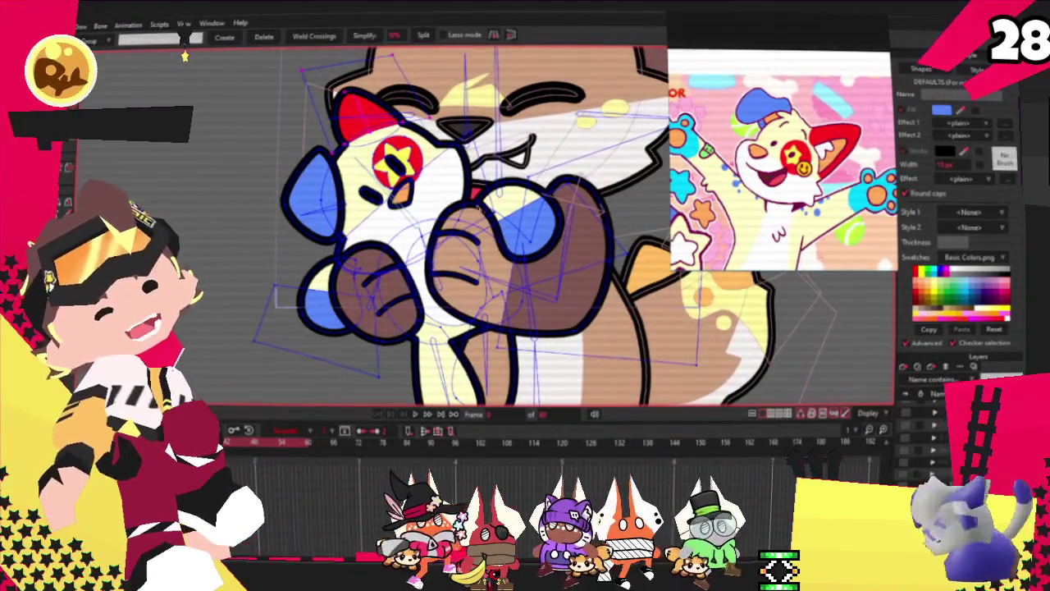
key(q)
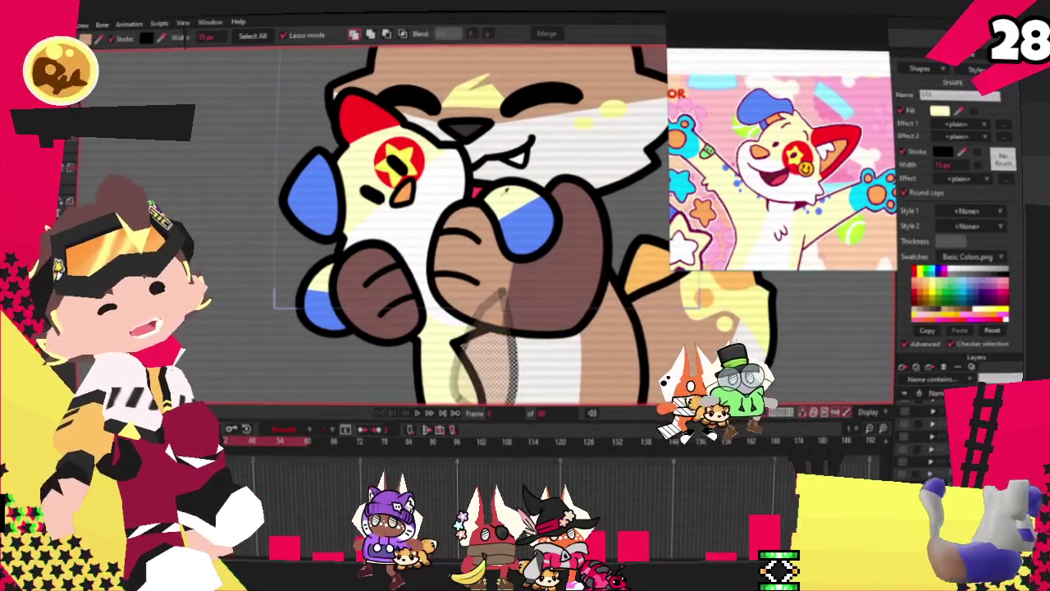
scroll(194, 238, down, 3)
scroll(355, 215, up, 3)
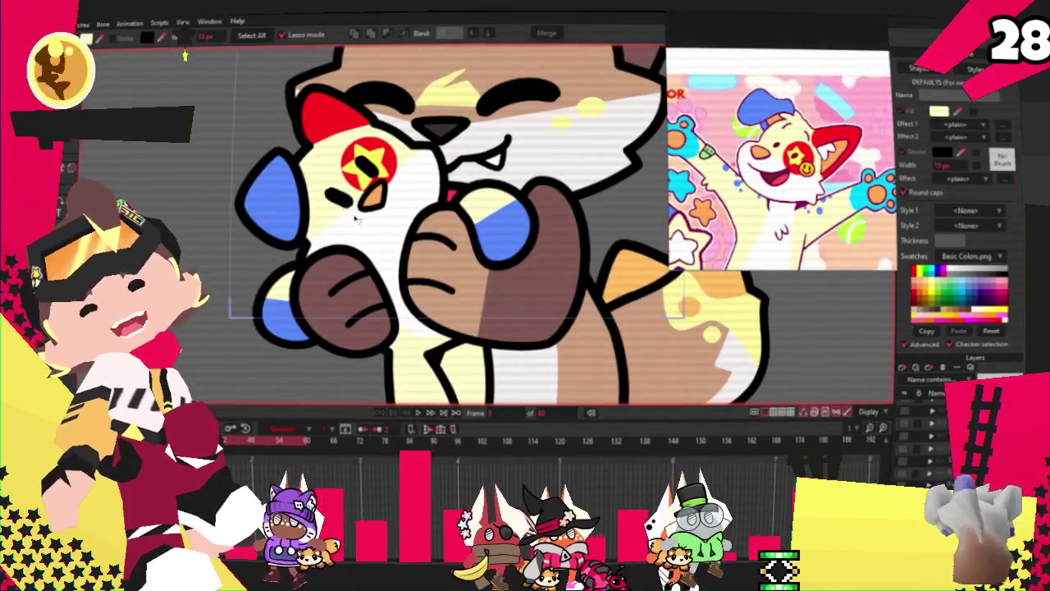
key(t)
scroll(291, 110, down, 3)
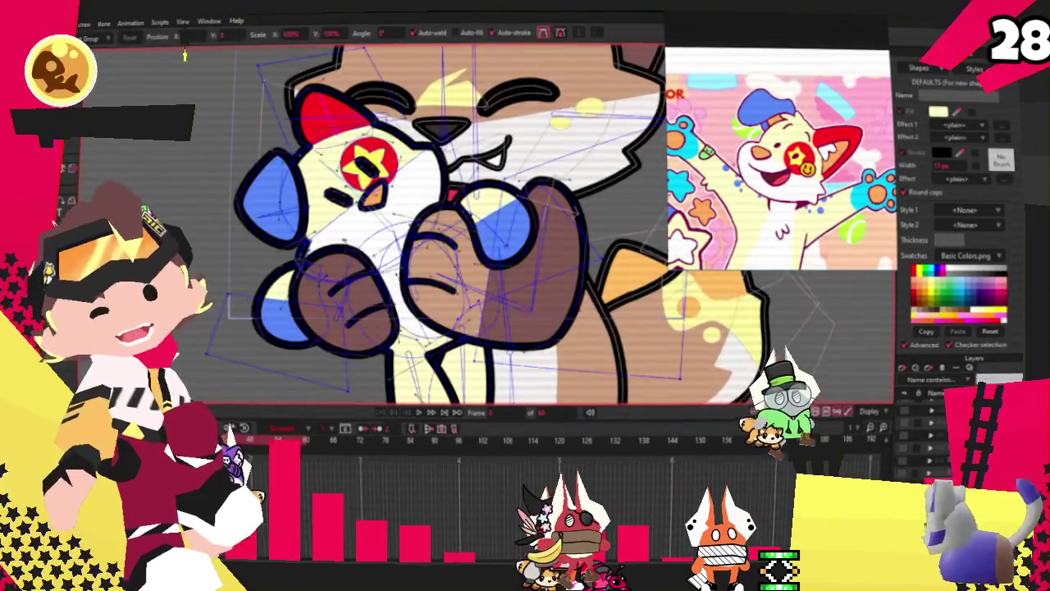
scroll(291, 109, up, 6)
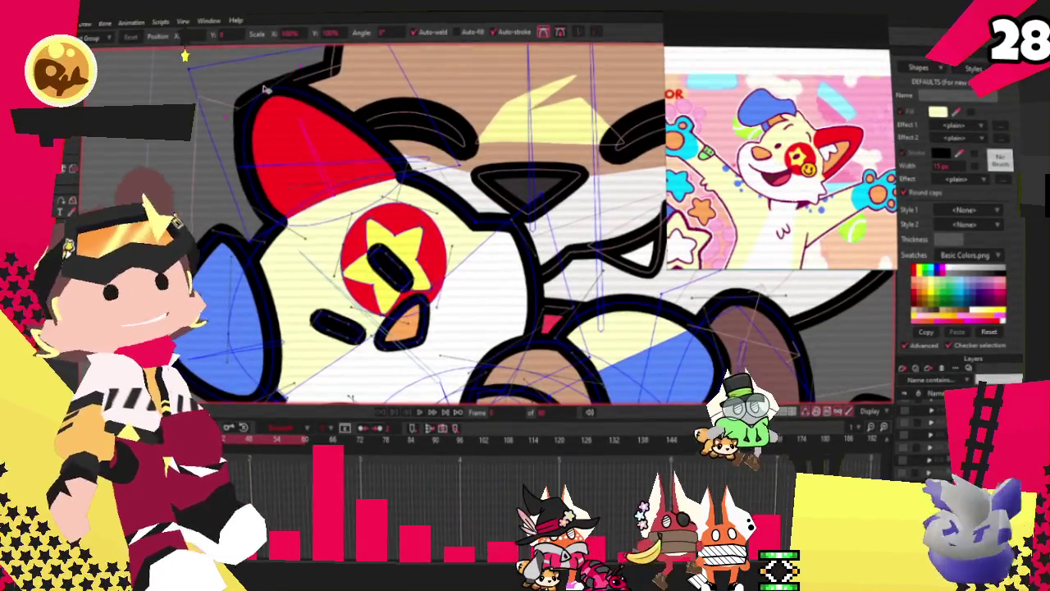
drag(271, 89, 269, 102)
scroll(287, 219, up, 1)
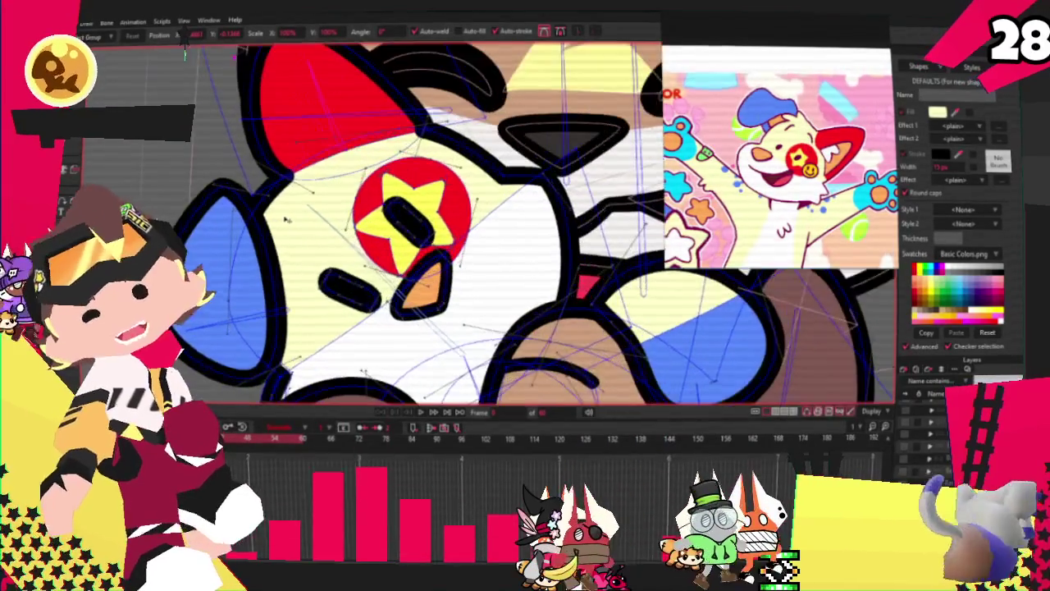
scroll(308, 180, down, 2)
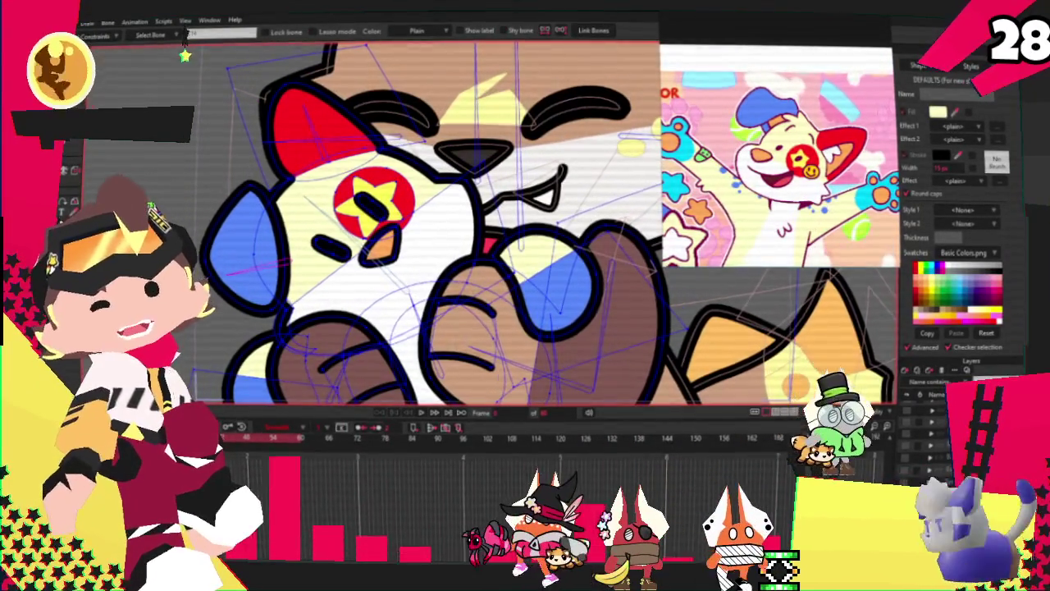
key(g)
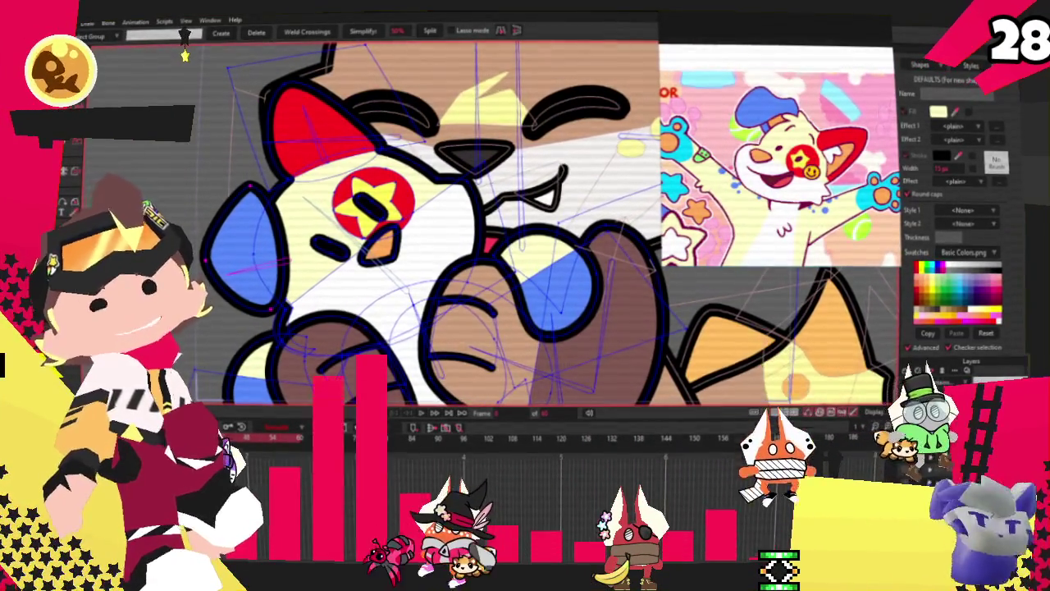
key(i)
scroll(484, 332, down, 2)
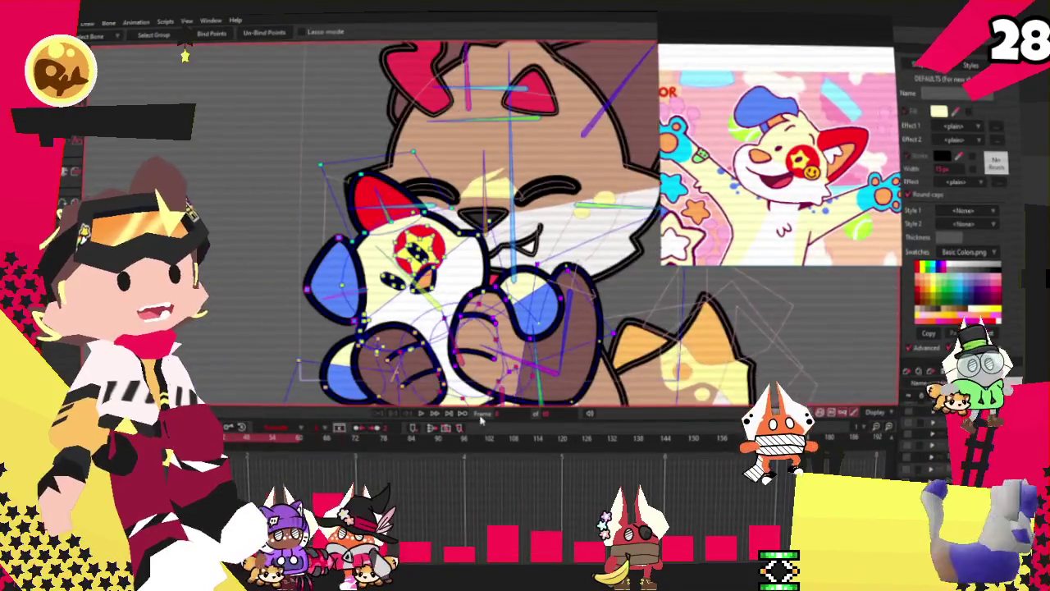
click(420, 417)
key(g)
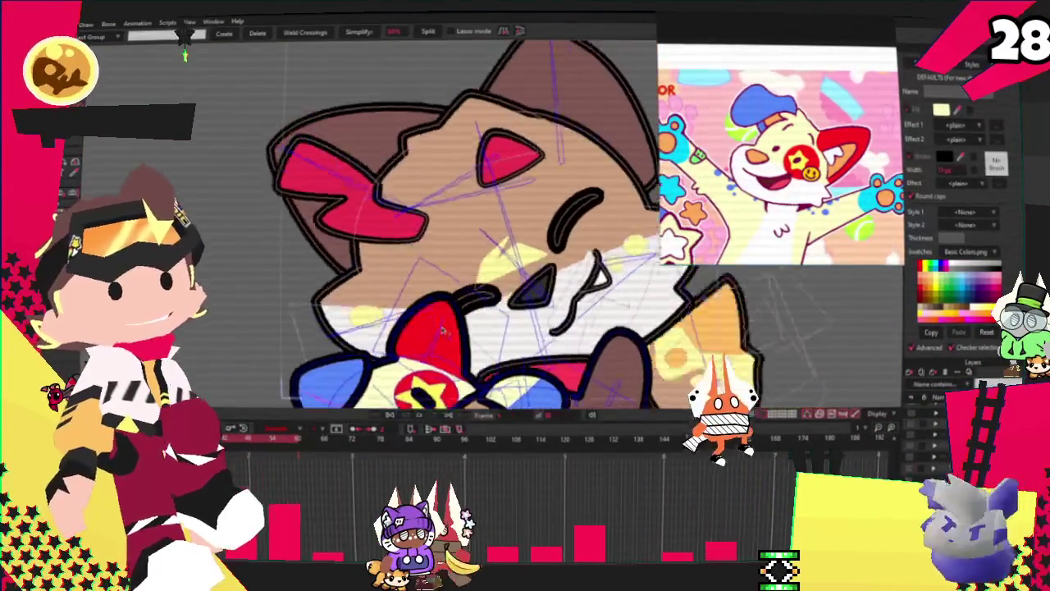
click(391, 417)
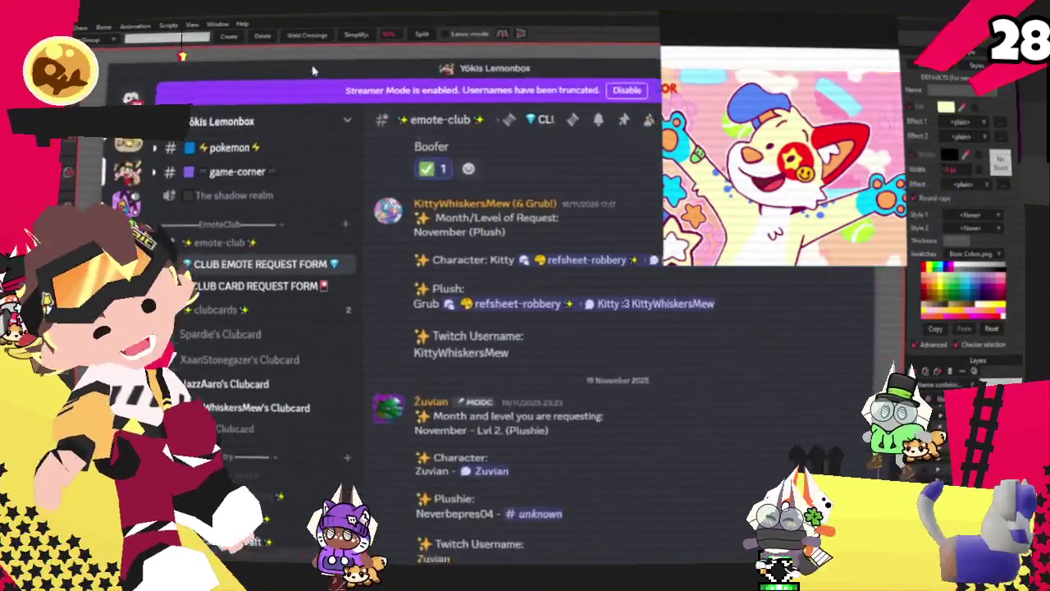
scroll(640, 335, up, 5)
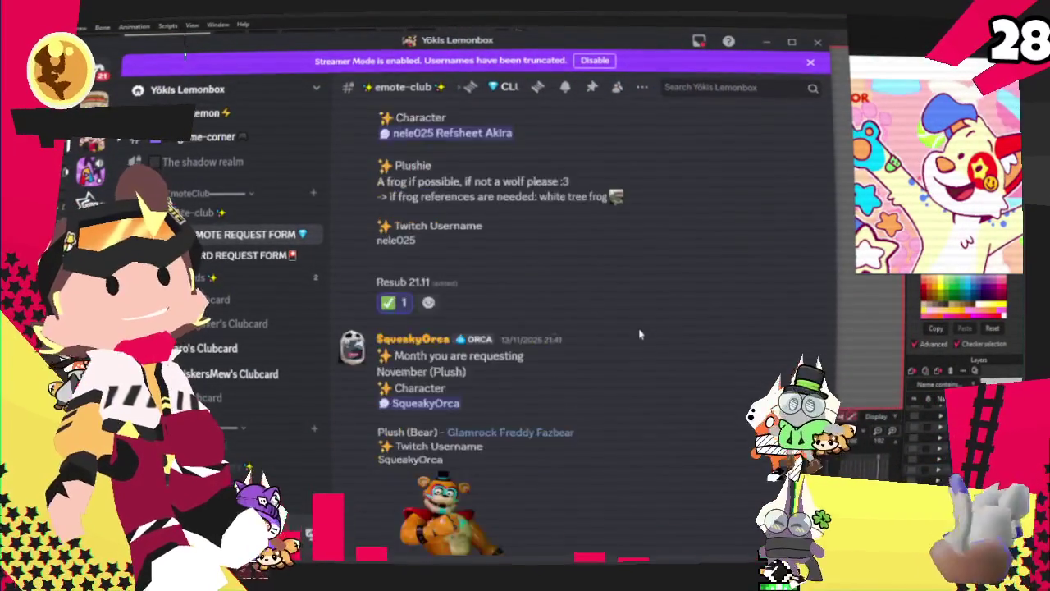
scroll(640, 335, up, 1)
scroll(640, 334, down, 4)
scroll(640, 335, down, 4)
scroll(641, 334, down, 5)
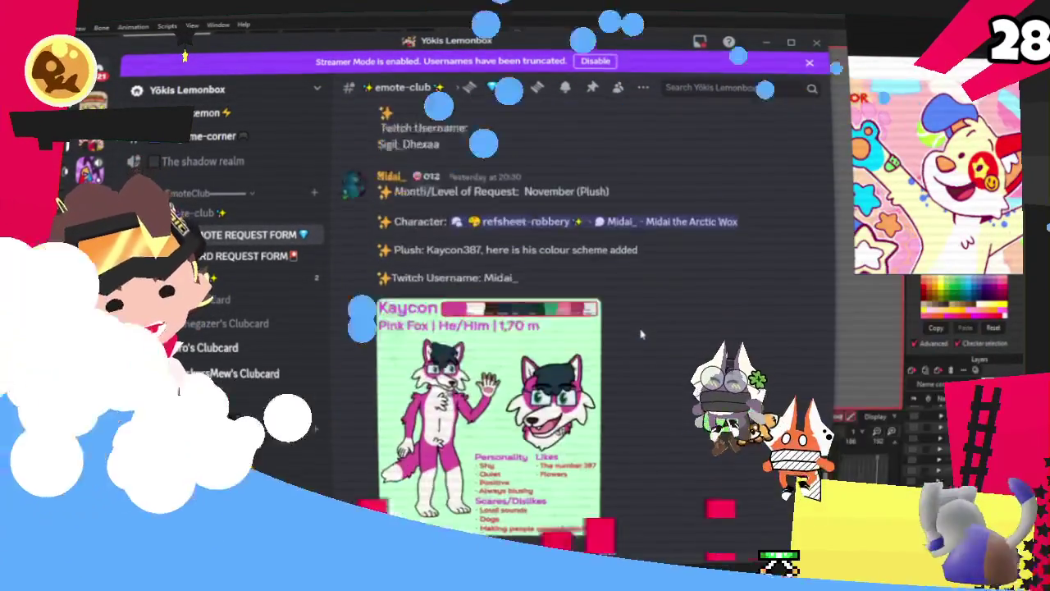
scroll(641, 334, down, 2)
scroll(641, 334, up, 2)
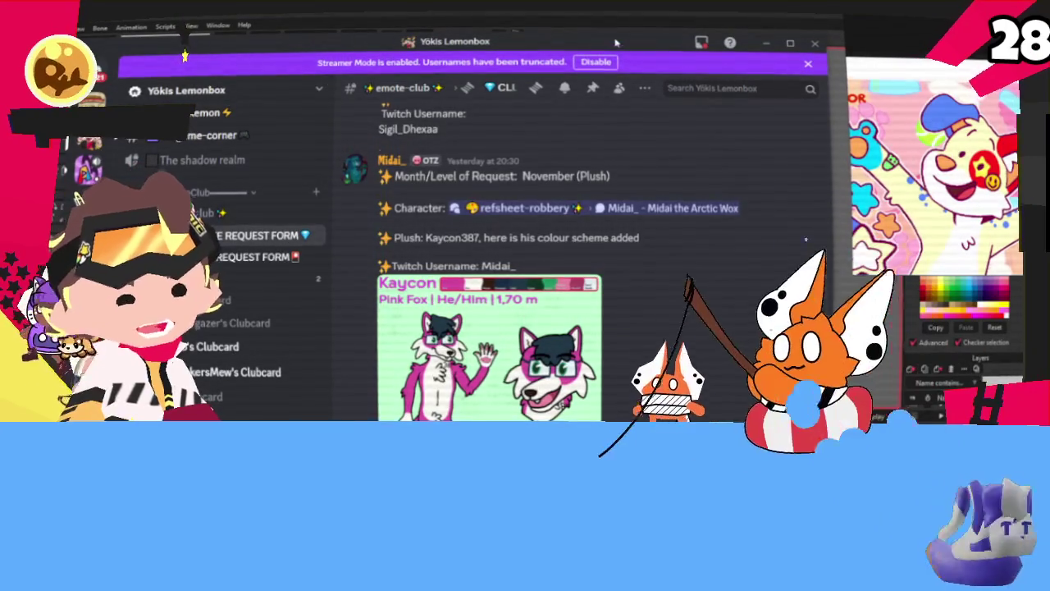
drag(614, 41, 624, 33)
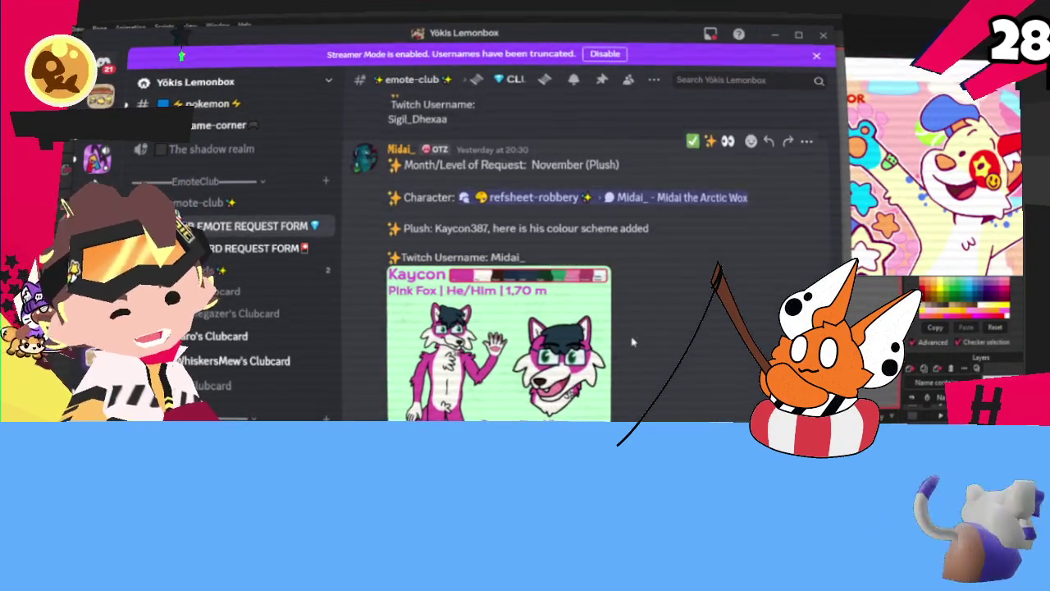
scroll(632, 338, down, 3)
scroll(632, 338, down, 3)
scroll(632, 337, down, 3)
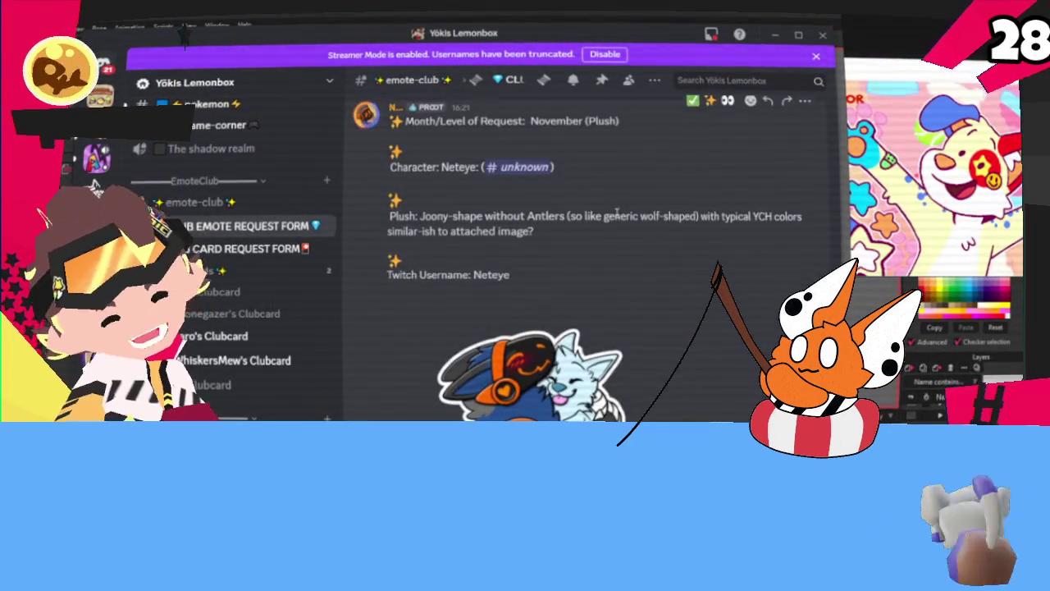
scroll(575, 287, down, 3)
scroll(558, 277, down, 3)
scroll(558, 277, down, 3)
scroll(550, 271, down, 3)
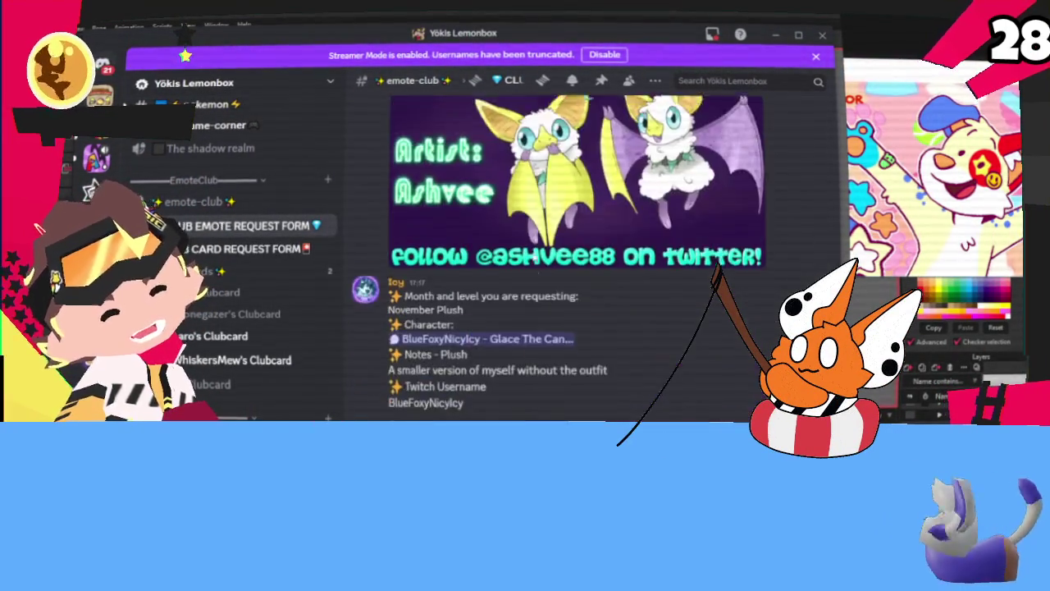
scroll(542, 266, down, 3)
scroll(534, 261, down, 2)
scroll(536, 270, down, 3)
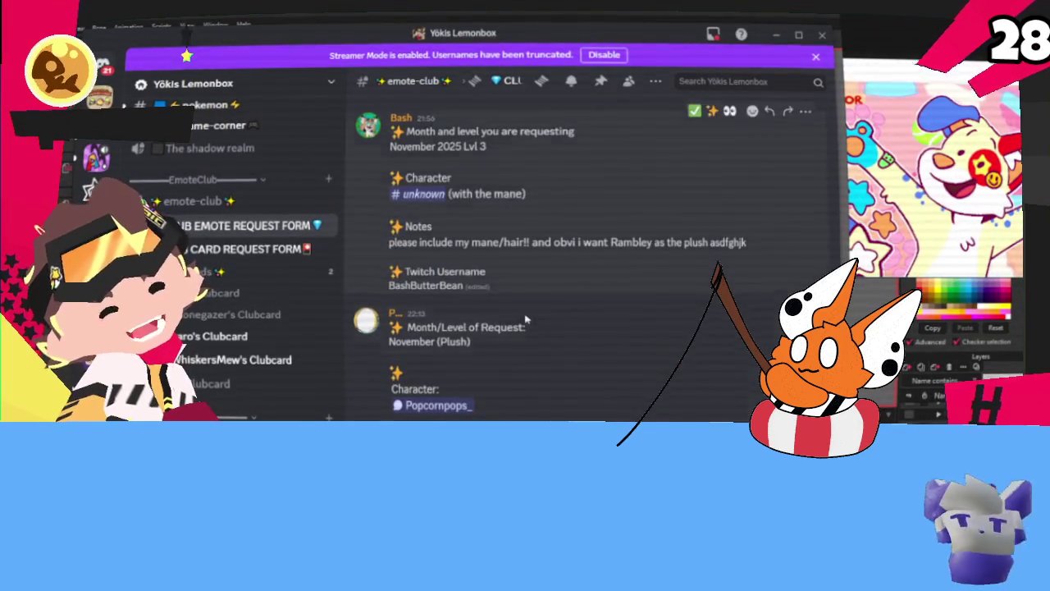
key(alt+Tab)
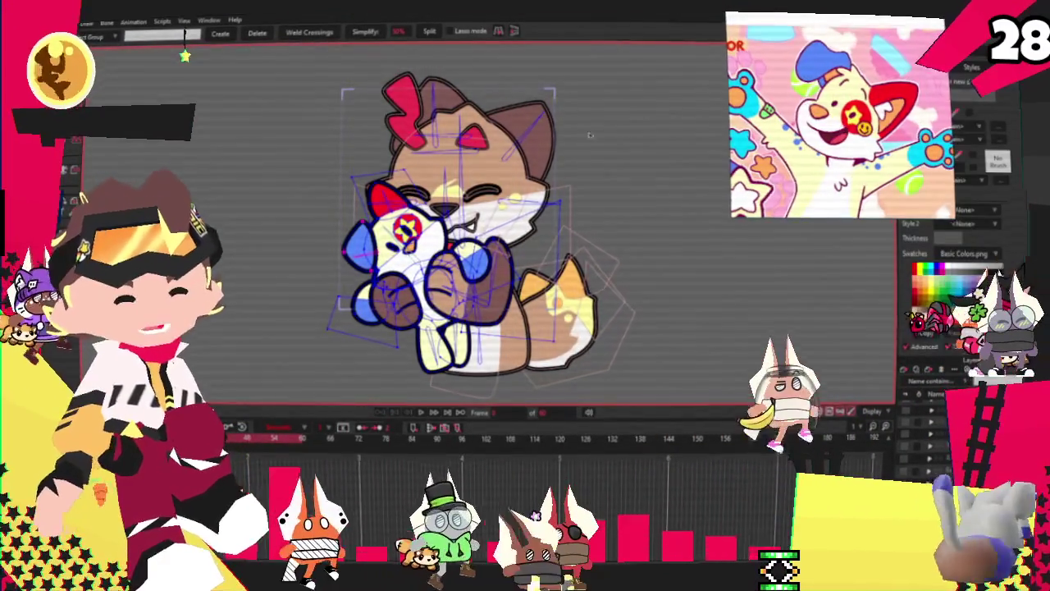
Zoom around the canvas to compare the rig with the kitty-dragon character reference
scroll(465, 117, up, 2)
scroll(466, 118, up, 3)
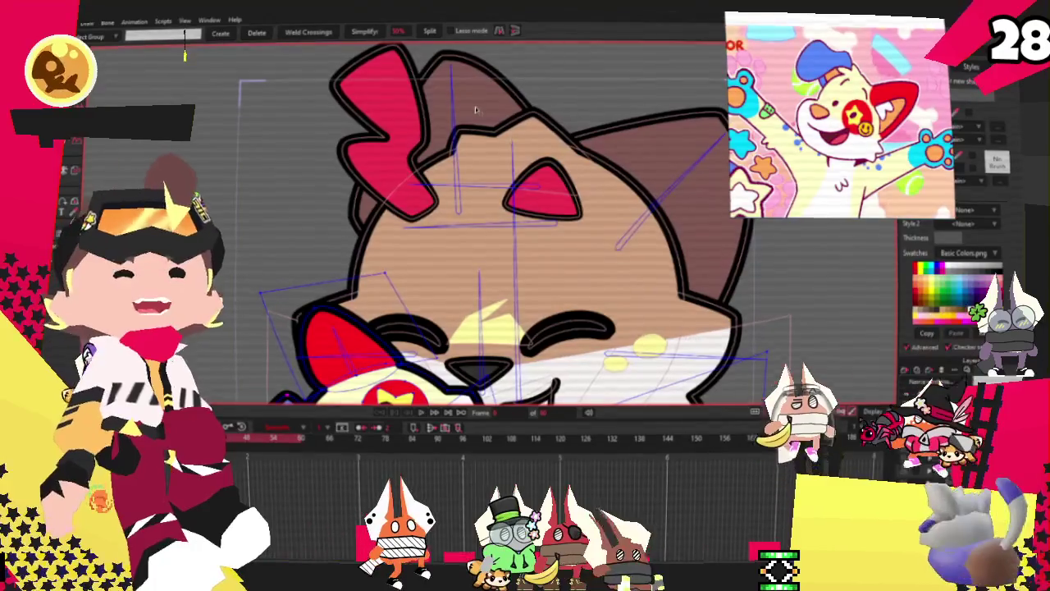
scroll(717, 310, down, 1)
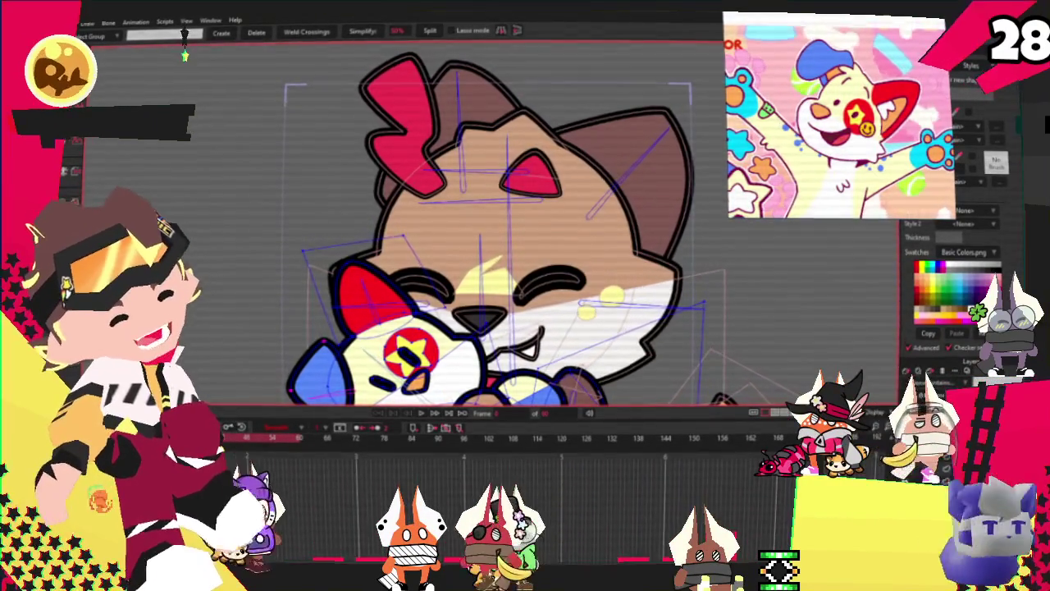
scroll(518, 242, down, 1)
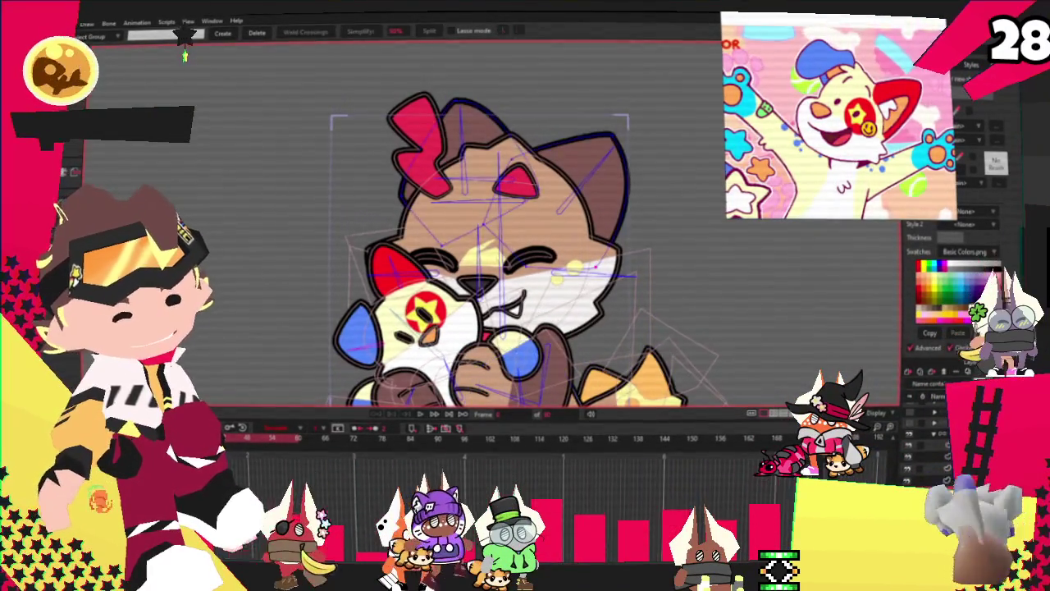
scroll(599, 179, down, 1)
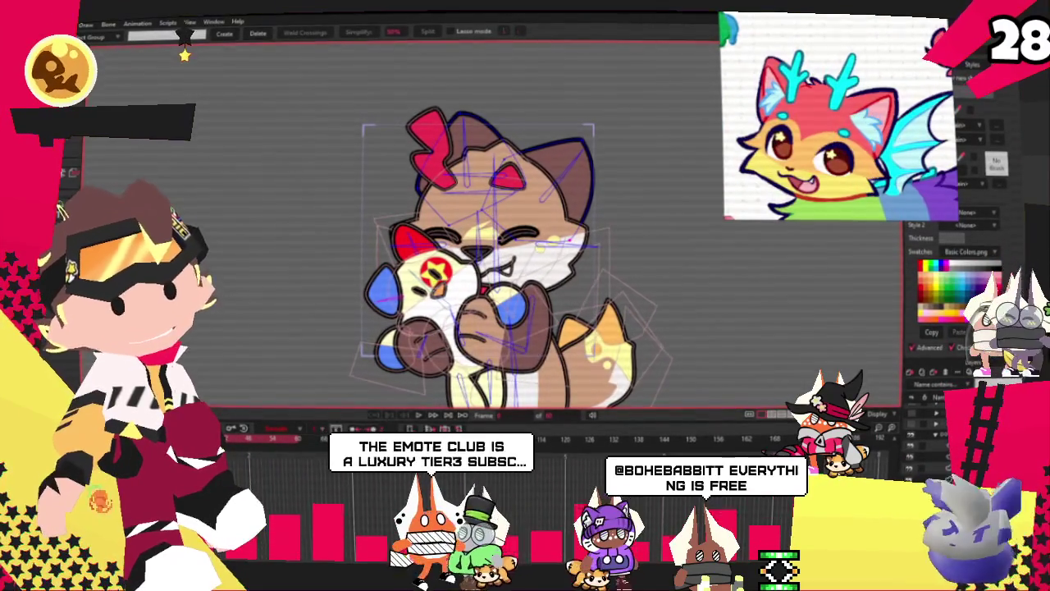
Fill the cat's antler tuft and inner ear cyan from the Swatches palette
key(q)
scroll(184, 56, up, 1)
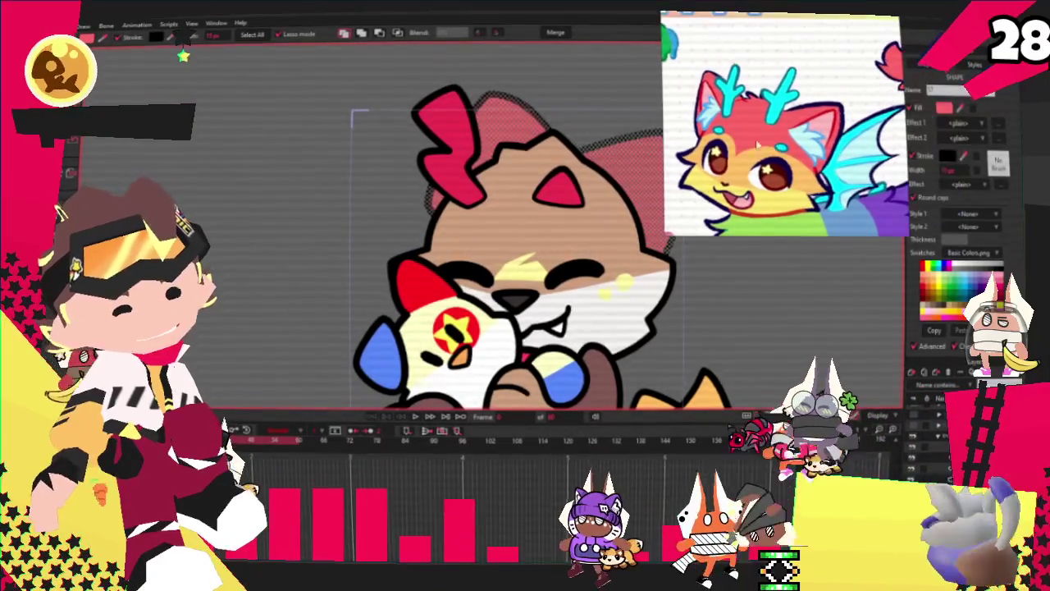
scroll(414, 193, down, 1)
scroll(414, 193, up, 1)
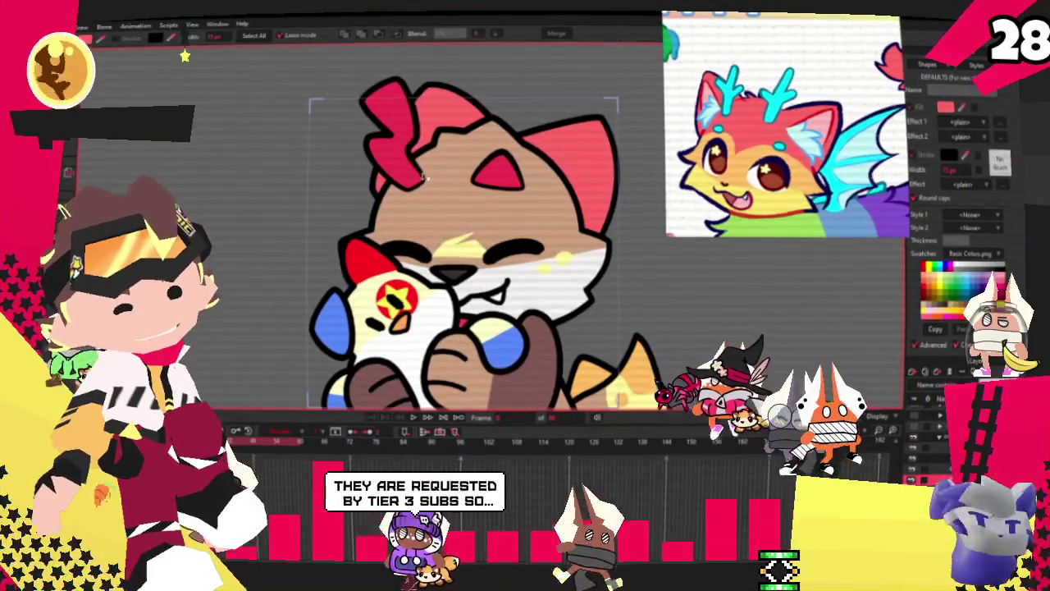
scroll(400, 104, up, 2)
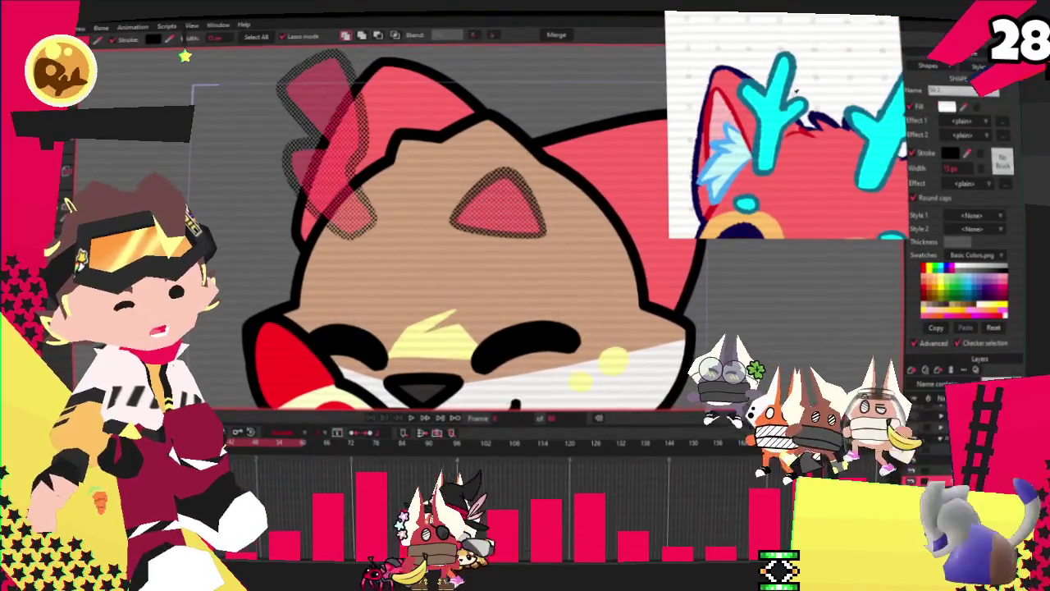
click(965, 280)
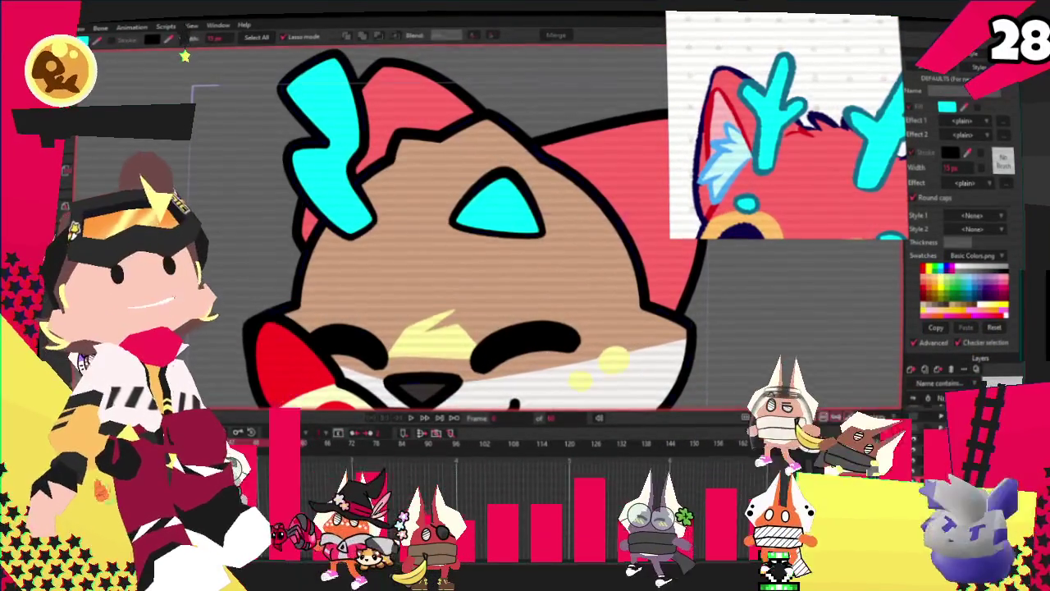
key(t)
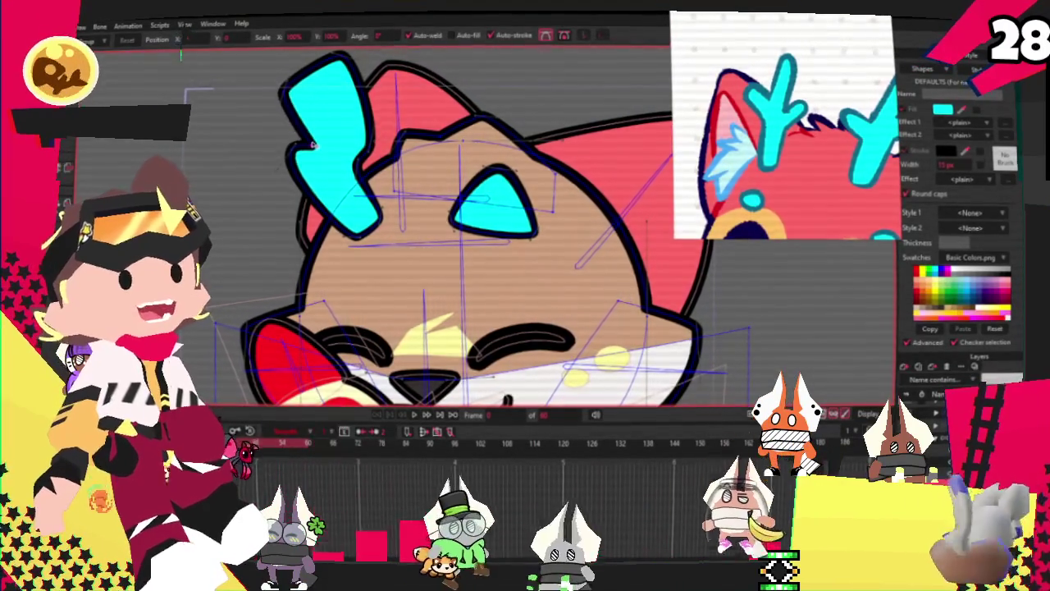
Delete the cyan inner-ear shape from the cat's head
scroll(313, 144, up, 3)
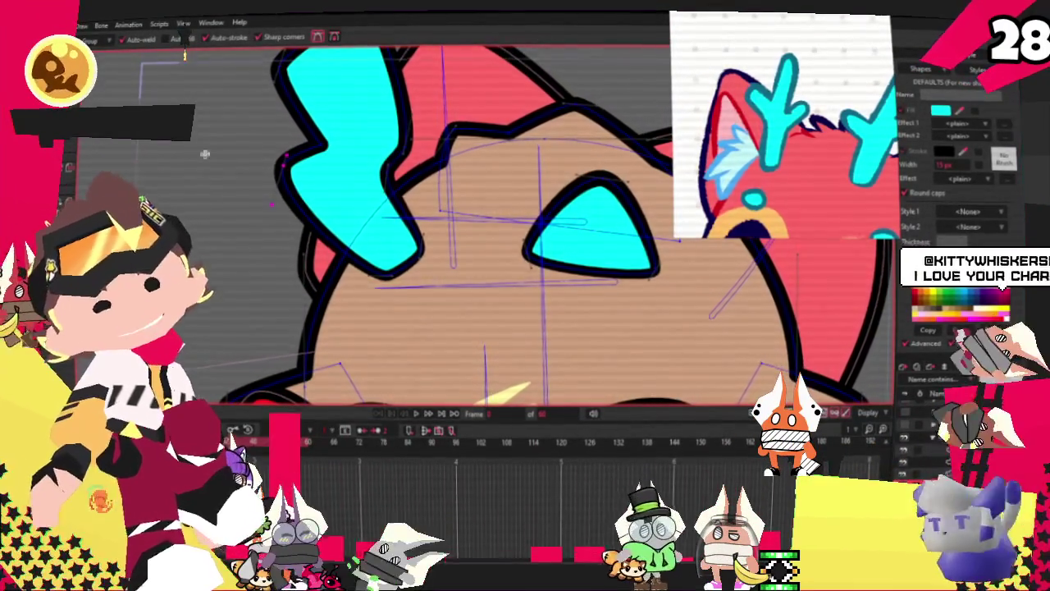
key(a)
scroll(312, 230, up, 2)
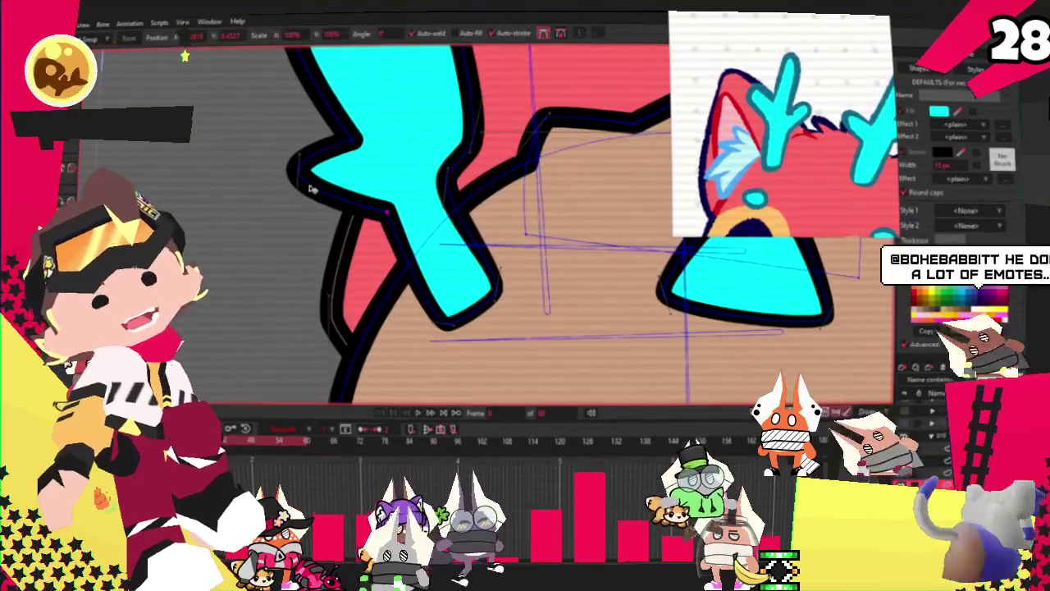
key(t)
scroll(382, 78, down, 2)
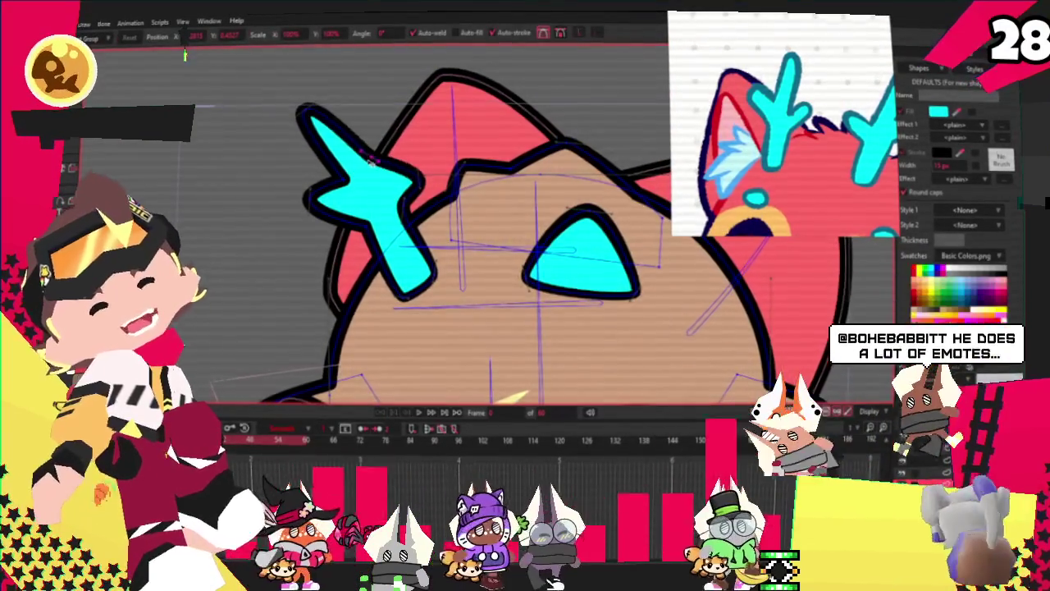
scroll(410, 140, up, 1)
scroll(436, 199, up, 1)
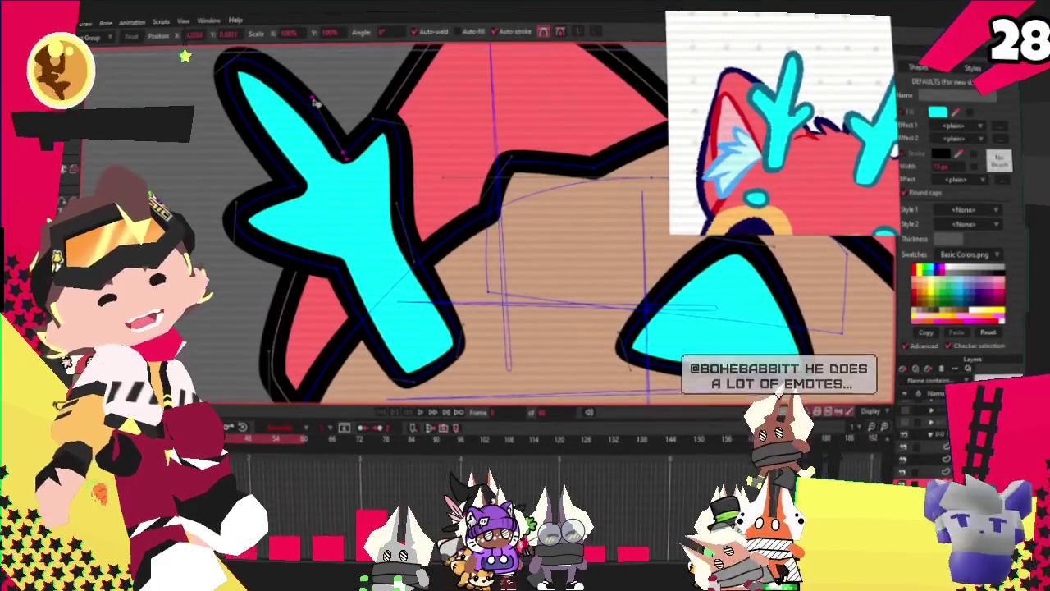
scroll(315, 100, down, 1)
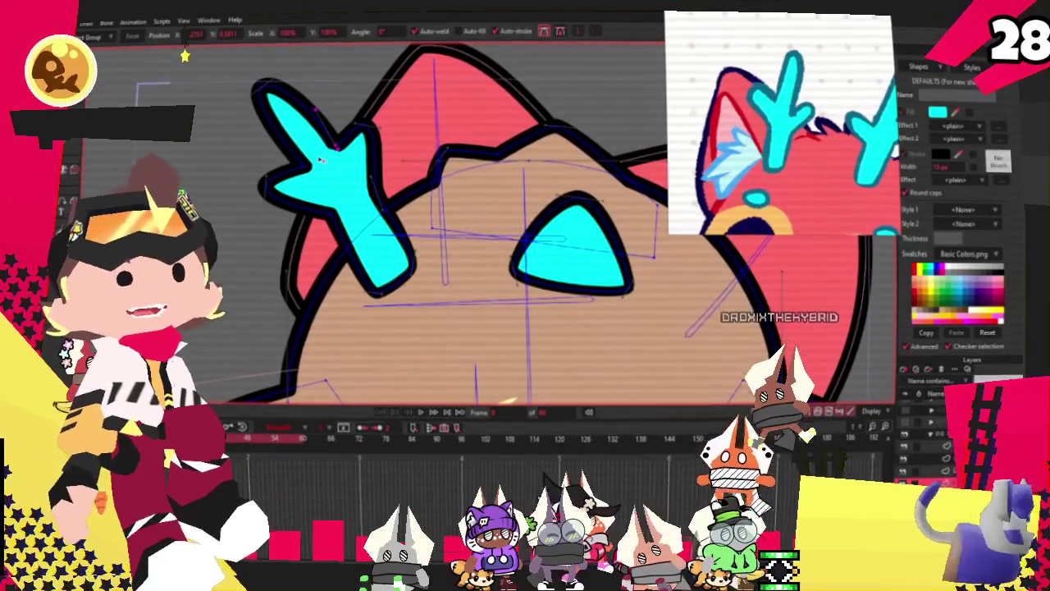
scroll(332, 142, up, 1)
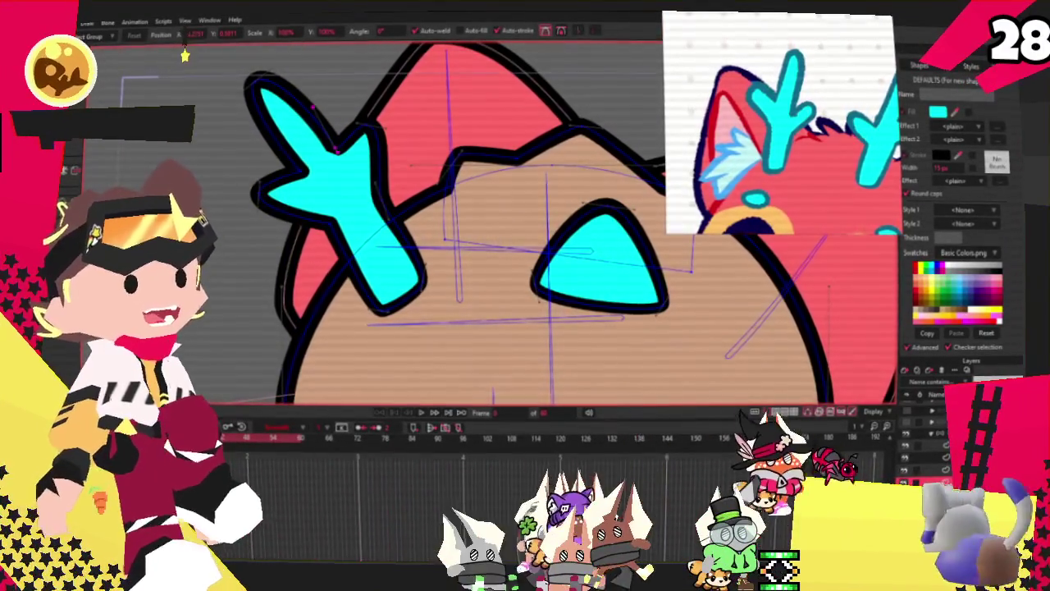
click(589, 272)
key(Delete)
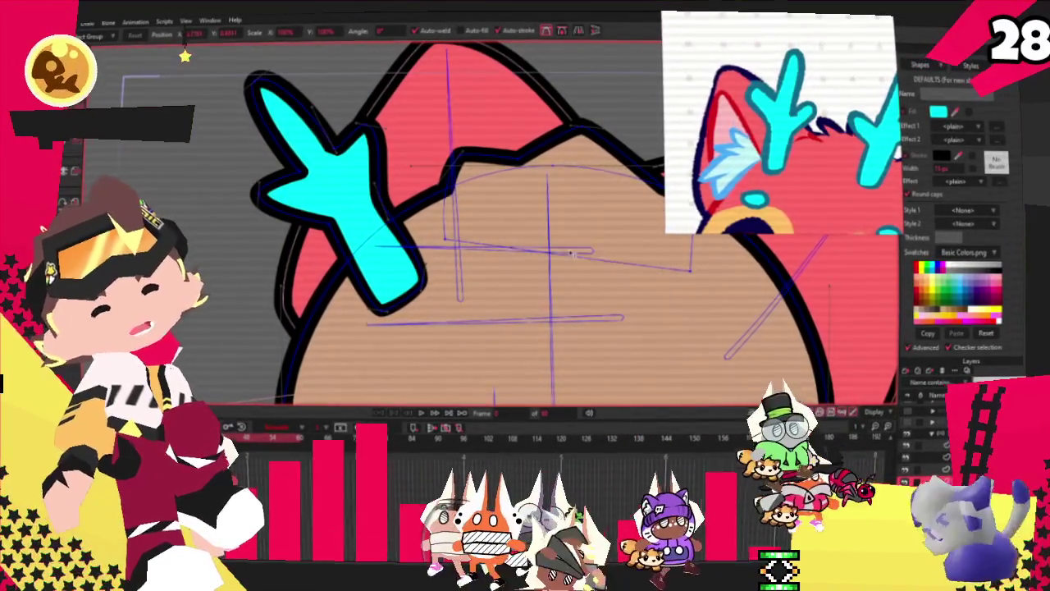
Duplicate the cyan antler, place the copy on the head's right side, and nudge its points left
key(ctrl+c)
key(ctrl+v)
drag(424, 220, 645, 281)
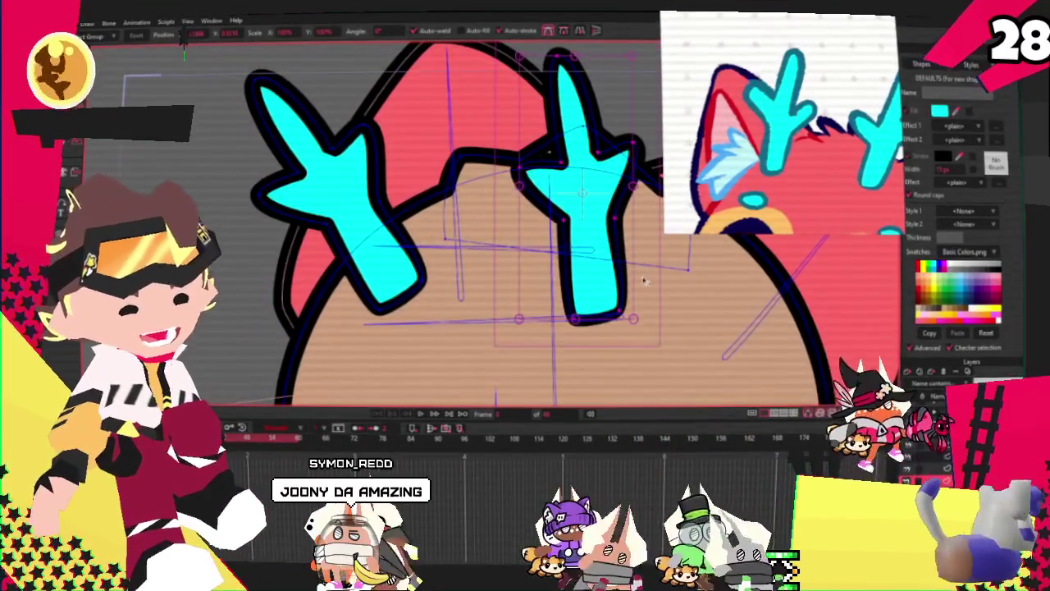
scroll(470, 237, down, 1)
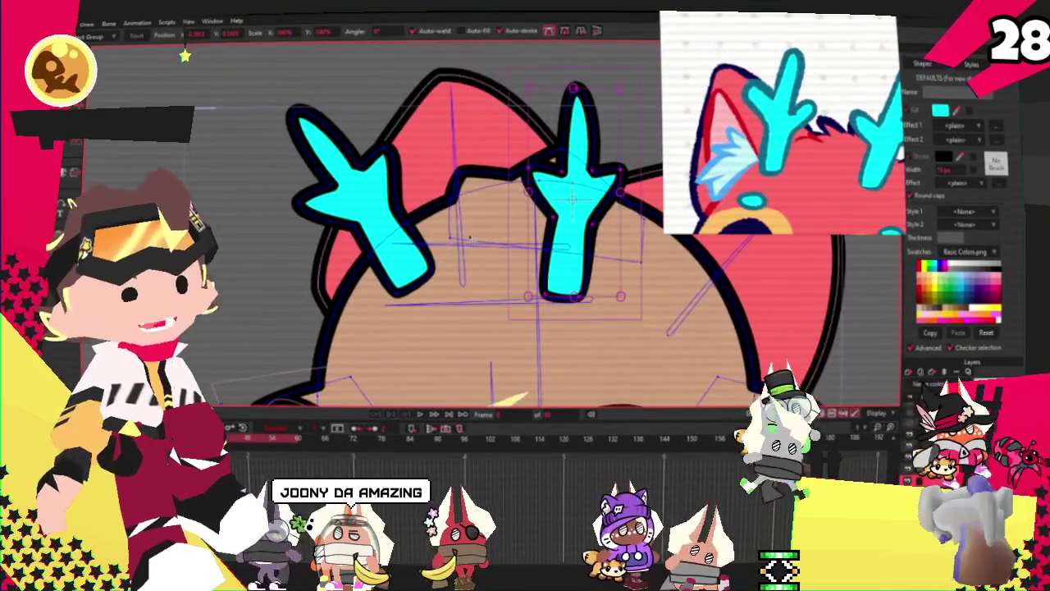
scroll(567, 235, up, 1)
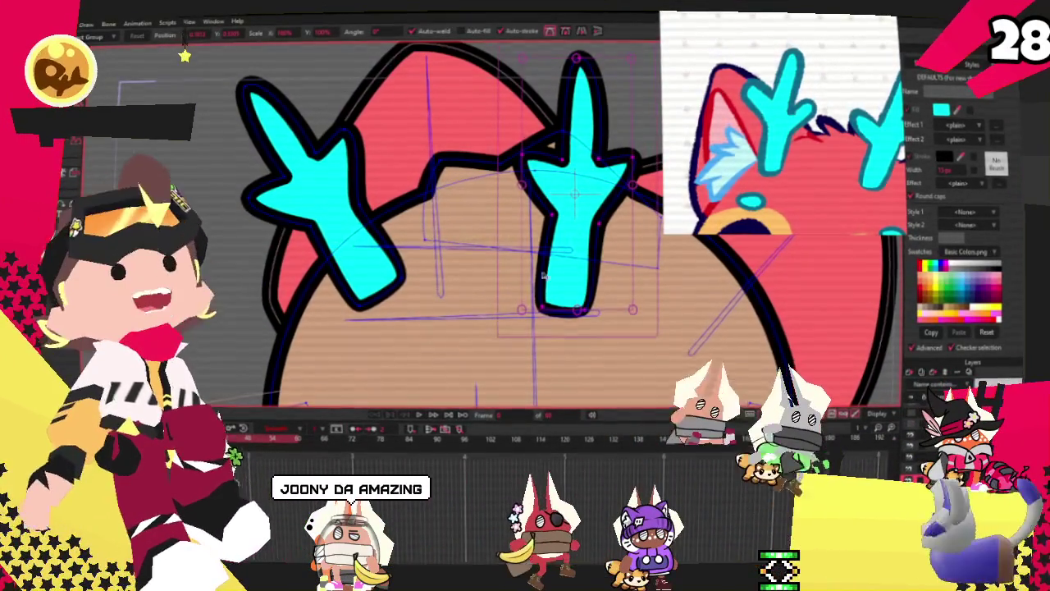
scroll(508, 209, down, 1)
scroll(645, 238, up, 1)
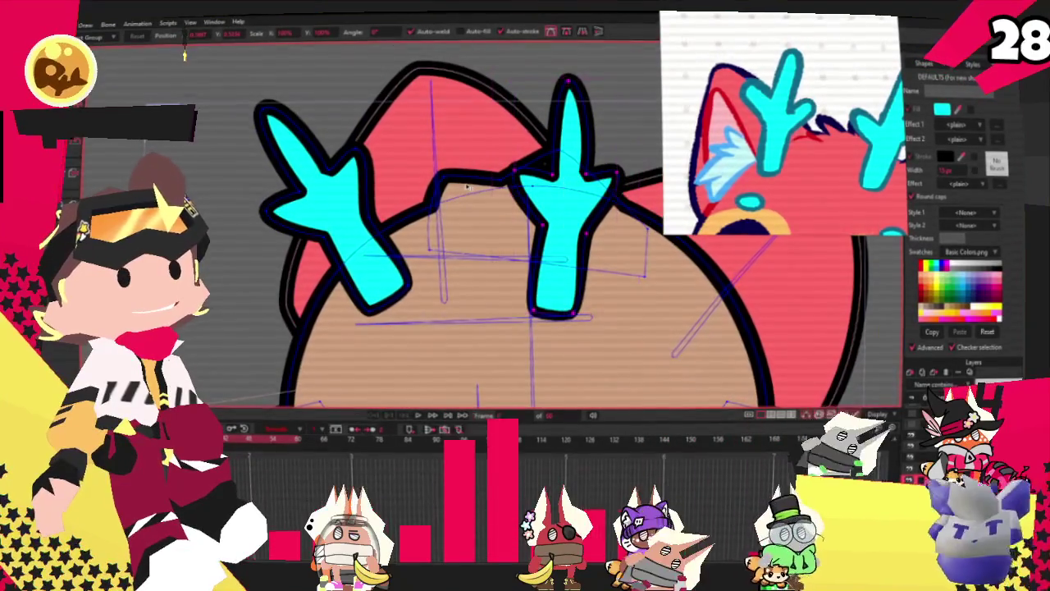
drag(649, 238, 547, 239)
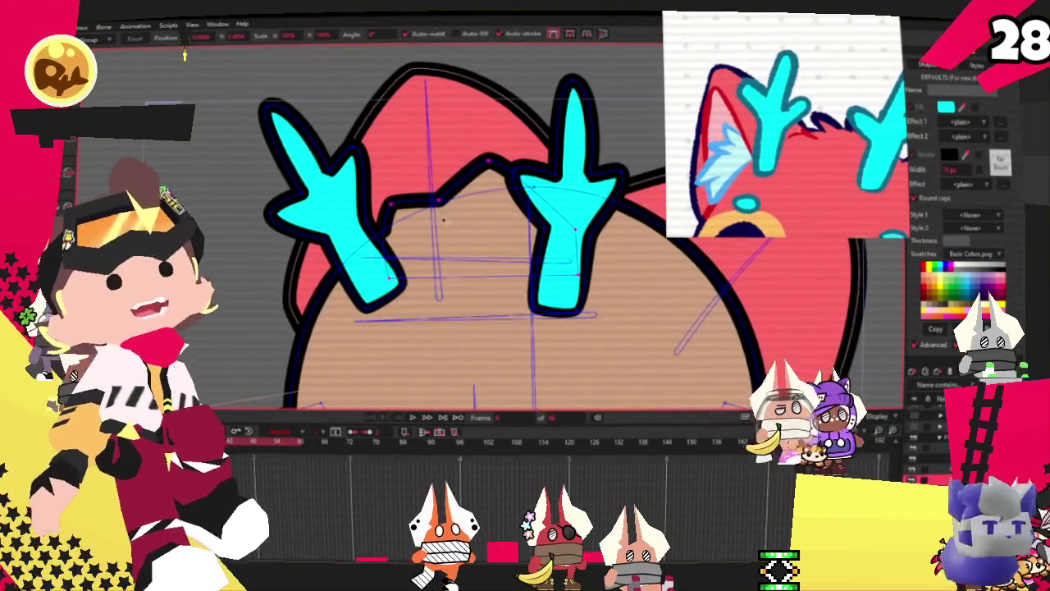
Reselect the left antler's points and the points along the top of the head
click(374, 223)
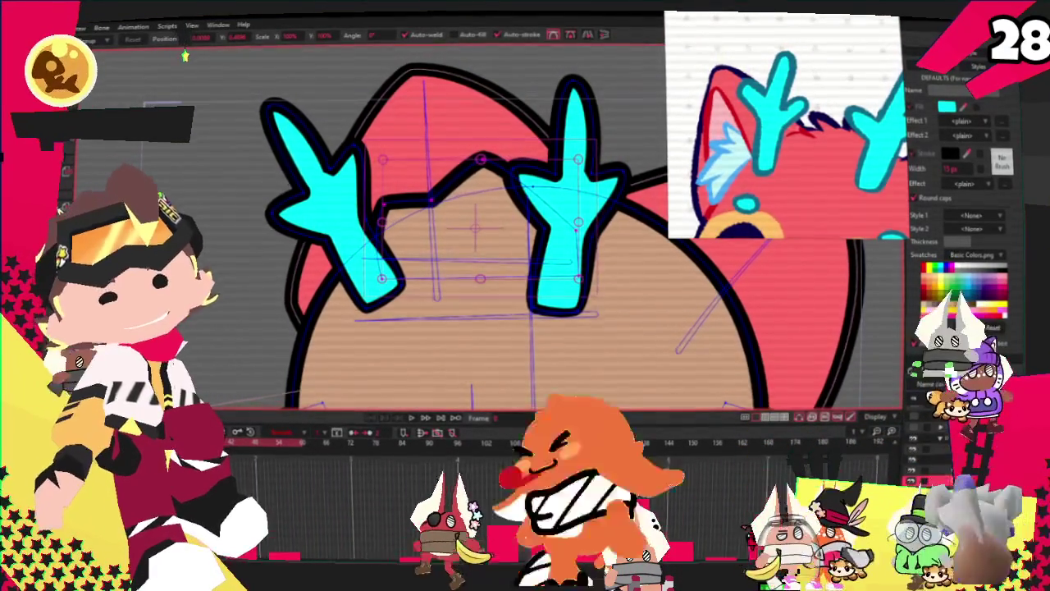
click(383, 226)
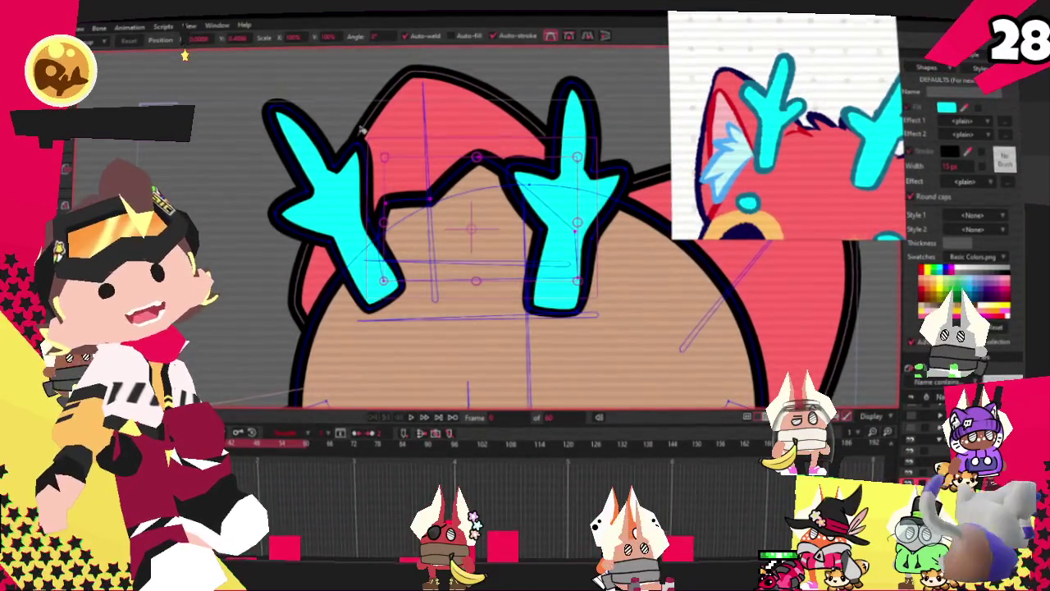
scroll(443, 99, up, 2)
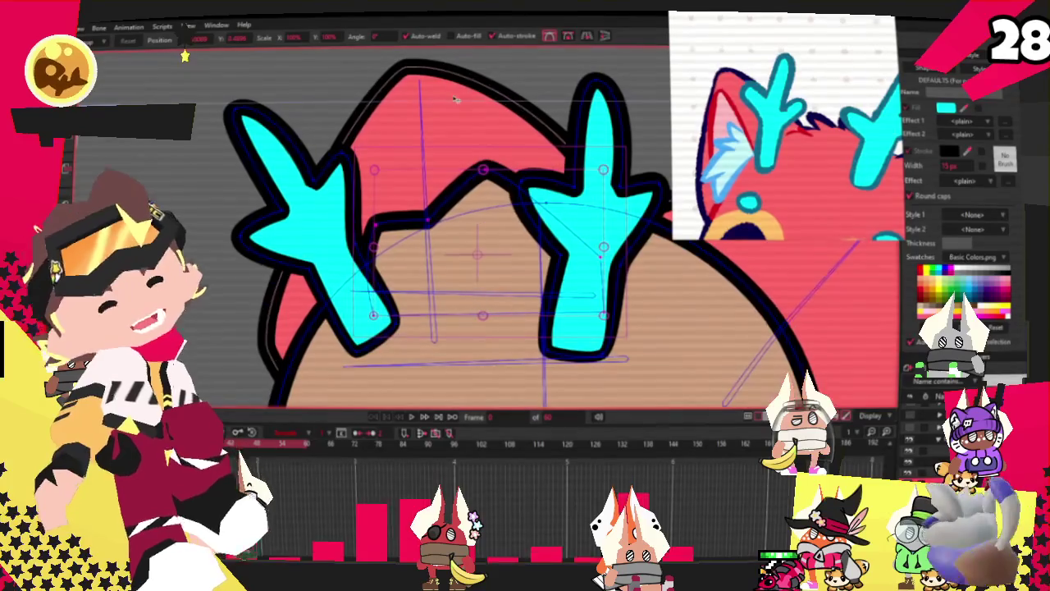
click(513, 216)
Select the yellow zigzag forehead marking, after deselecting a stray face shape
key(g)
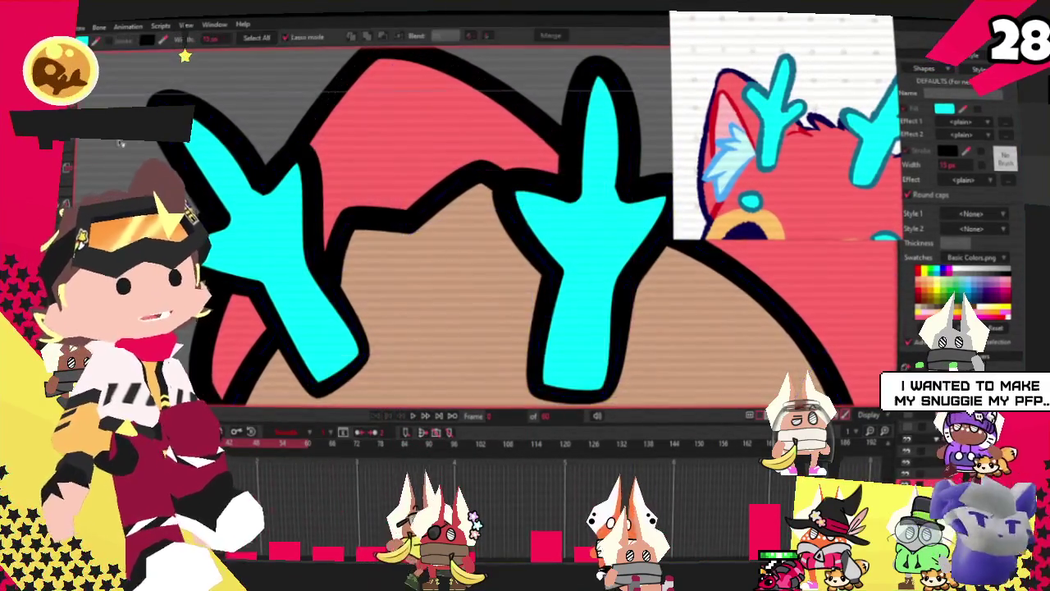
scroll(340, 263, down, 3)
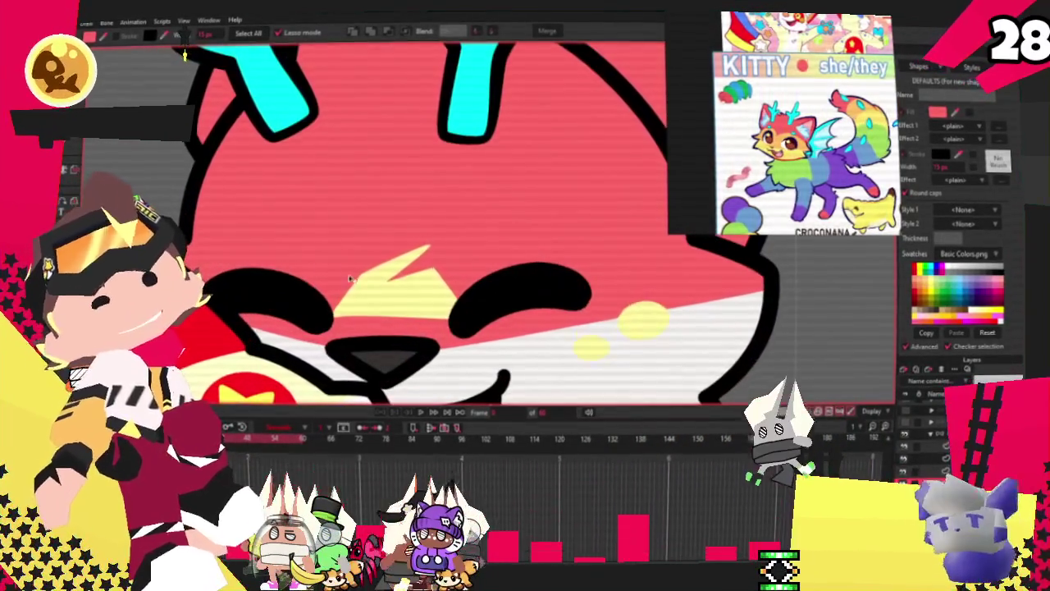
click(350, 279)
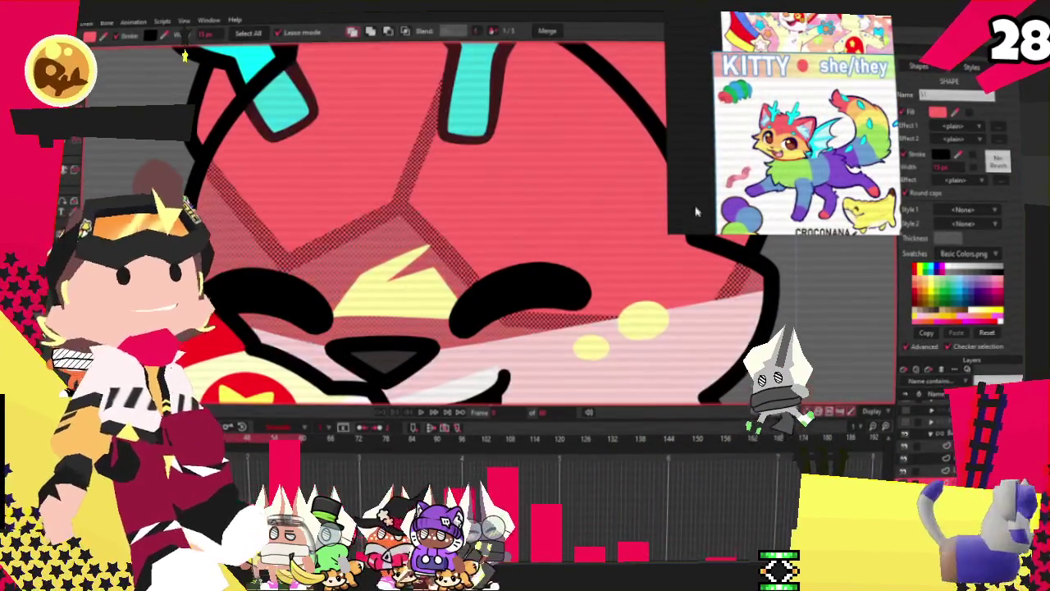
key(Escape)
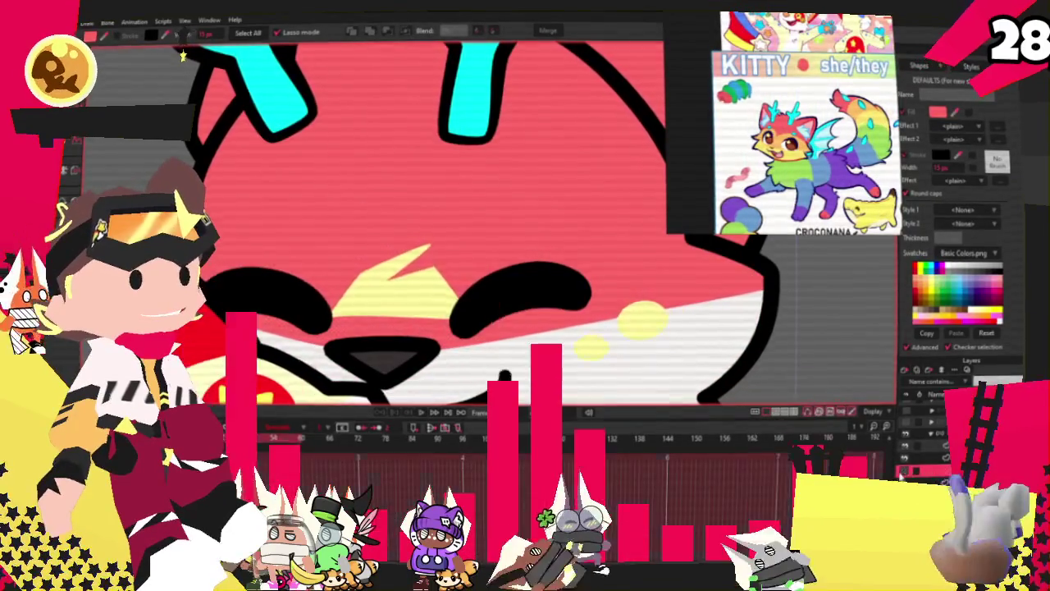
click(391, 310)
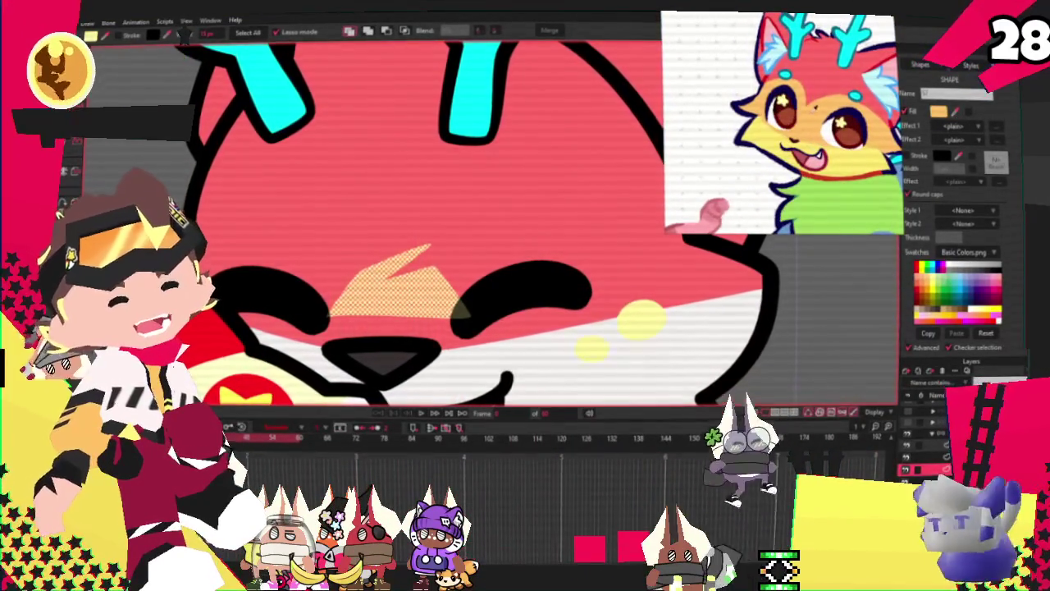
scroll(359, 81, down, 2)
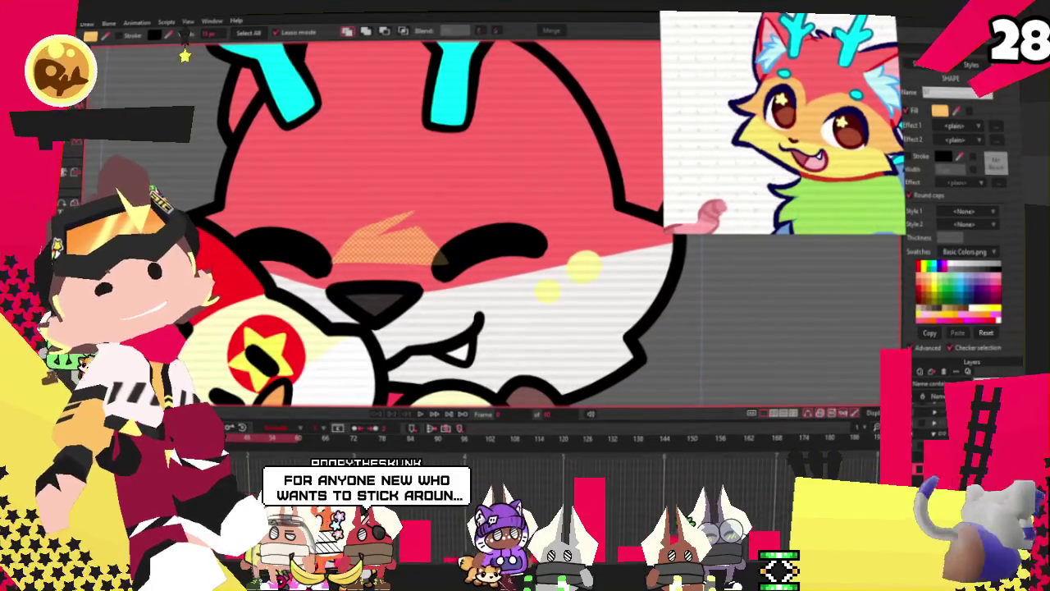
key(alt+a)
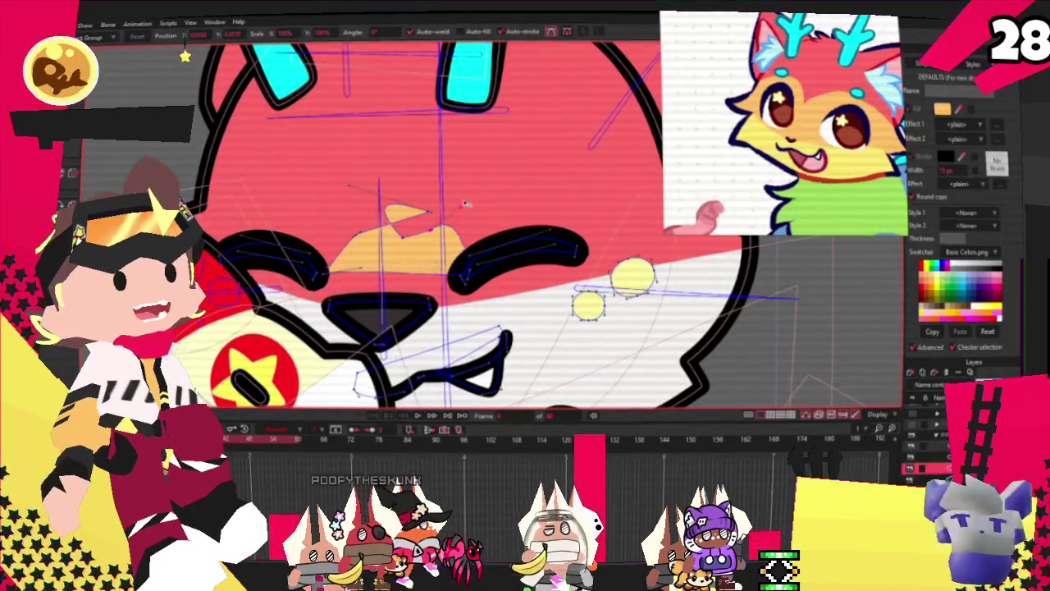
Pull the orange marking's points up into spikes, then remove the marking
drag(435, 228, 487, 182)
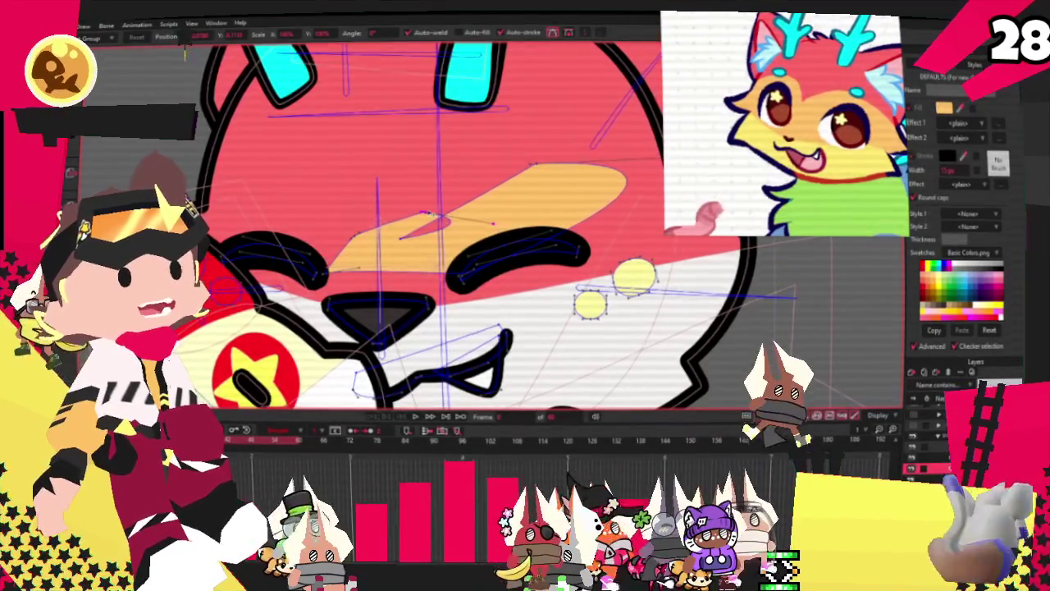
drag(386, 205, 328, 123)
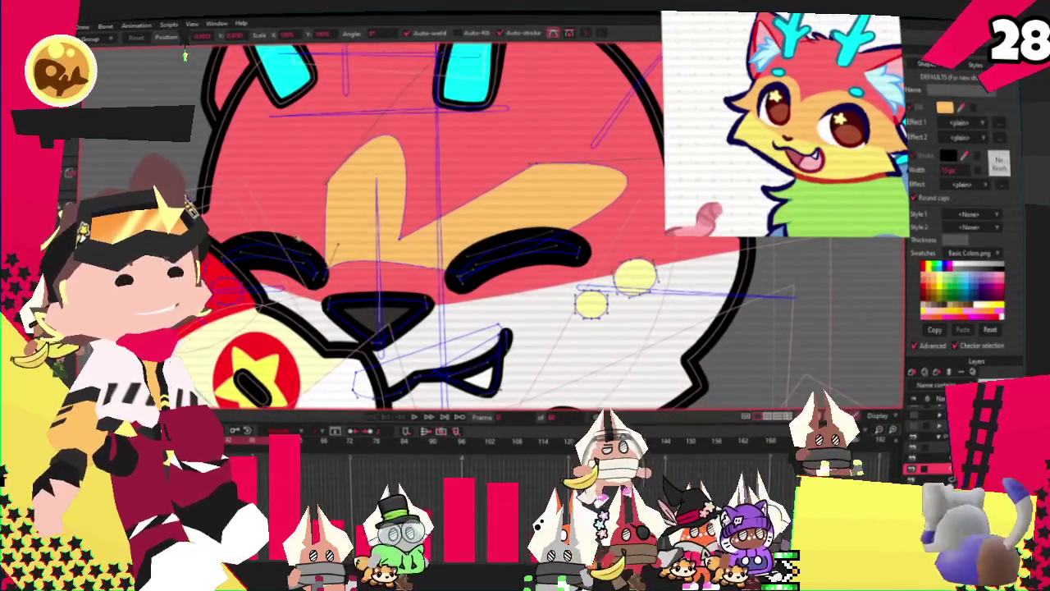
scroll(359, 103, down, 3)
scroll(353, 99, down, 2)
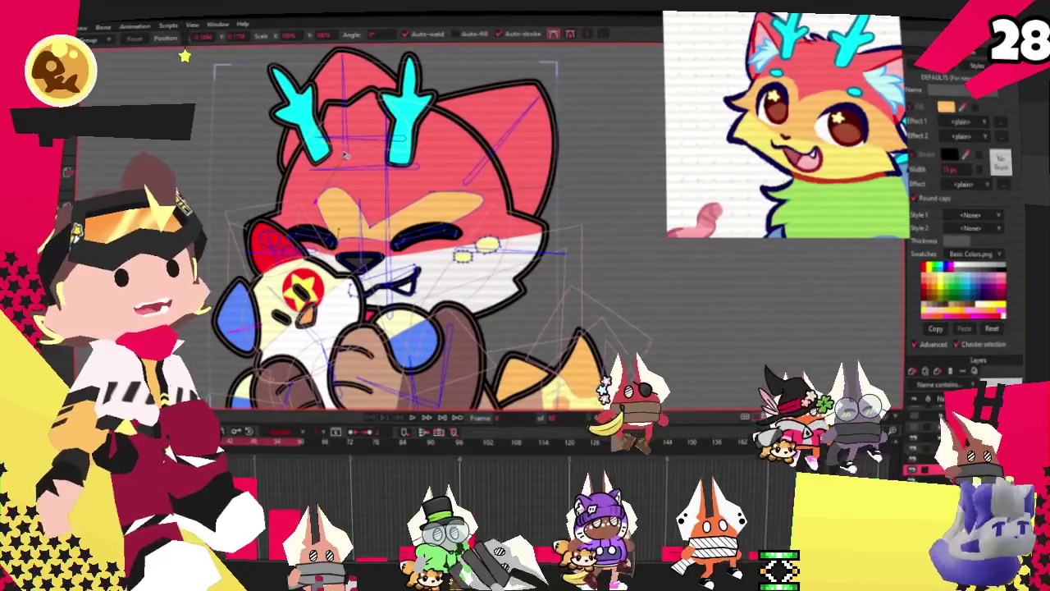
scroll(435, 230, up, 3)
scroll(435, 230, up, 1)
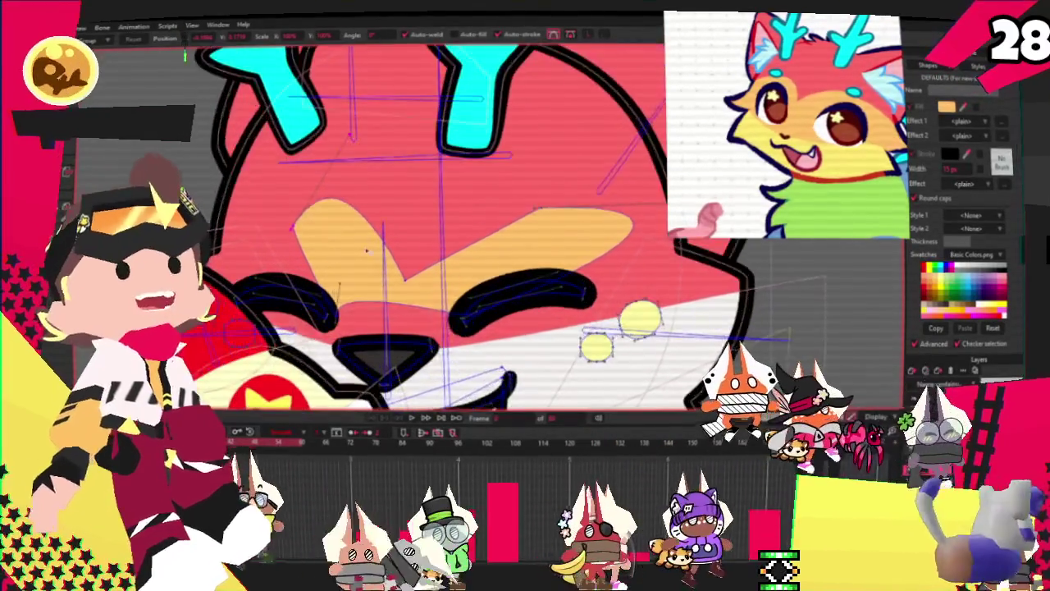
scroll(435, 230, down, 2)
scroll(435, 230, up, 2)
key(ctrl+z)
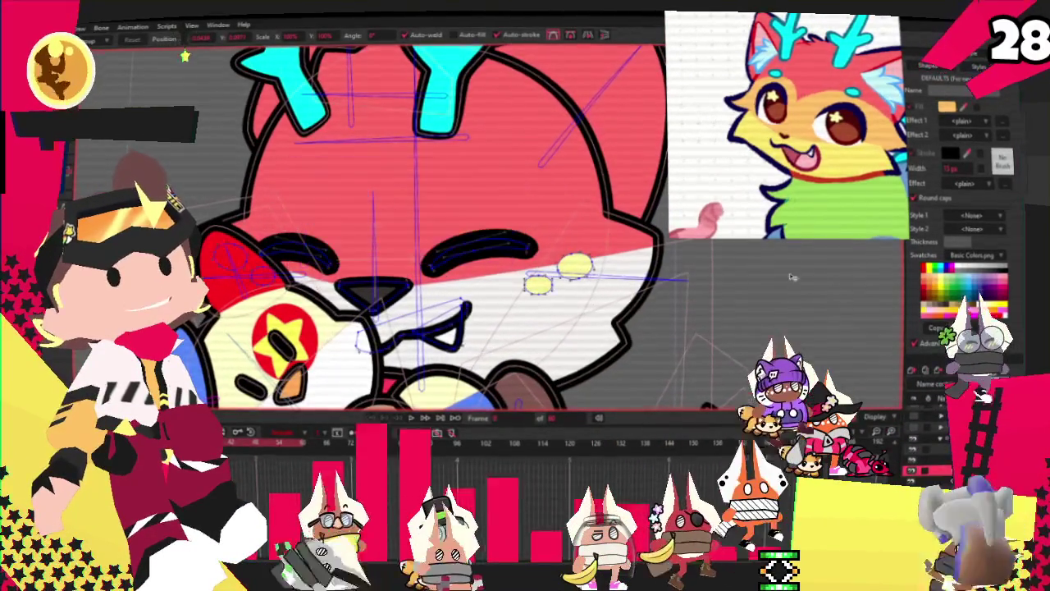
Draw a red rectangle covering the cat's upper face
key(g)
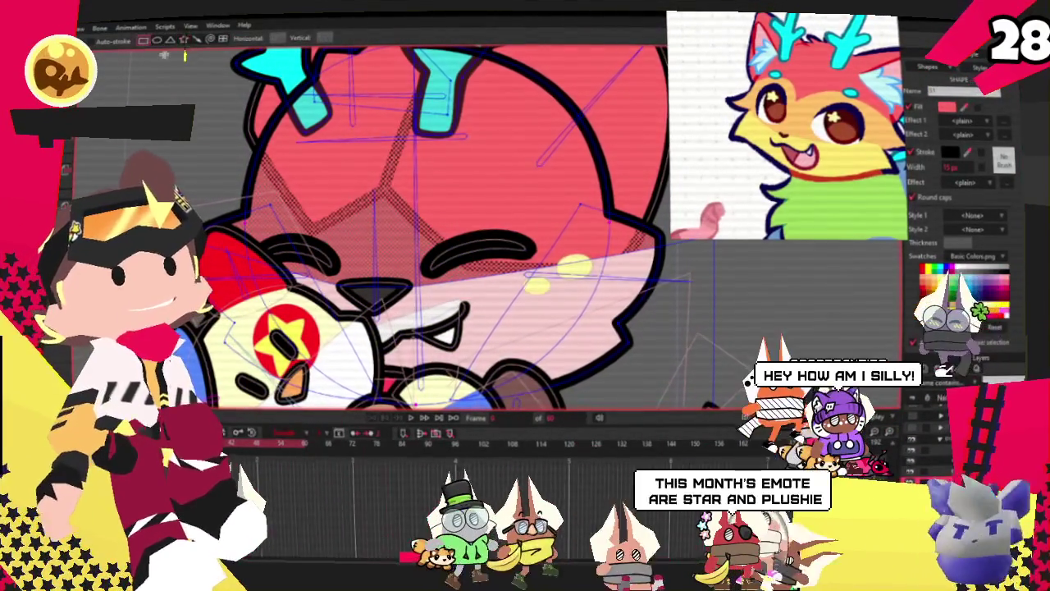
scroll(248, 140, down, 1)
drag(233, 138, 556, 293)
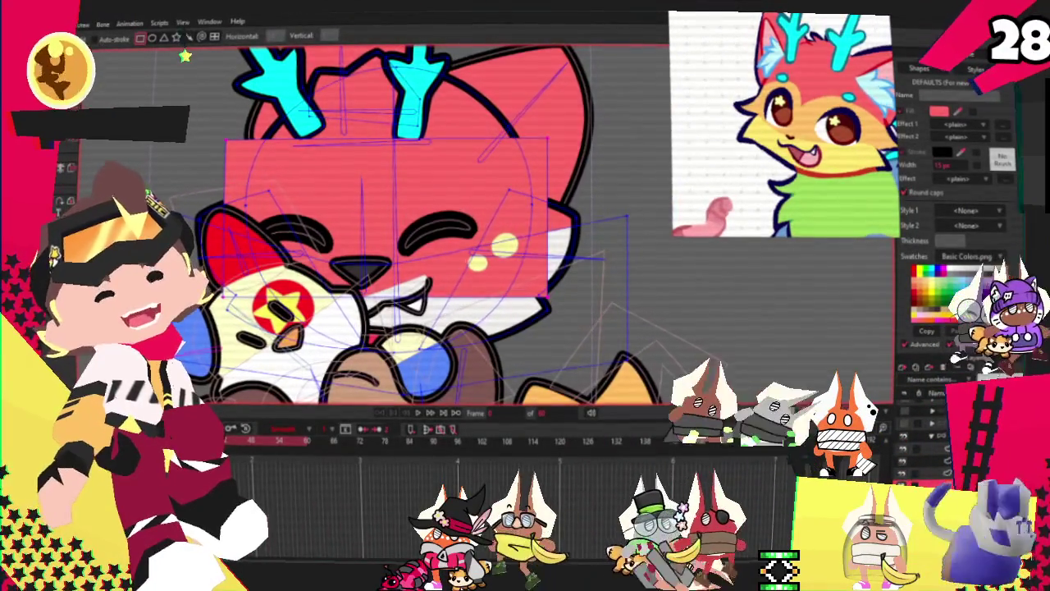
scroll(336, 244, up, 2)
key(g)
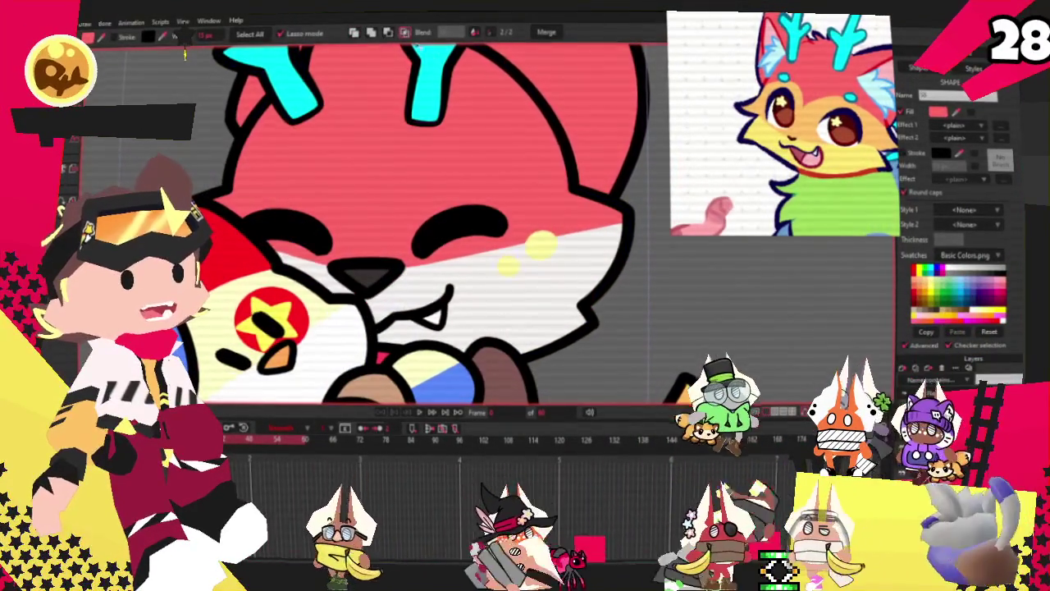
Recolour the face's red rectangle fill to an orange swatch
click(570, 236)
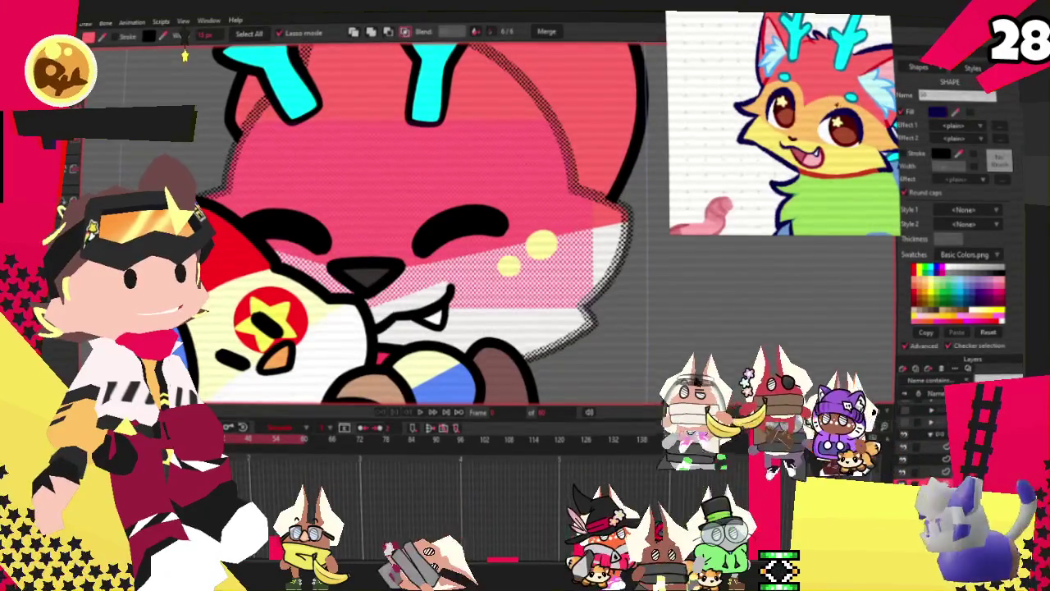
click(925, 283)
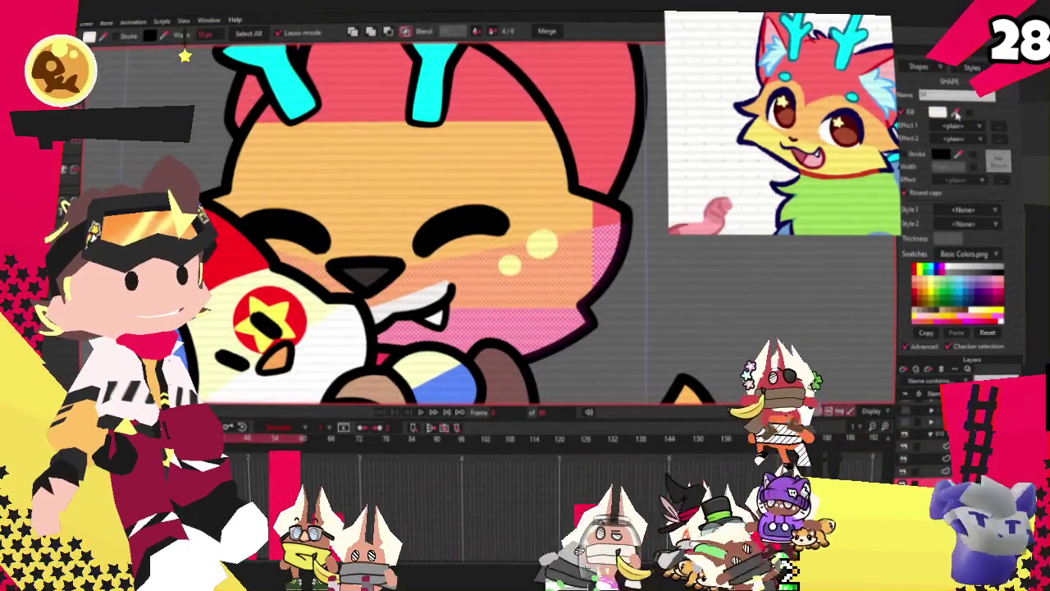
scroll(498, 220, down, 2)
scroll(498, 220, down, 2)
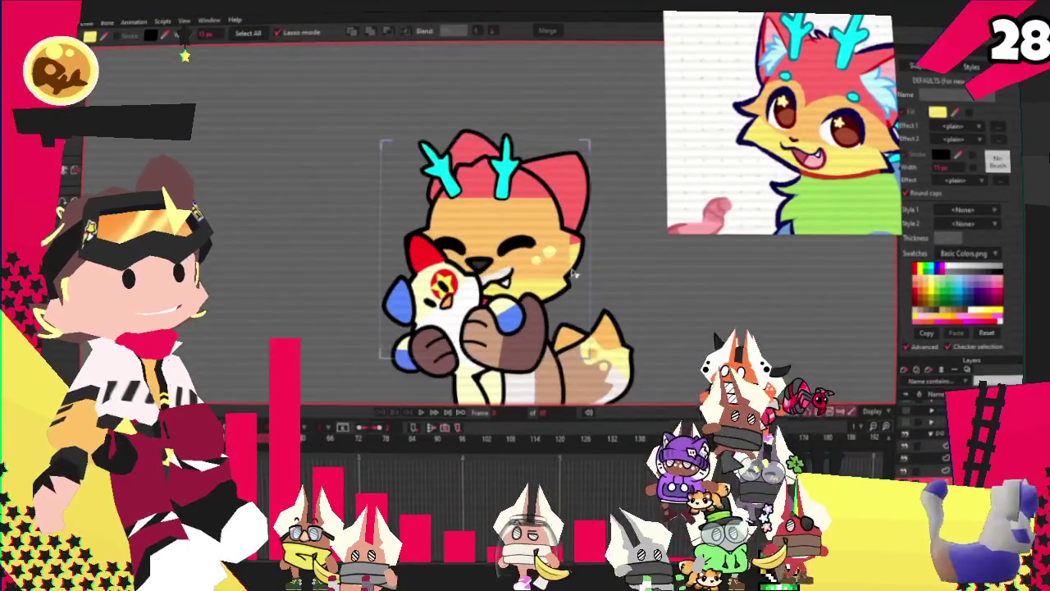
scroll(498, 220, down, 1)
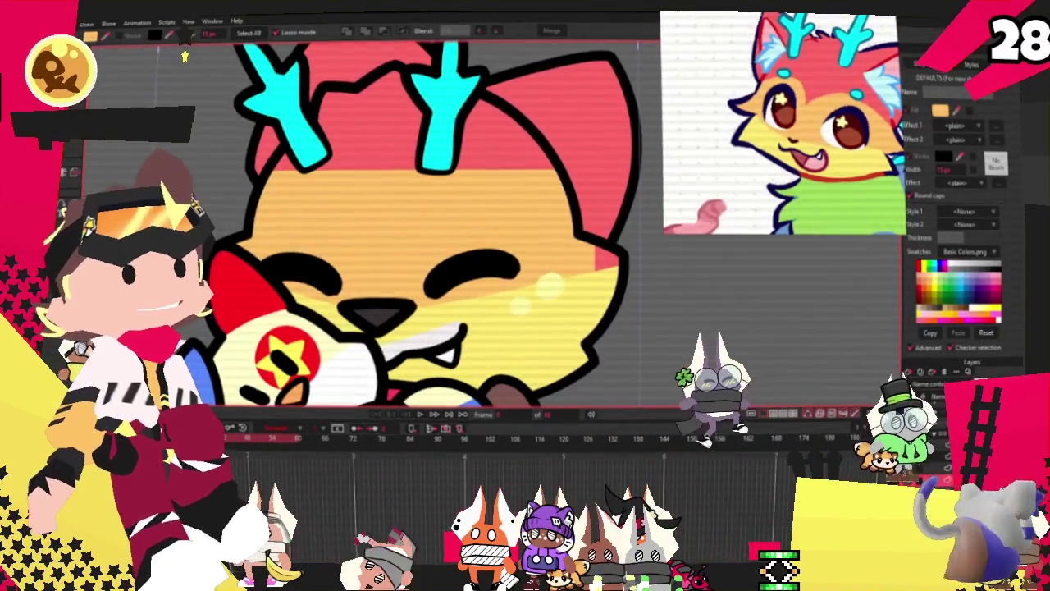
key(a)
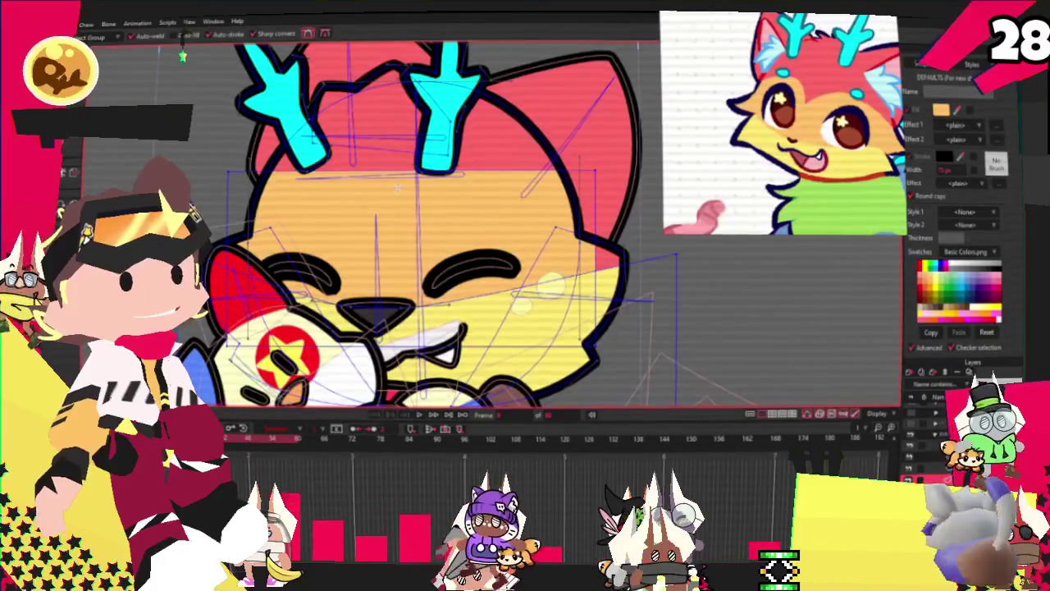
scroll(374, 160, up, 2)
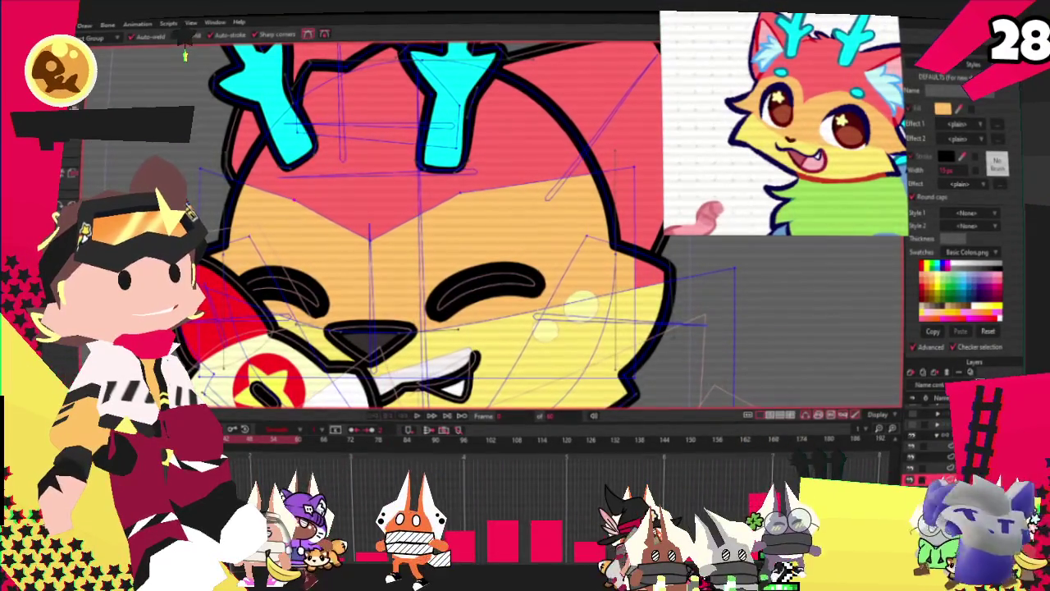
key(t)
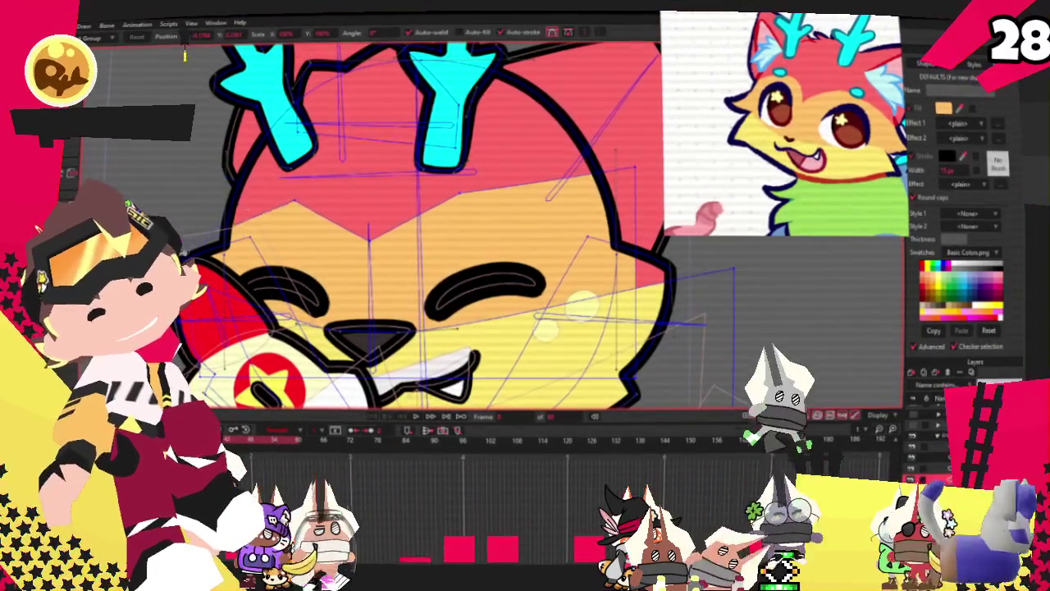
scroll(559, 241, down, 3)
scroll(559, 241, up, 3)
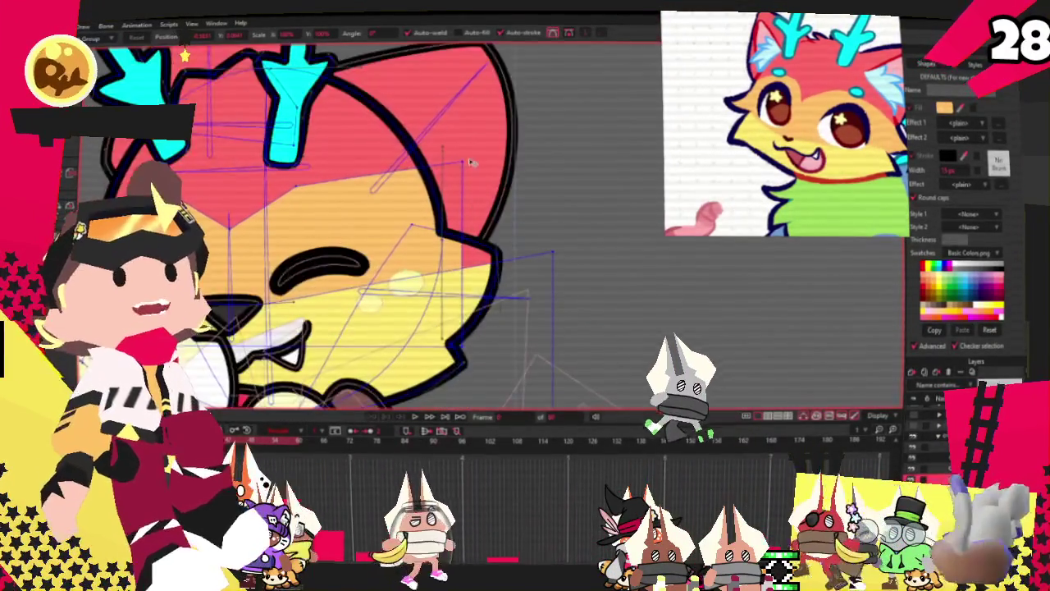
scroll(366, 163, down, 3)
scroll(366, 163, up, 3)
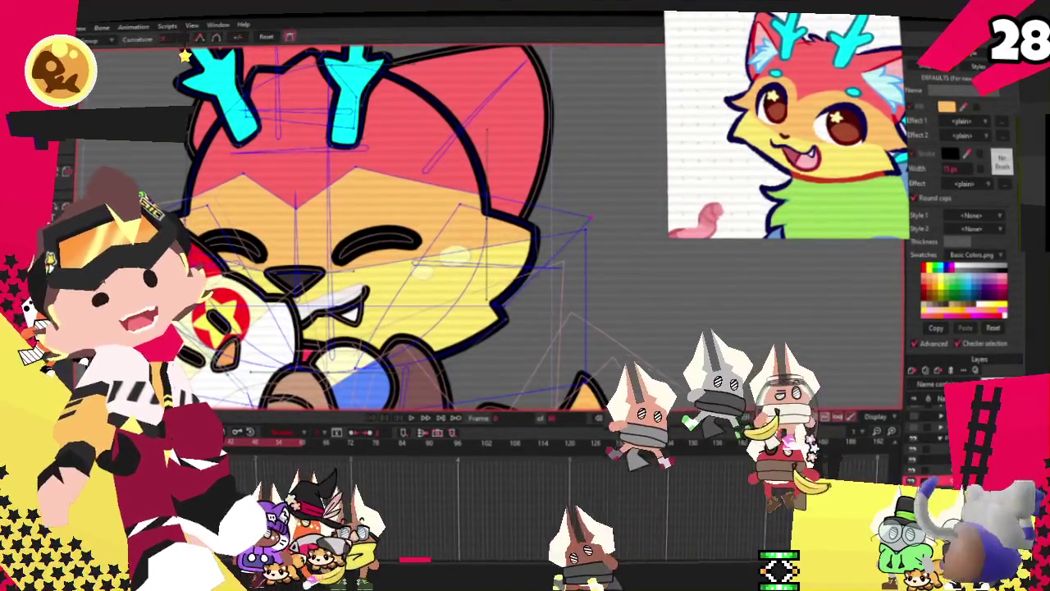
key(c)
scroll(248, 174, up, 2)
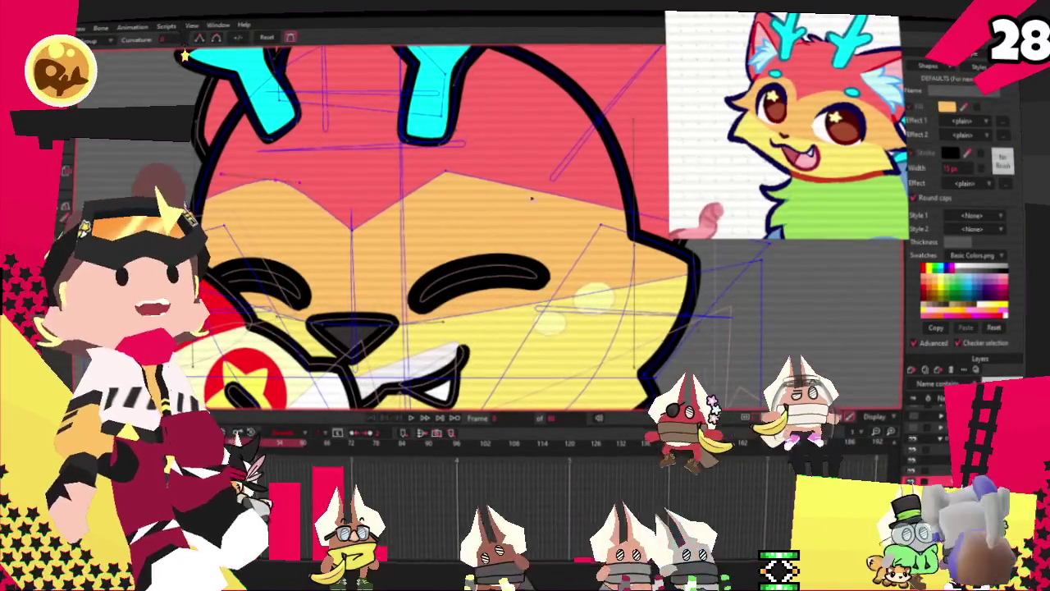
key(t)
scroll(363, 219, down, 3)
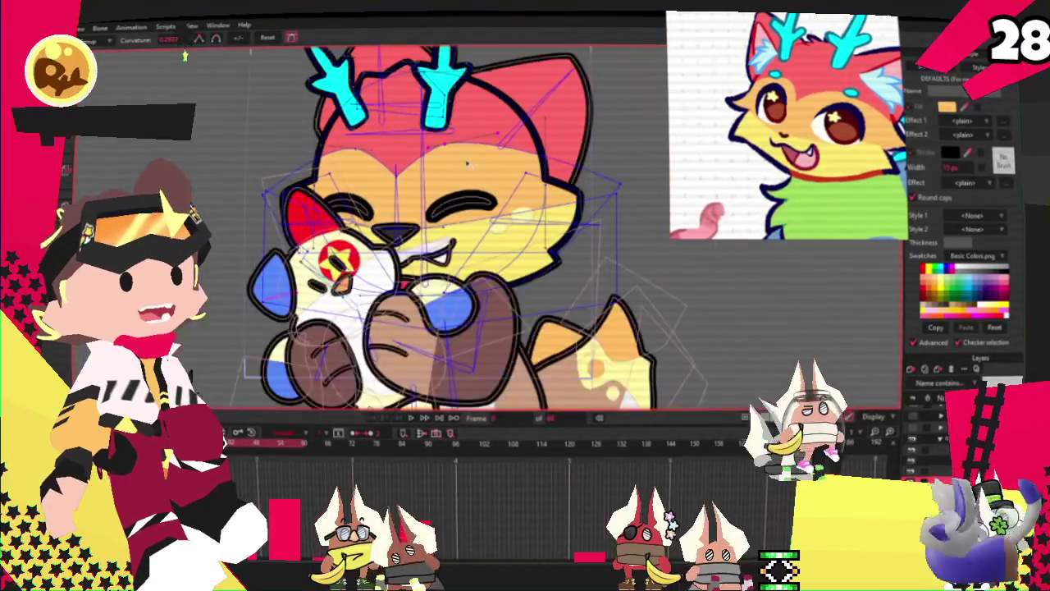
scroll(363, 219, up, 2)
scroll(363, 219, up, 2)
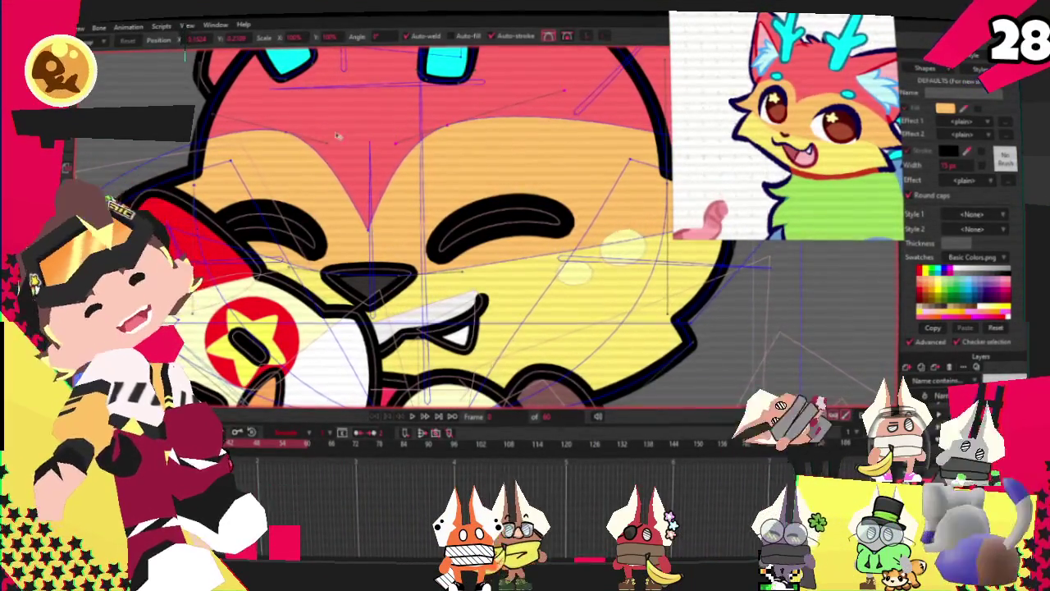
scroll(338, 136, down, 4)
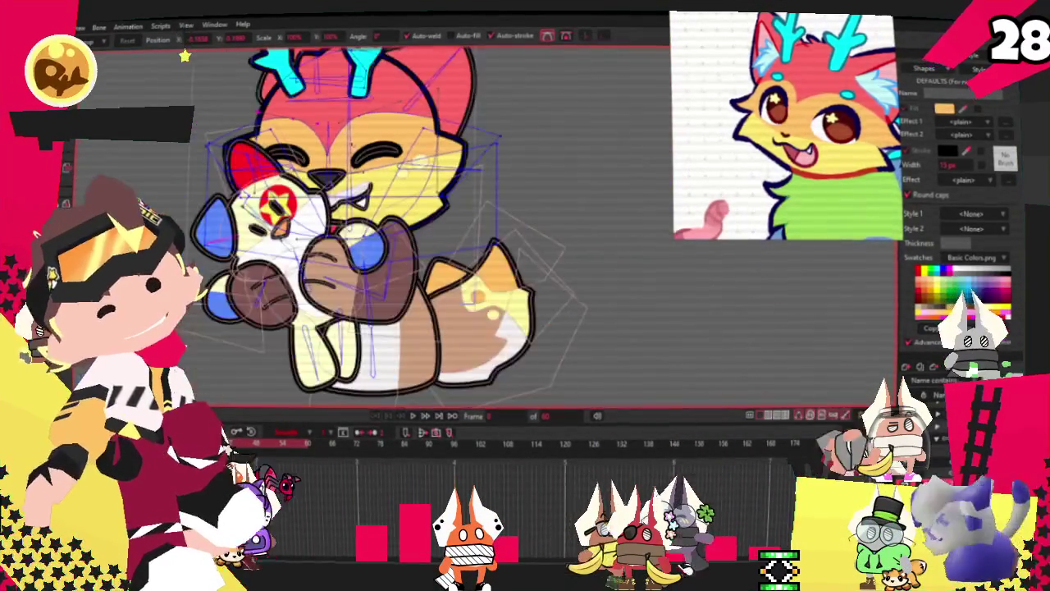
scroll(379, 148, up, 1)
scroll(379, 148, up, 2)
scroll(379, 147, up, 1)
scroll(379, 148, up, 1)
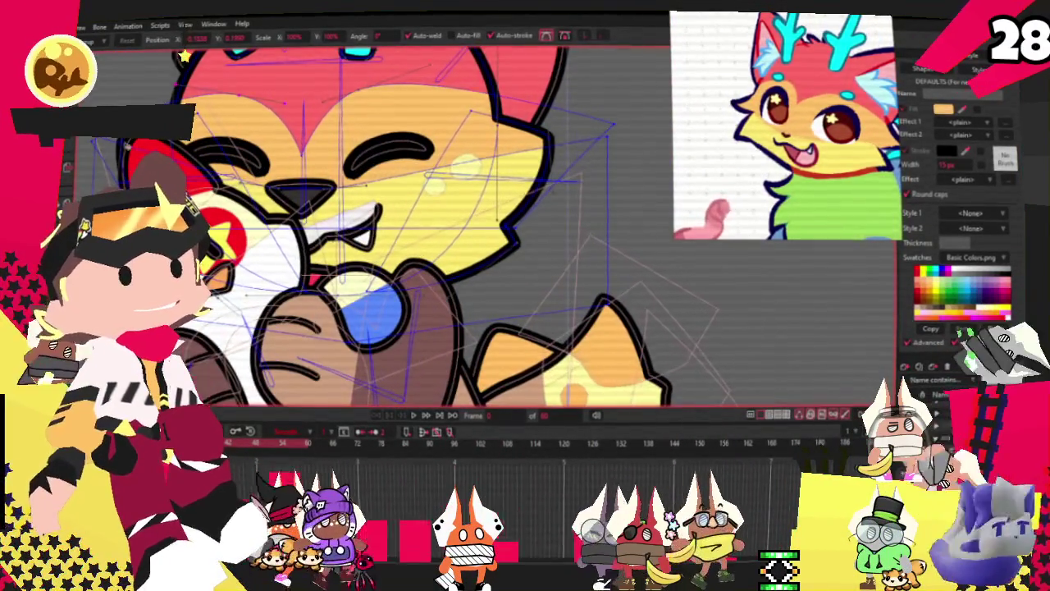
key(g)
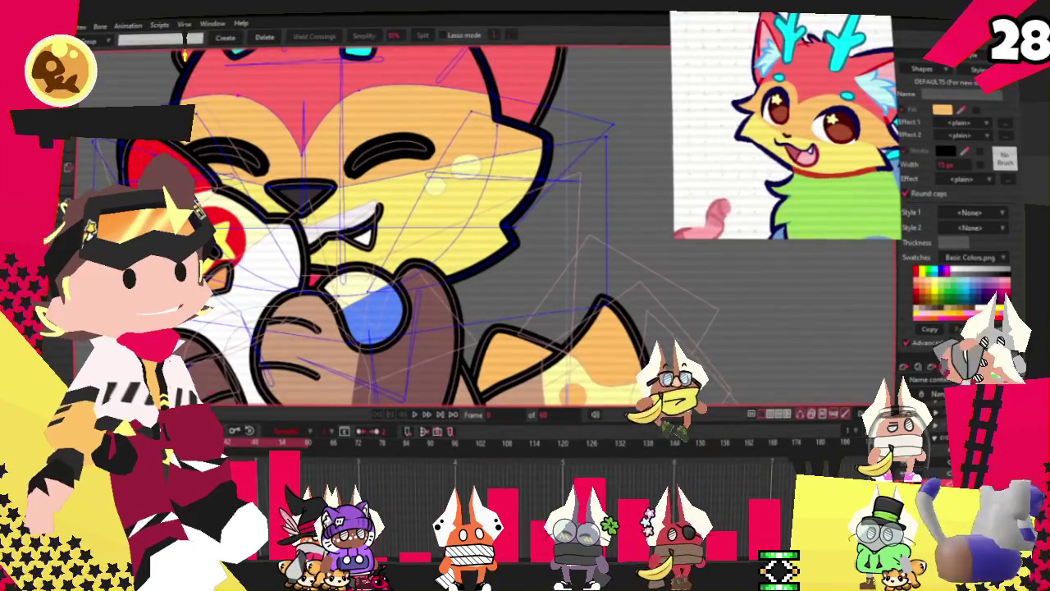
scroll(516, 216, up, 1)
scroll(516, 215, up, 1)
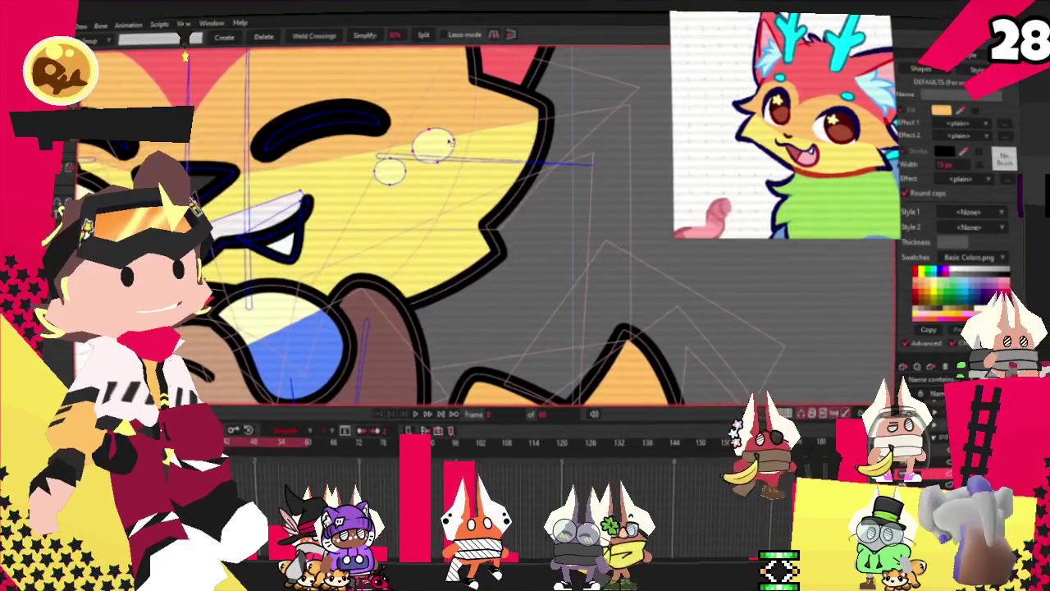
scroll(450, 141, down, 2)
scroll(377, 211, down, 1)
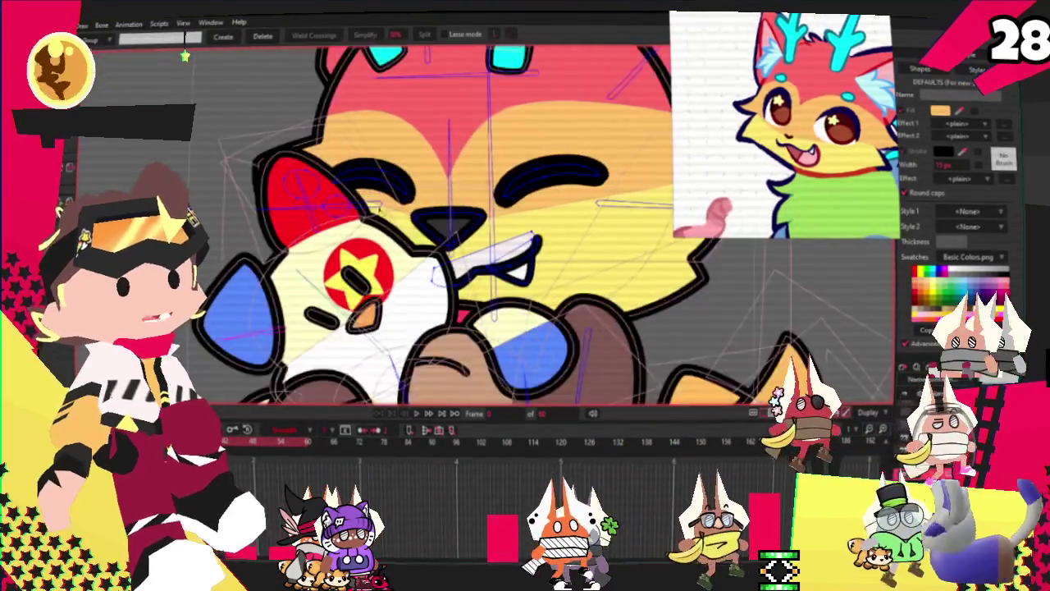
scroll(377, 210, down, 1)
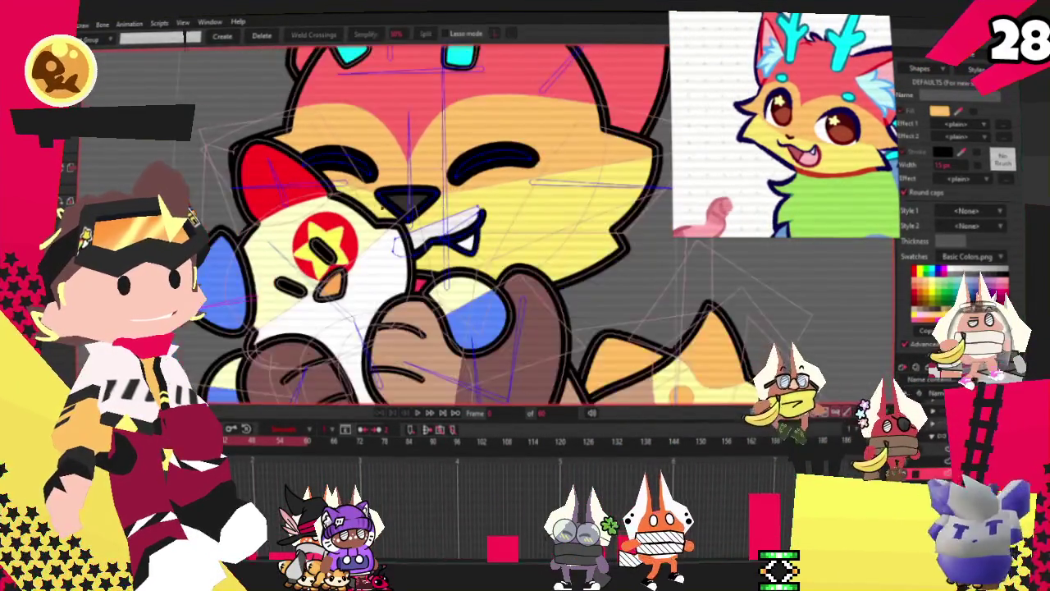
scroll(469, 210, up, 2)
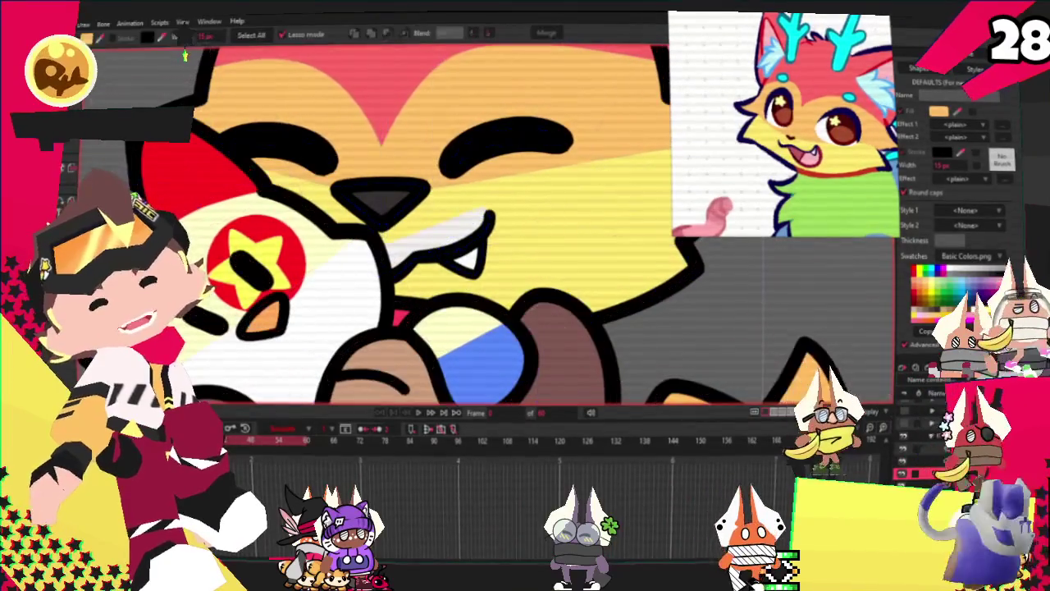
Select the white highlight shape on the cat's fang
click(440, 250)
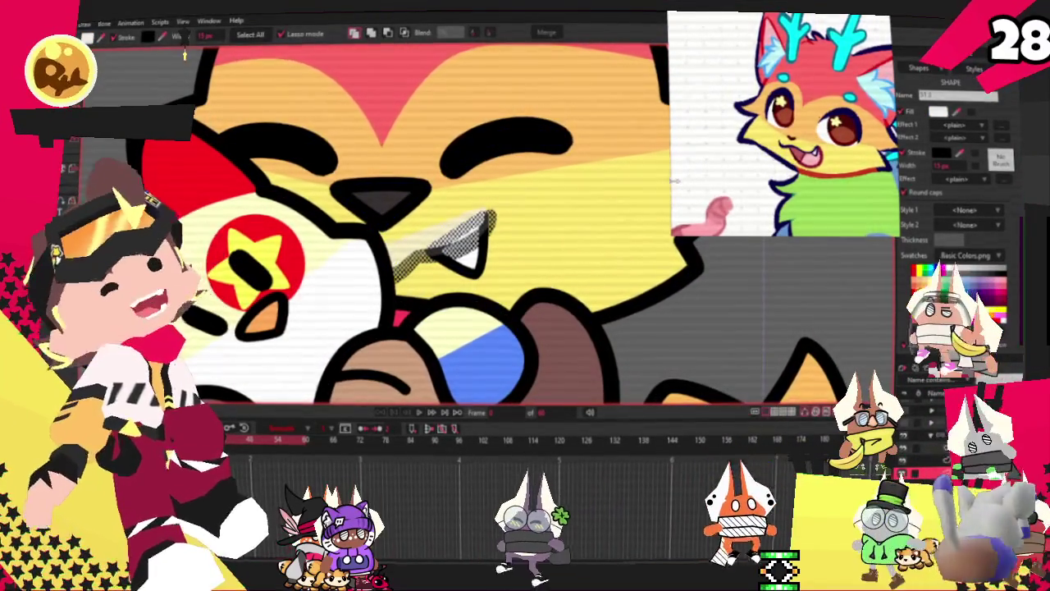
scroll(607, 168, up, 1)
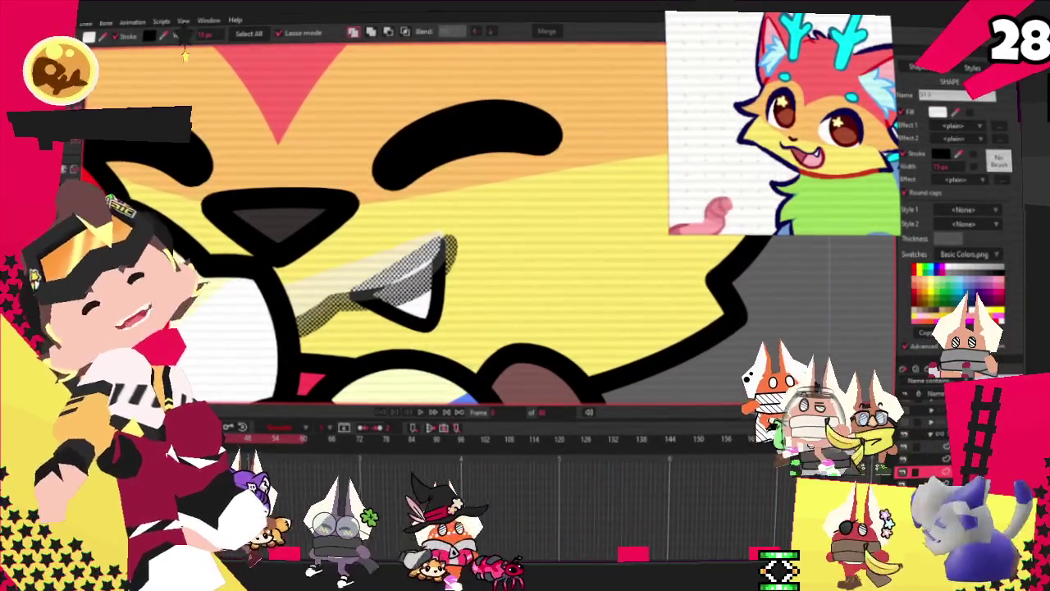
scroll(605, 161, up, 1)
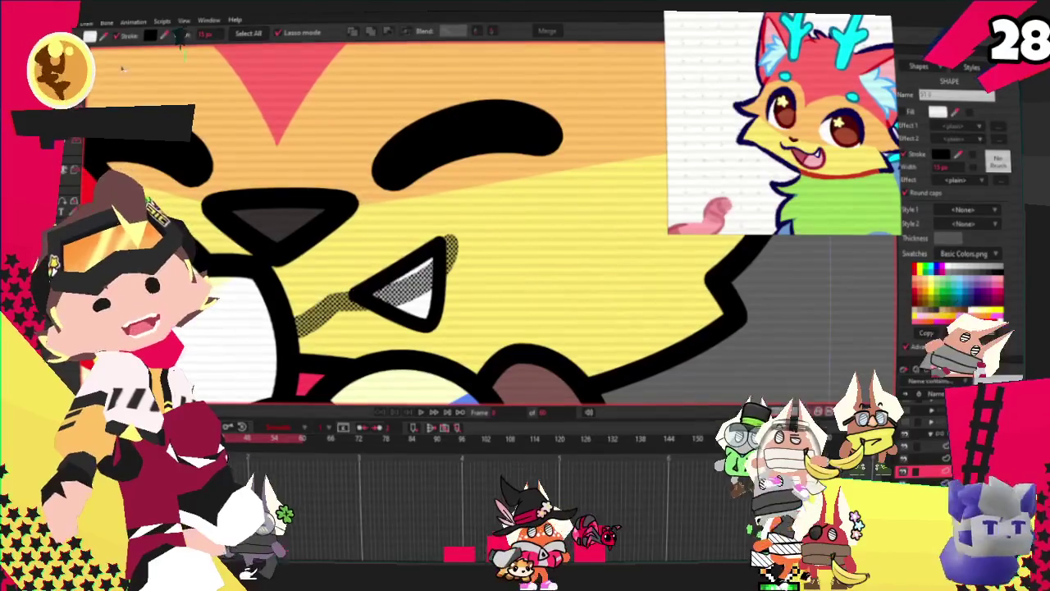
scroll(322, 187, down, 2)
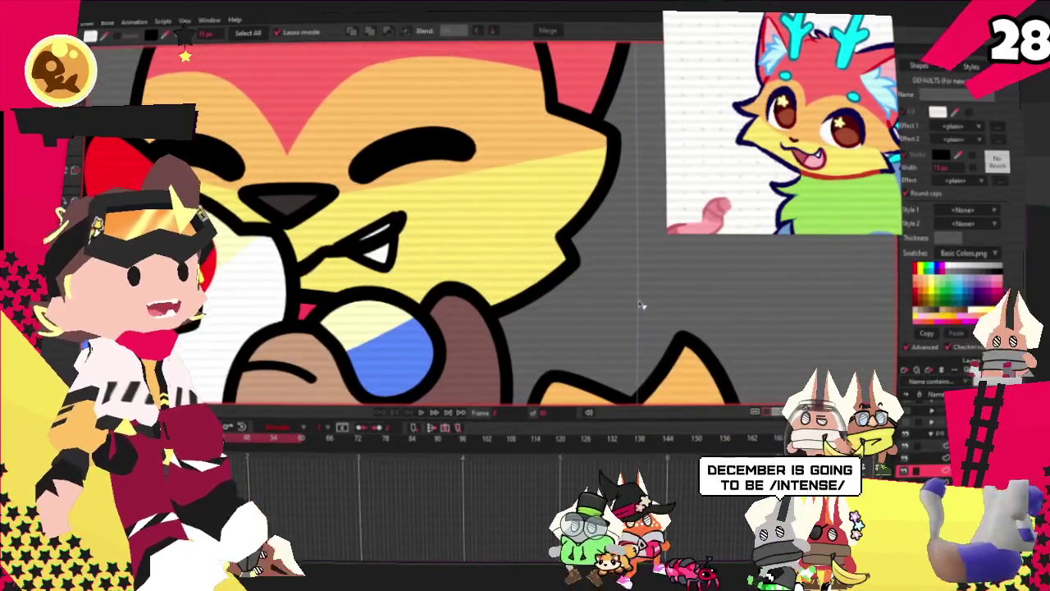
scroll(426, 178, up, 2)
scroll(327, 164, up, 2)
scroll(326, 164, down, 1)
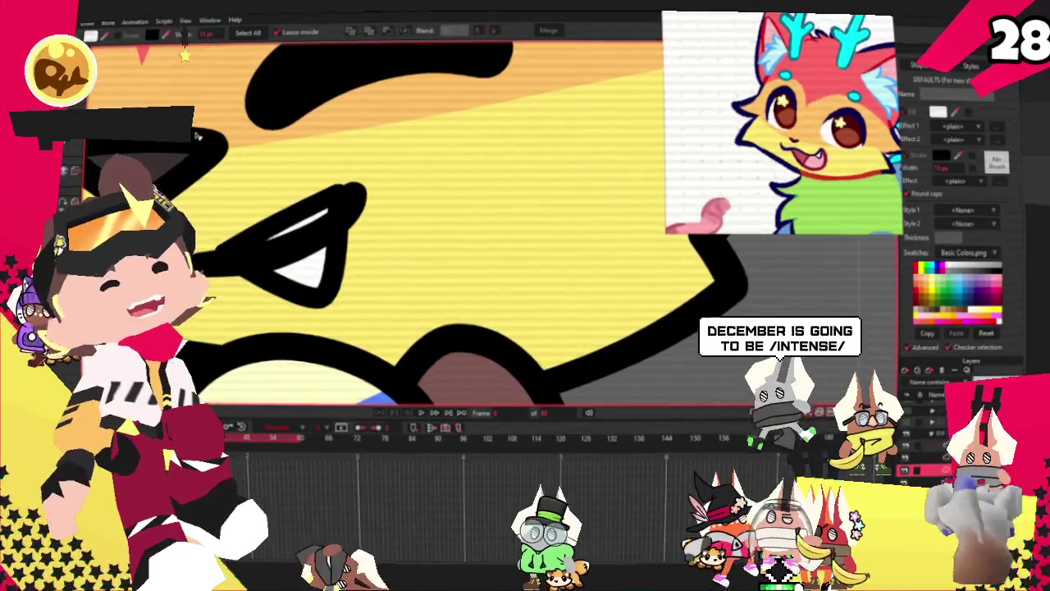
Drag the fang's points to thicken its black outline and shrink the white tip
key(t)
scroll(256, 118, up, 2)
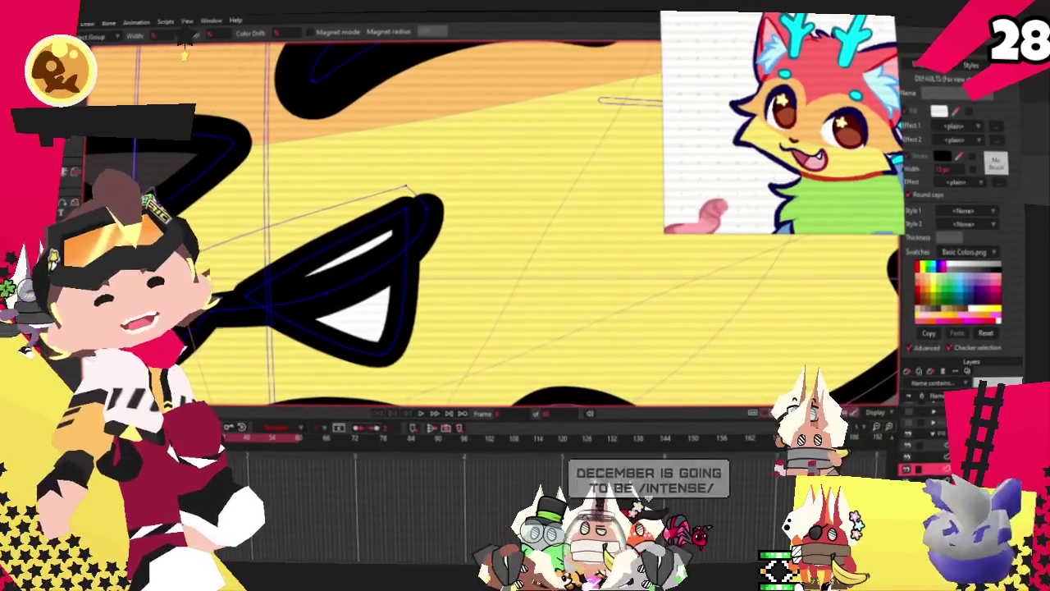
scroll(330, 310, down, 1)
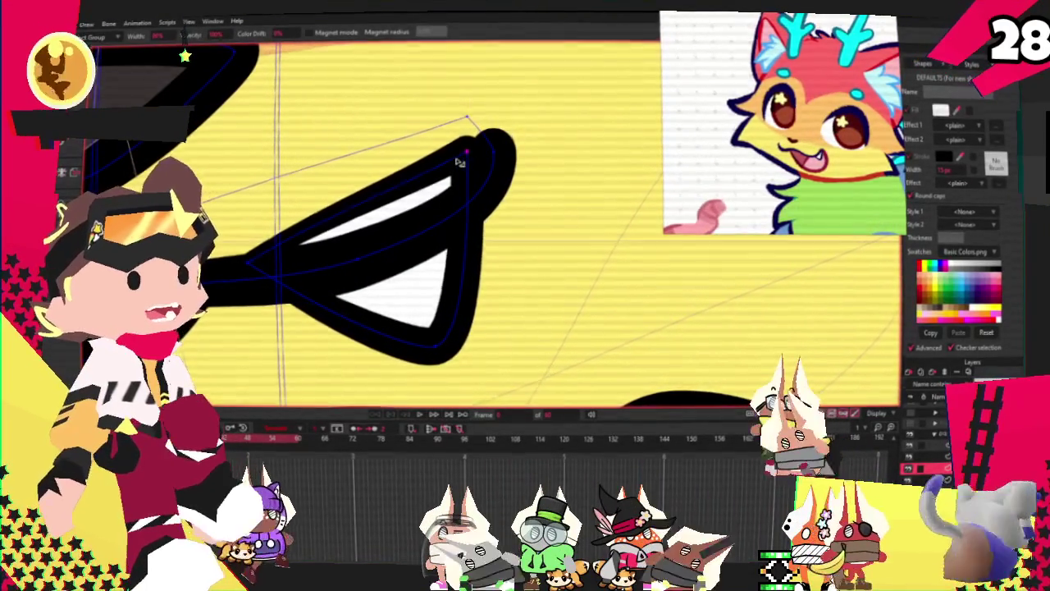
drag(461, 161, 451, 165)
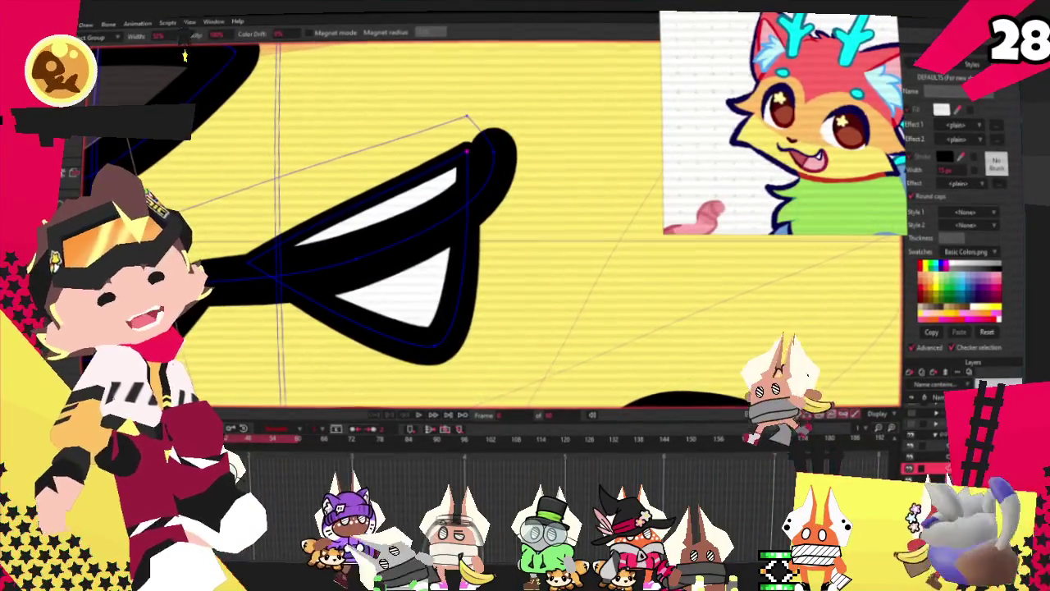
scroll(467, 152, up, 1)
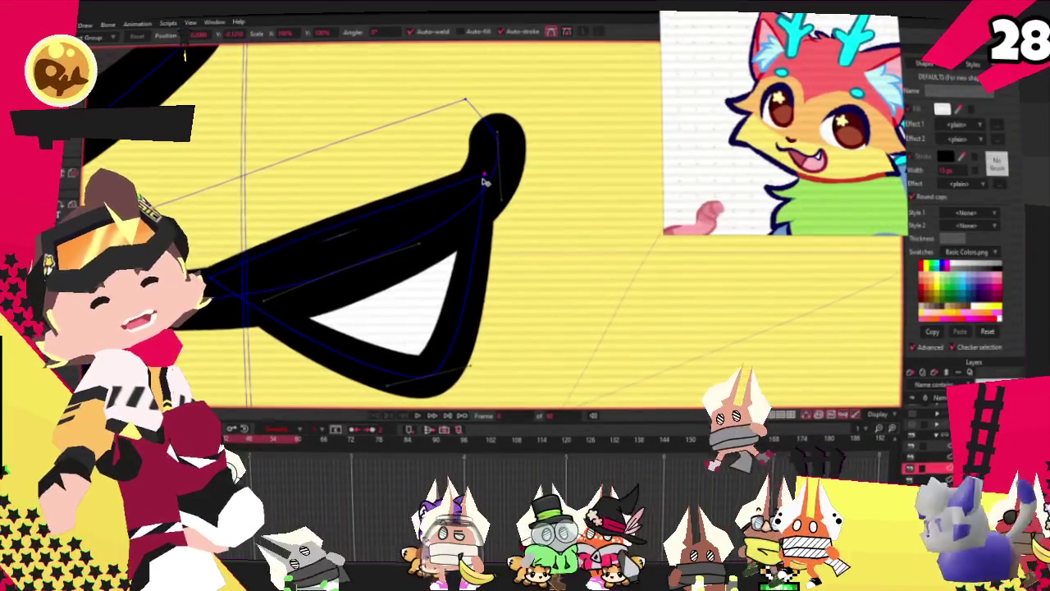
drag(467, 151, 485, 173)
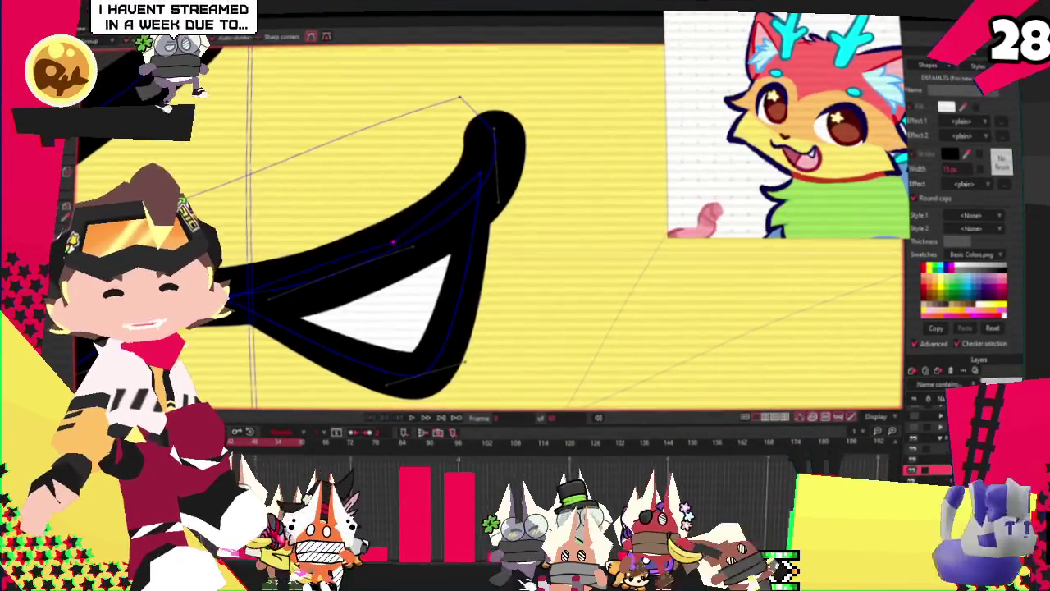
key(c)
scroll(396, 250, up, 3)
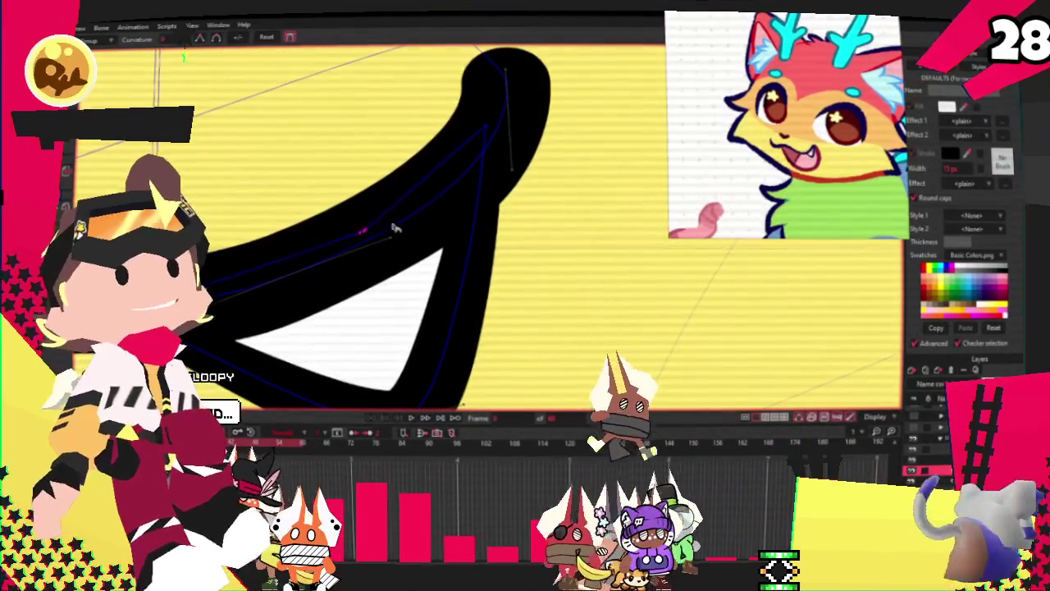
scroll(609, 178, down, 3)
scroll(549, 212, down, 3)
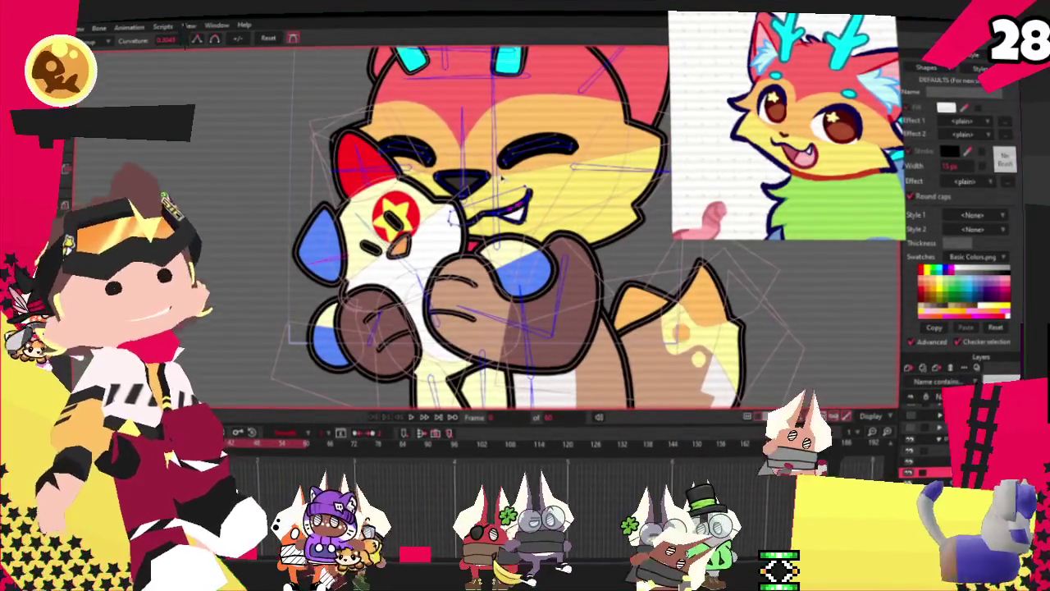
scroll(492, 162, up, 3)
key(g)
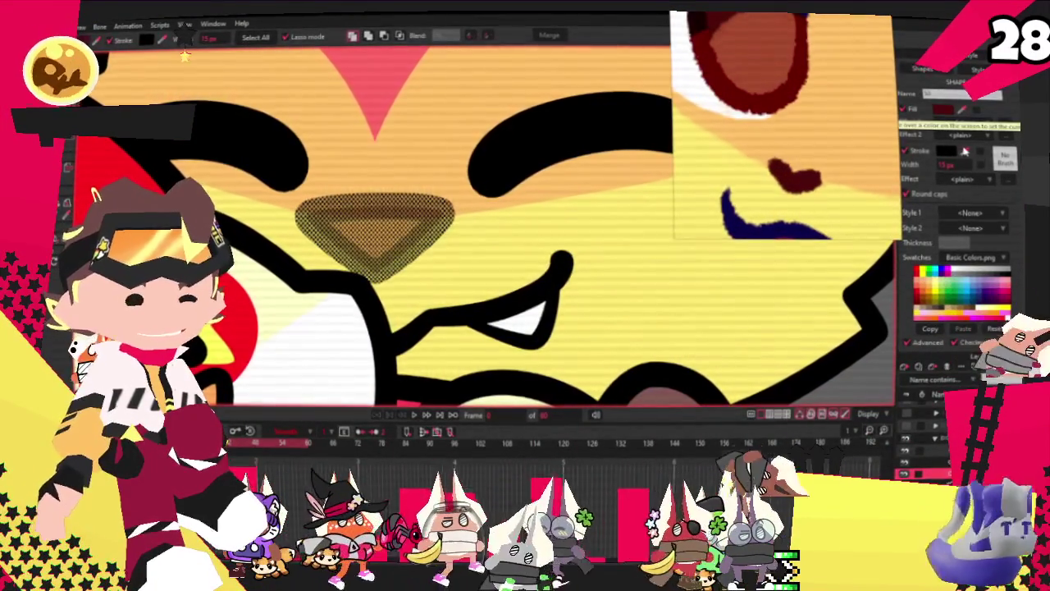
Fill the nose with dark red sampled from the reference image
click(802, 177)
scroll(697, 159, down, 3)
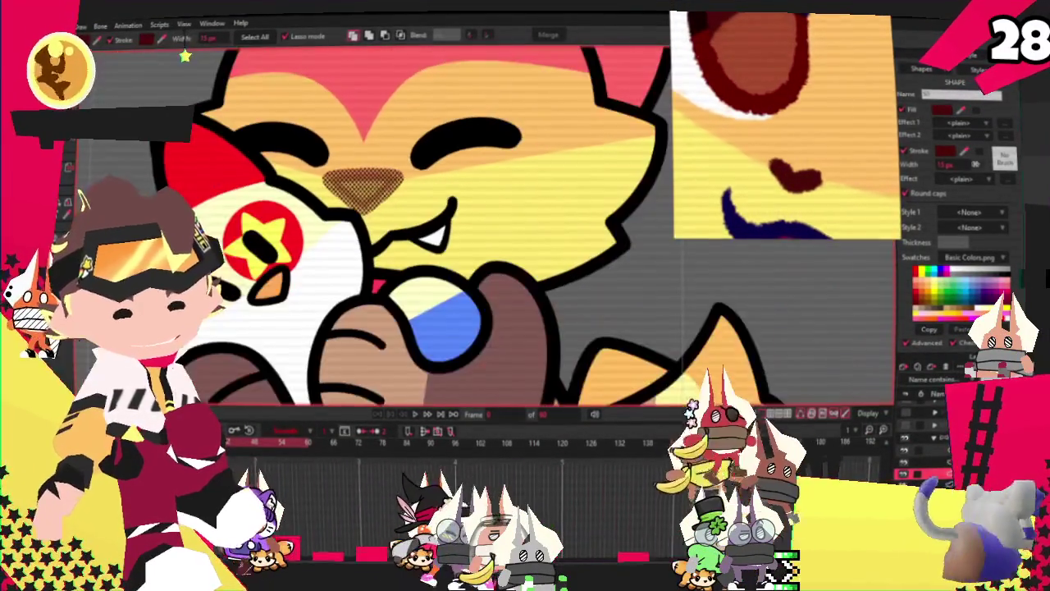
click(959, 153)
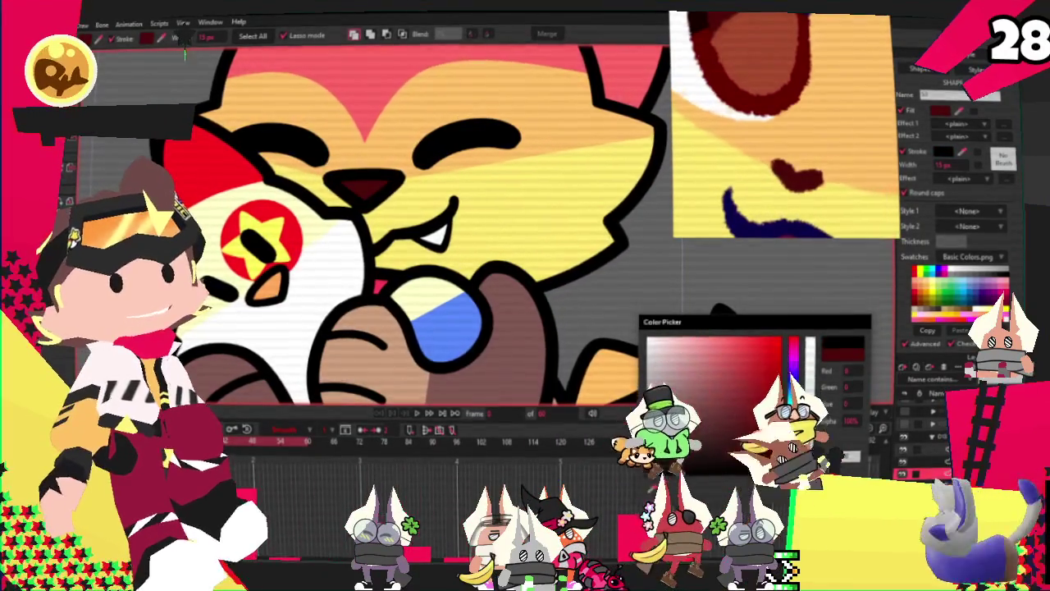
key(Return)
Try pulling the nose outline's middle downward, undo it, and reselect the outline
scroll(616, 345, down, 2)
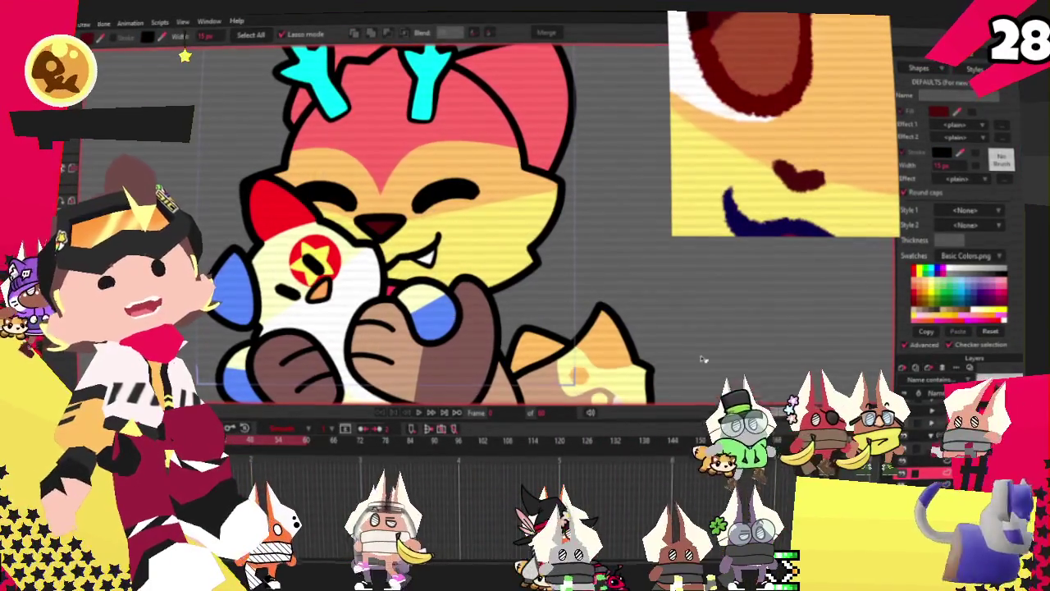
scroll(492, 242, up, 2)
scroll(424, 220, up, 2)
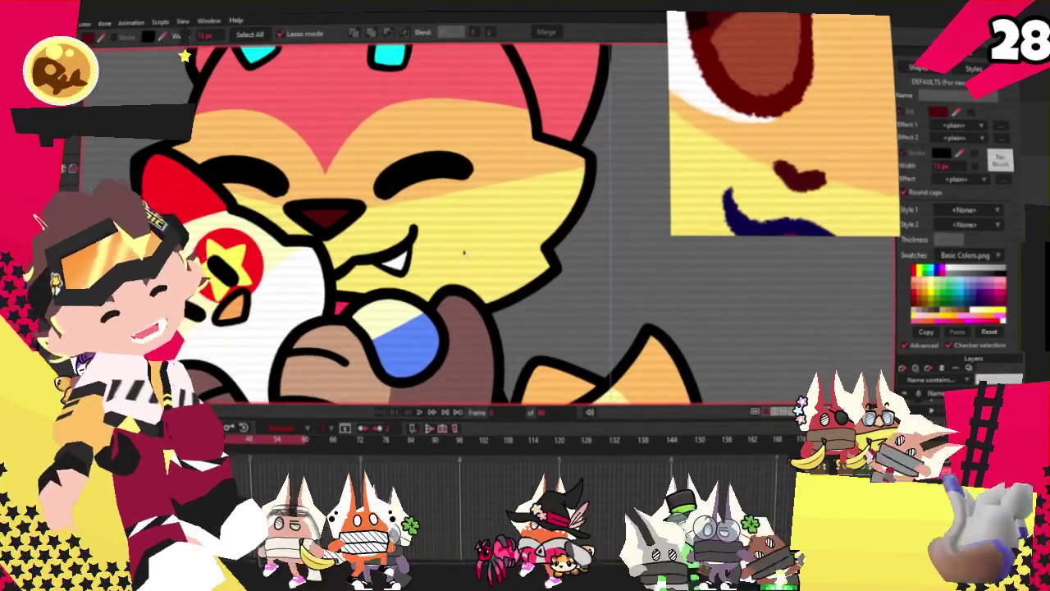
scroll(344, 209, up, 2)
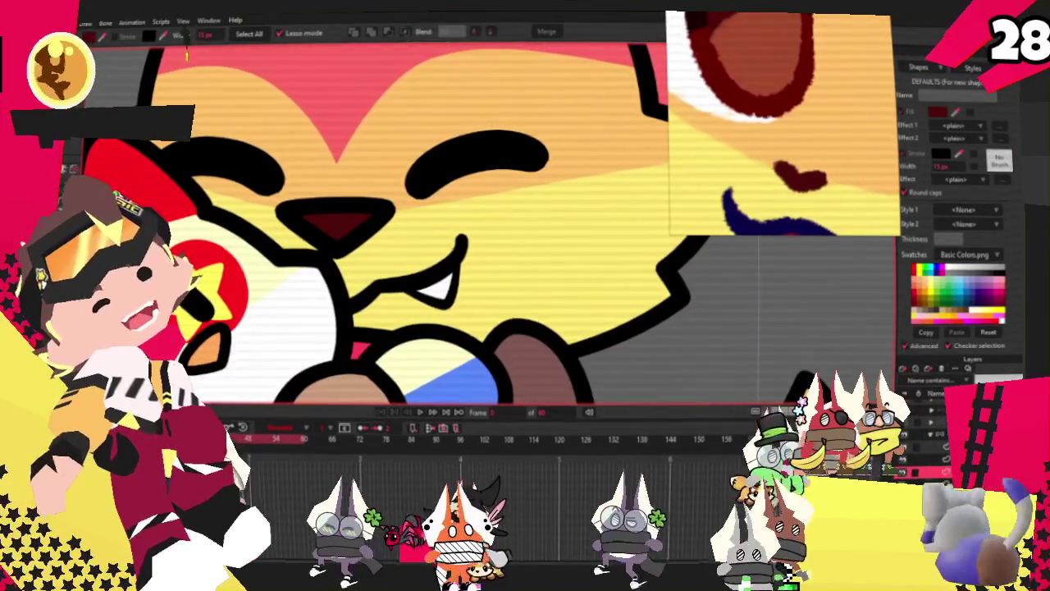
scroll(340, 246, up, 2)
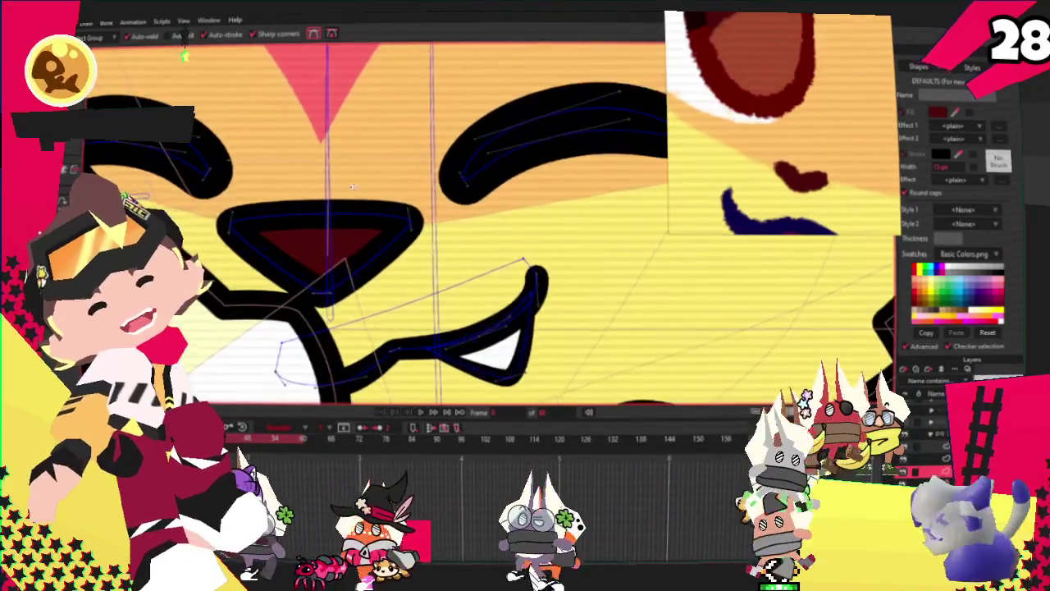
scroll(309, 212, up, 2)
drag(308, 231, 302, 263)
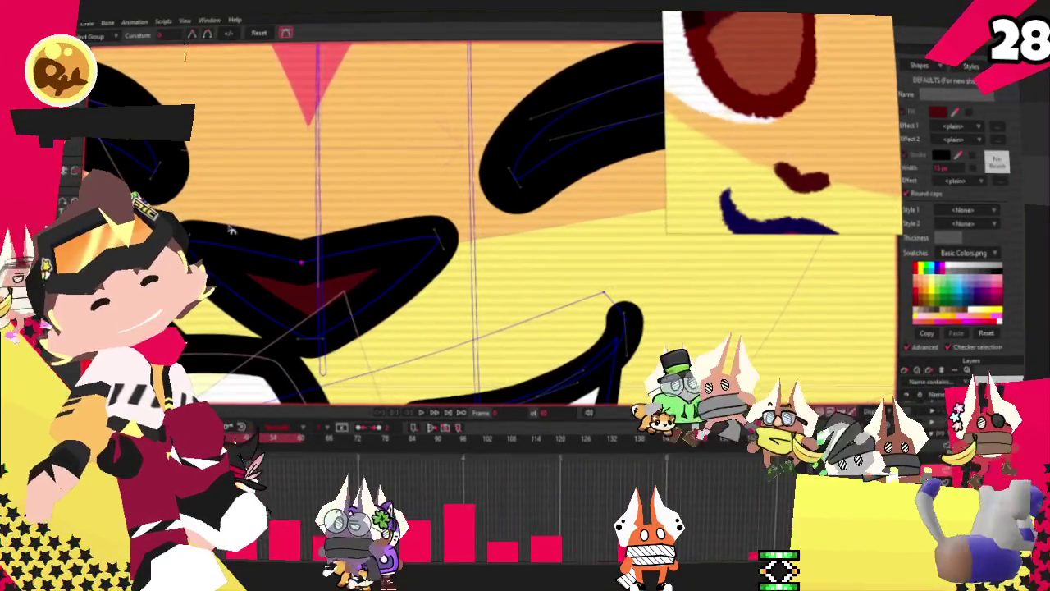
key(ctrl+z)
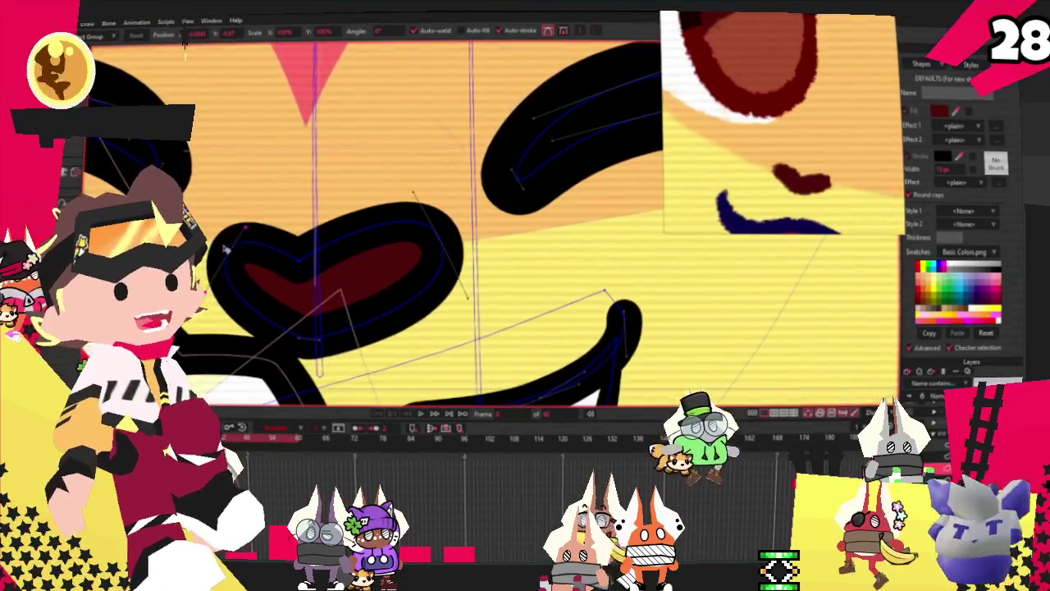
click(306, 258)
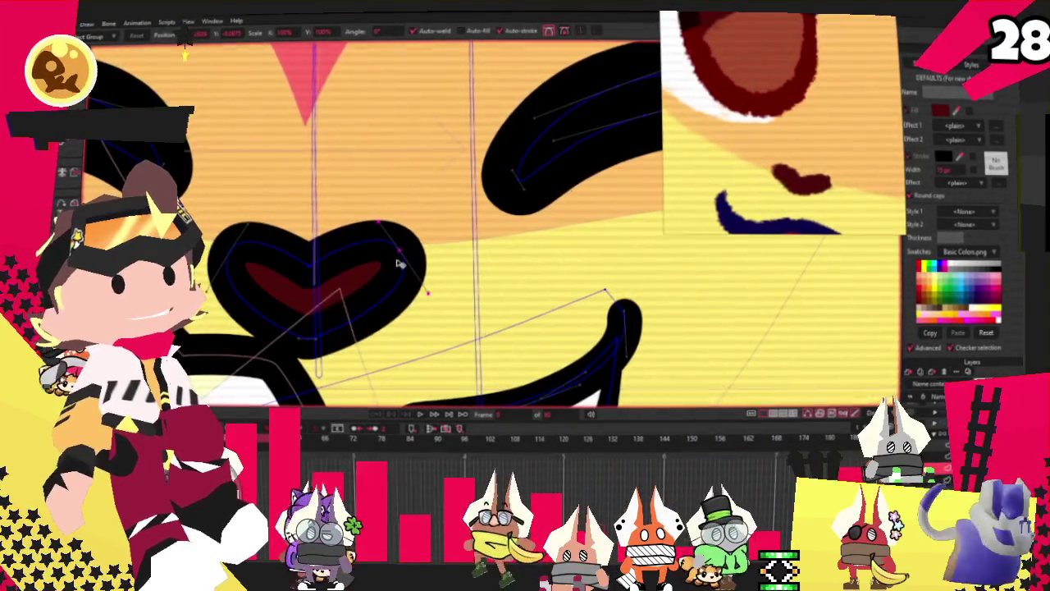